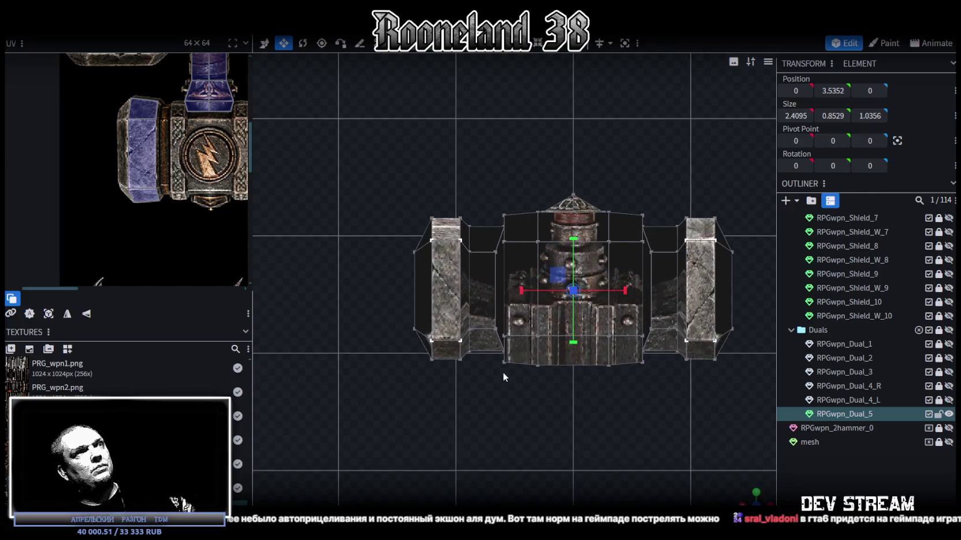
# Step: Box-select the left end piece's vertices and move it slightly inward along X
pyautogui.moveTo(406, 131); pyautogui.dragTo(461, 395)
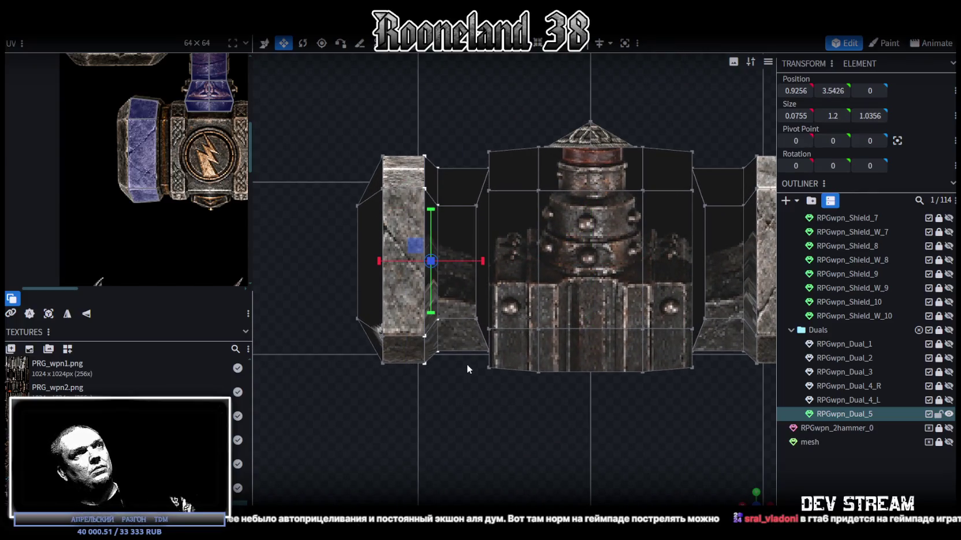
pyautogui.press('v')
pyautogui.moveTo(389, 265); pyautogui.dragTo(382, 265)
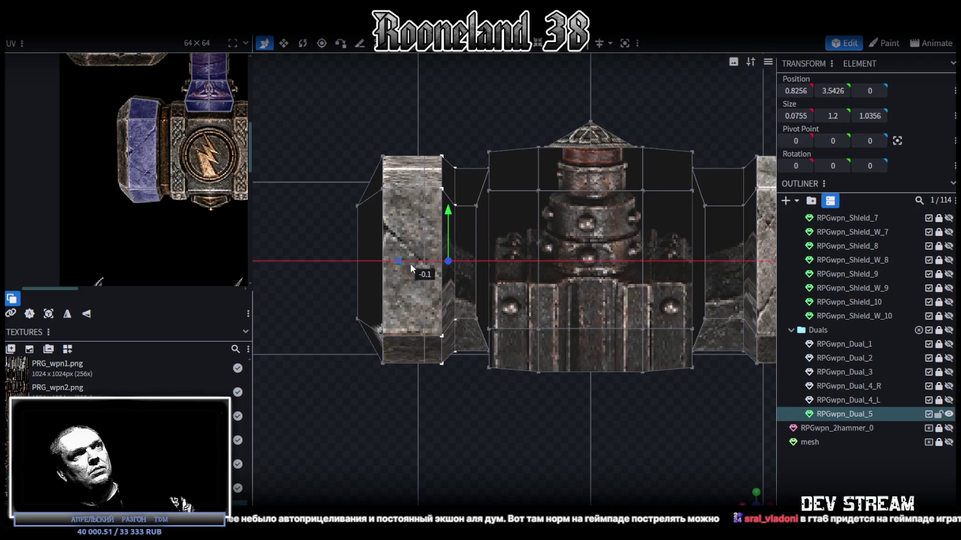
pyautogui.moveTo(588, 366)
pyautogui.mouseDown(button='right')
pyautogui.moveTo(497, 366)
pyautogui.moveTo(519, 371)
pyautogui.mouseUp(button='right')
pyautogui.hotkey('ctrl', 'z')
pyautogui.moveTo(310, 272); pyautogui.dragTo(339, 270)
# Step: Move the right end piece inward to match the left, then deselect
pyautogui.moveTo(564, 385); pyautogui.dragTo(451, 394, button='right')
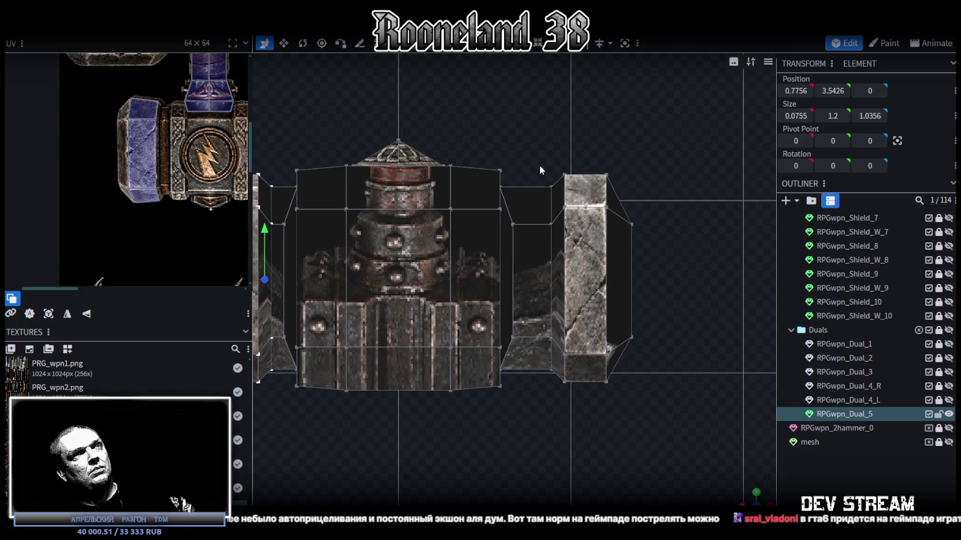
pyautogui.click(586, 390)
pyautogui.moveTo(509, 279); pyautogui.dragTo(483, 279)
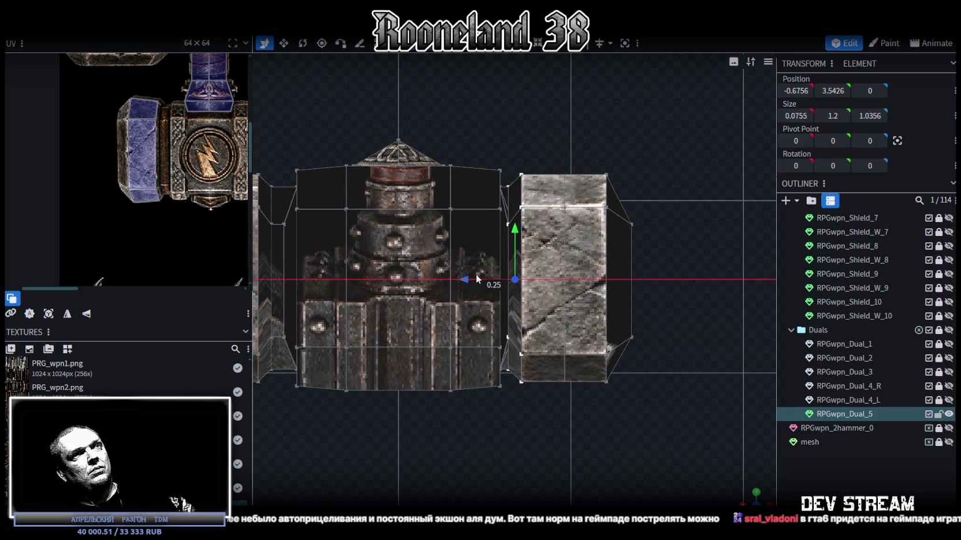
pyautogui.click(670, 434)
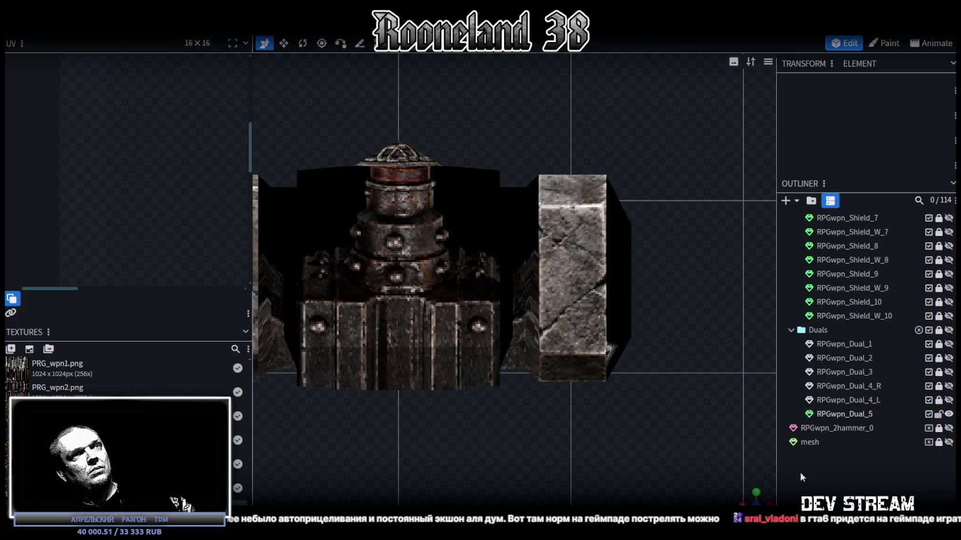
pyautogui.scroll(-3, 665, 450)
pyautogui.moveTo(665, 450)
pyautogui.mouseDown()
pyautogui.moveTo(578, 404)
pyautogui.moveTo(594, 442)
pyautogui.mouseUp()
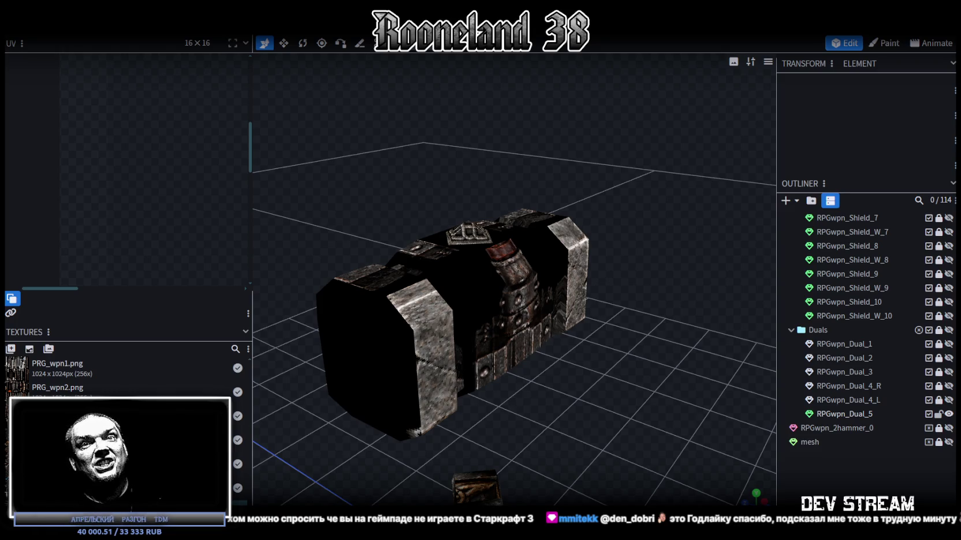
pyautogui.scroll(-3, 563, 466)
# Step: Select the RPGwpn_Dual_5 mesh and a left-end face, zooming the UV editor onto the texture
pyautogui.moveTo(620, 419); pyautogui.dragTo(565, 464)
pyautogui.click(333, 306)
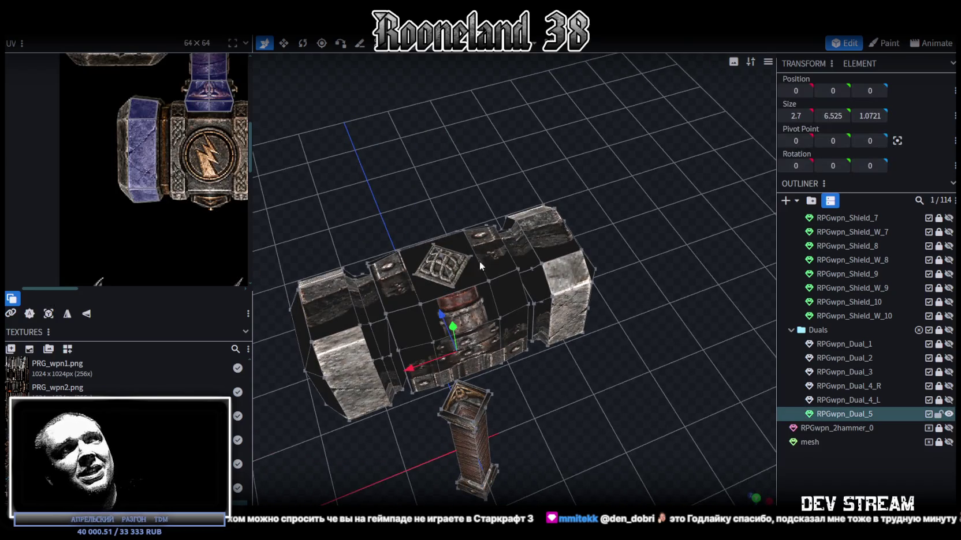
pyautogui.click(315, 301)
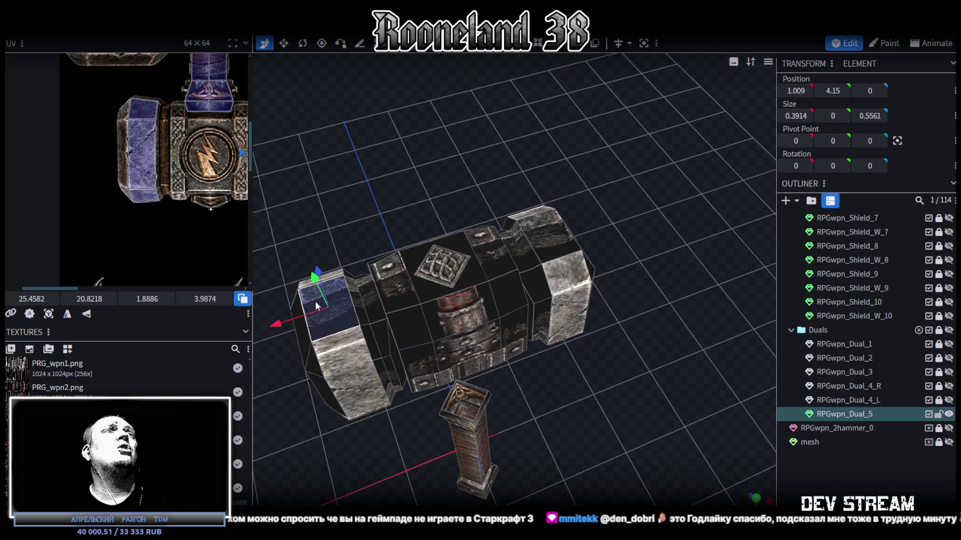
pyautogui.moveTo(565, 263)
pyautogui.mouseDown()
pyautogui.moveTo(579, 362)
pyautogui.moveTo(610, 285)
pyautogui.moveTo(633, 267)
pyautogui.moveTo(668, 265)
pyautogui.moveTo(674, 282)
pyautogui.moveTo(685, 282)
pyautogui.moveTo(676, 398)
pyautogui.moveTo(668, 380)
pyautogui.moveTo(667, 231)
pyautogui.moveTo(553, 333)
pyautogui.moveTo(512, 245)
pyautogui.moveTo(455, 403)
pyautogui.moveTo(499, 295)
pyautogui.moveTo(544, 293)
pyautogui.mouseUp()
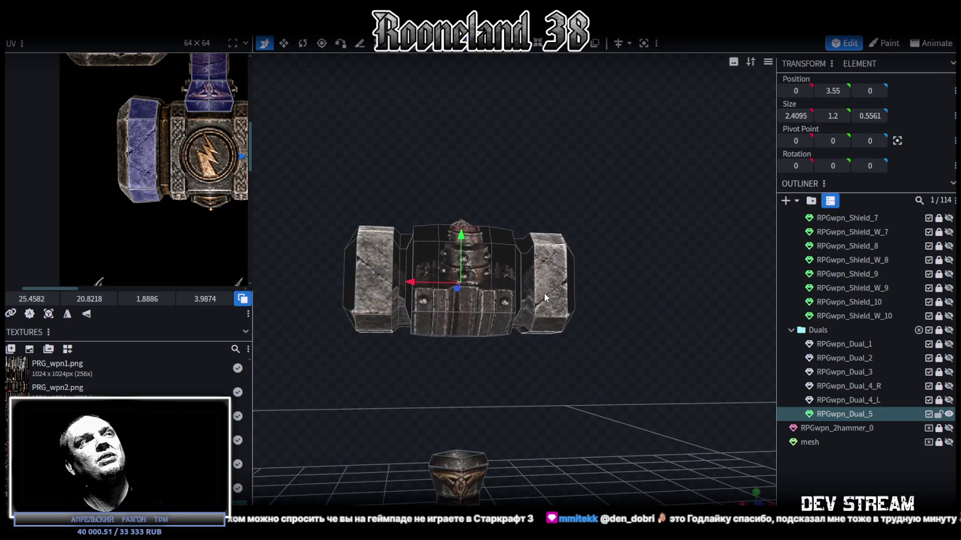
pyautogui.scroll(-2, 195, 187)
pyautogui.scroll(-2, 145, 174)
pyautogui.scroll(2, 57, 167)
pyautogui.scroll(1, 125, 172)
pyautogui.scroll(1, 126, 172)
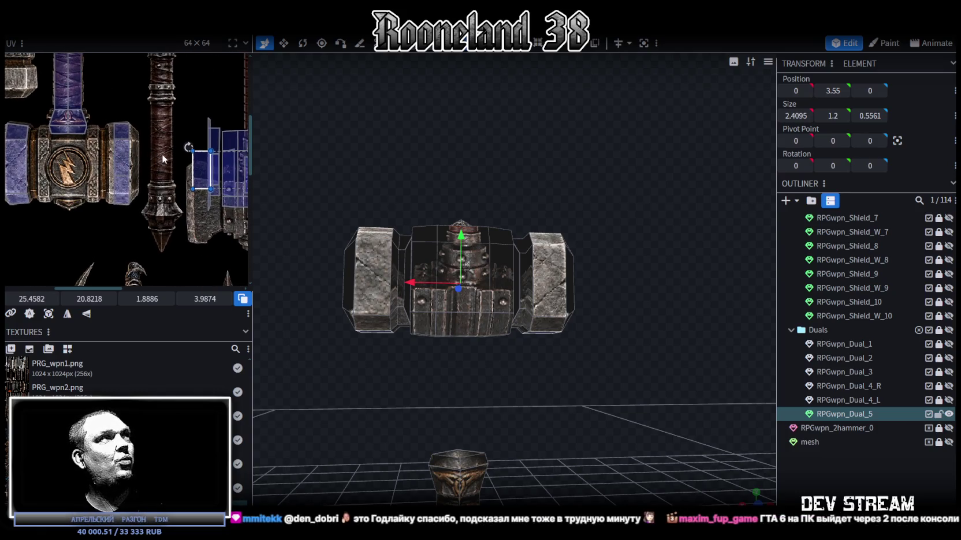
pyautogui.scroll(-1, 153, 151)
pyautogui.scroll(2, 117, 142)
# Step: Skew the left end face's UV and shift its left vertices outward onto the stone
pyautogui.moveTo(117, 142); pyautogui.dragTo(147, 98, button='middle')
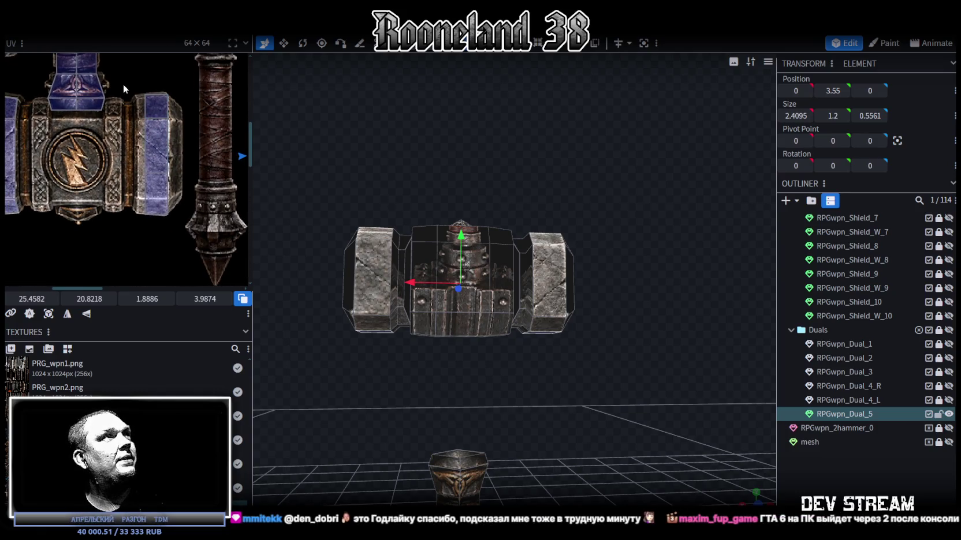
pyautogui.scroll(2, 136, 87)
pyautogui.click(162, 109)
pyautogui.scroll(2, 172, 122)
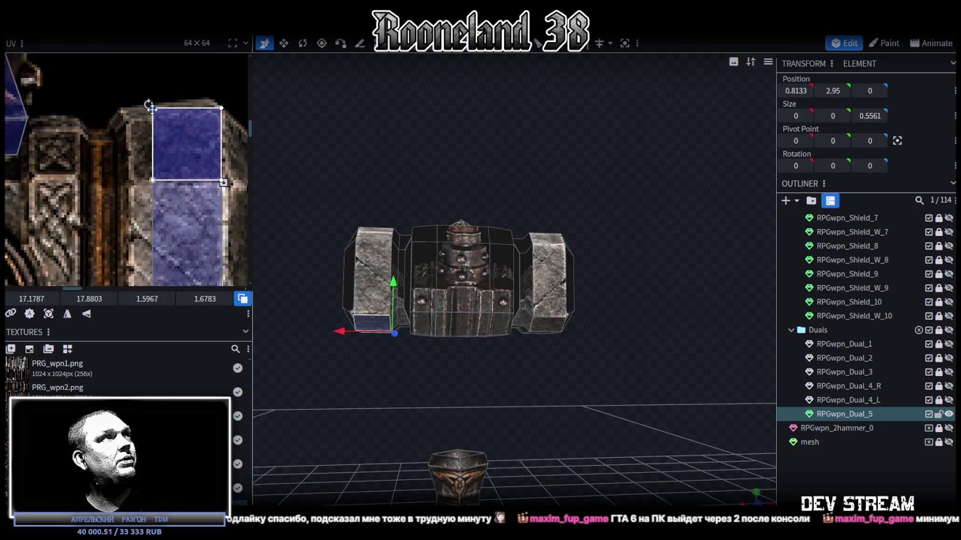
pyautogui.moveTo(152, 108); pyautogui.dragTo(128, 120)
pyautogui.scroll(-2, 132, 160)
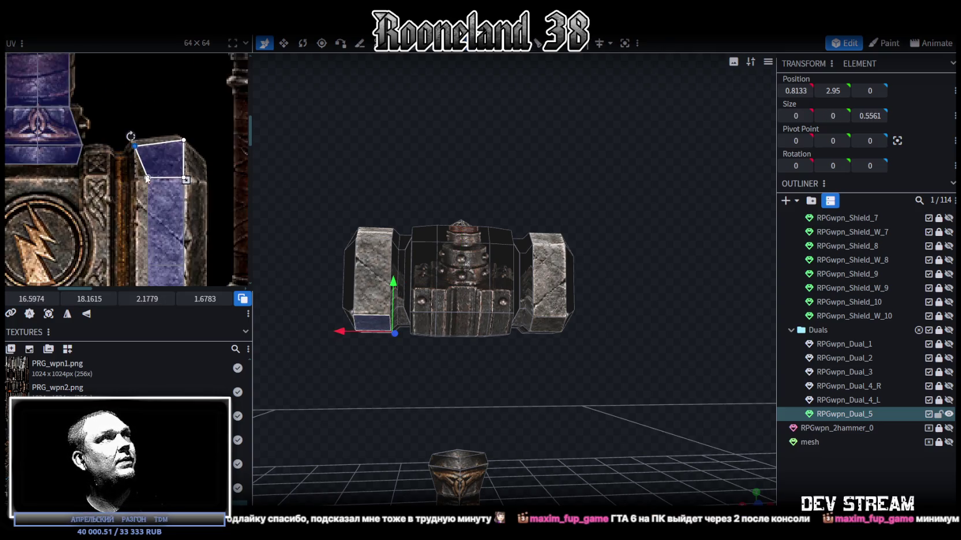
pyautogui.moveTo(140, 78)
pyautogui.mouseDown()
pyautogui.moveTo(165, 222)
pyautogui.moveTo(169, 206)
pyautogui.mouseUp()
pyautogui.moveTo(159, 169); pyautogui.dragTo(147, 169)
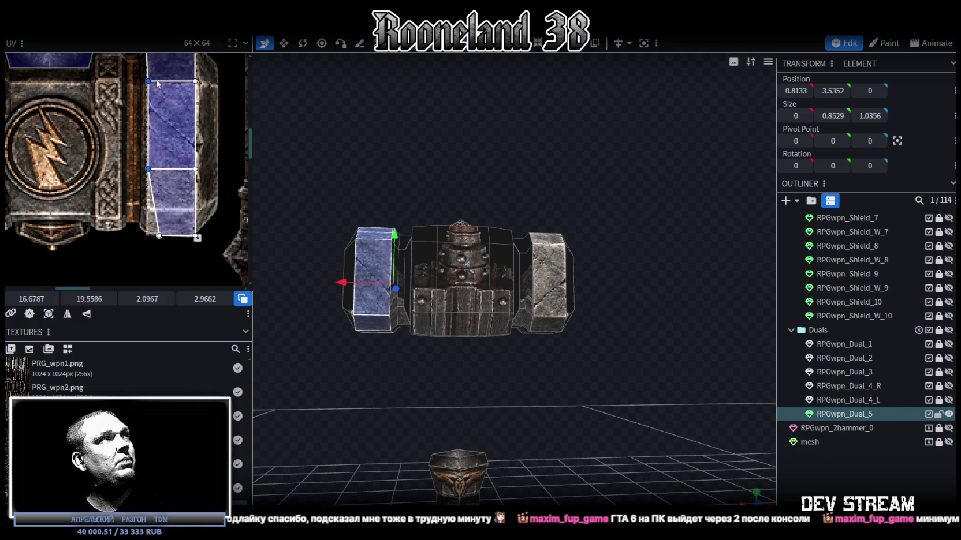
# Step: Lower the mapped top edges of the end cap faces down the stone area
pyautogui.moveTo(149, 76); pyautogui.dragTo(201, 92)
pyautogui.click(111, 298)
pyautogui.moveTo(138, 154); pyautogui.dragTo(205, 182)
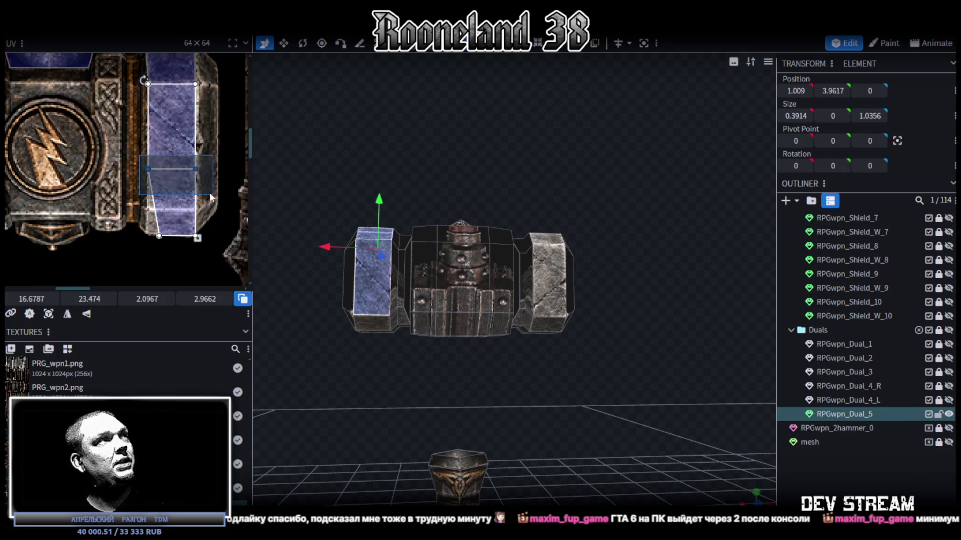
pyautogui.click(111, 298)
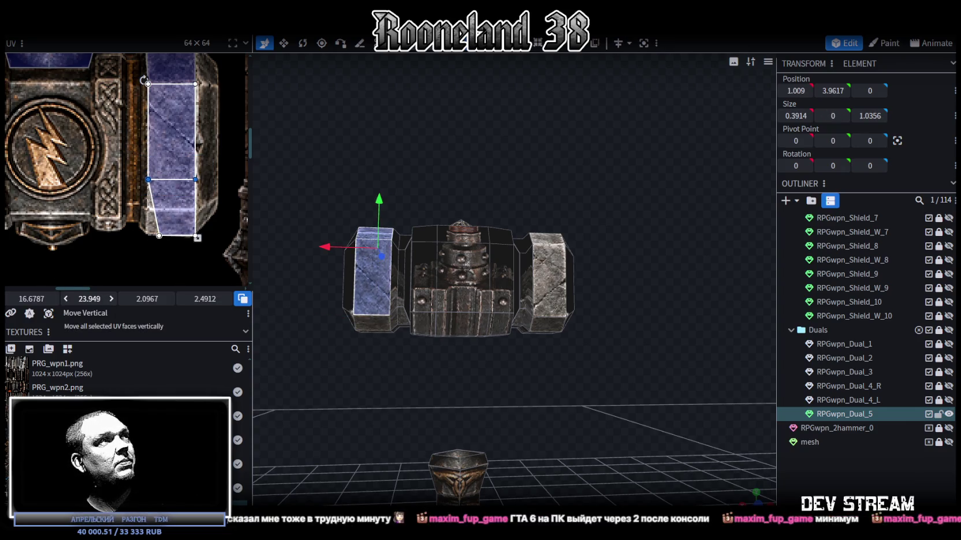
pyautogui.moveTo(89, 298); pyautogui.dragTo(95, 298)
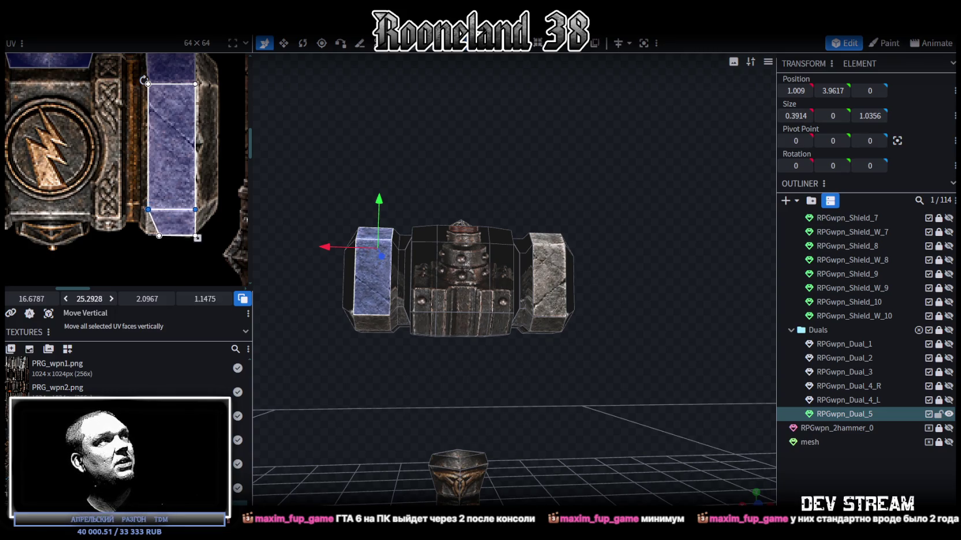
pyautogui.scroll(3, 115, 257)
pyautogui.scroll(2, 158, 229)
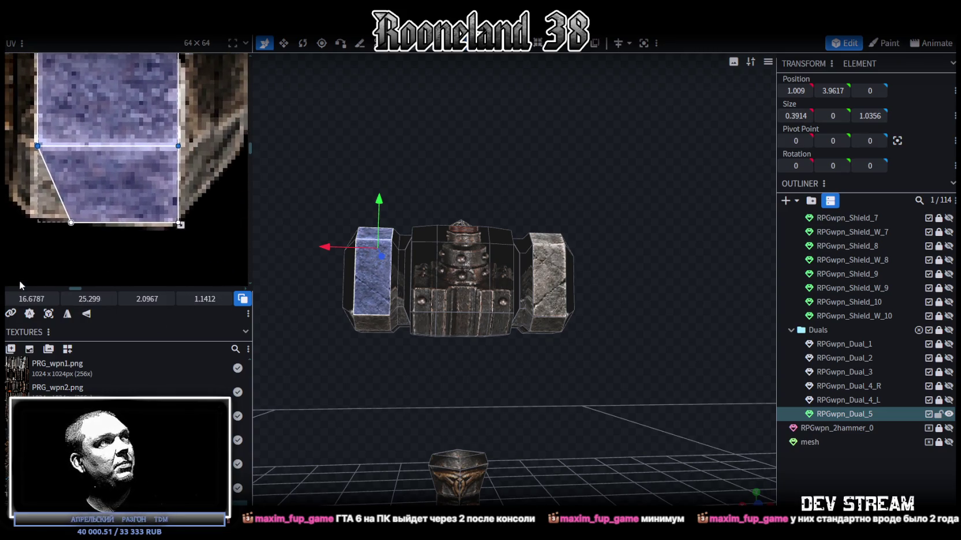
pyautogui.moveTo(158, 230); pyautogui.dragTo(55, 258, button='middle')
# Step: Pull the end cap's bottom-left UV corner outward, then clear the selection
pyautogui.click(115, 218)
pyautogui.moveTo(95, 221); pyautogui.dragTo(56, 214)
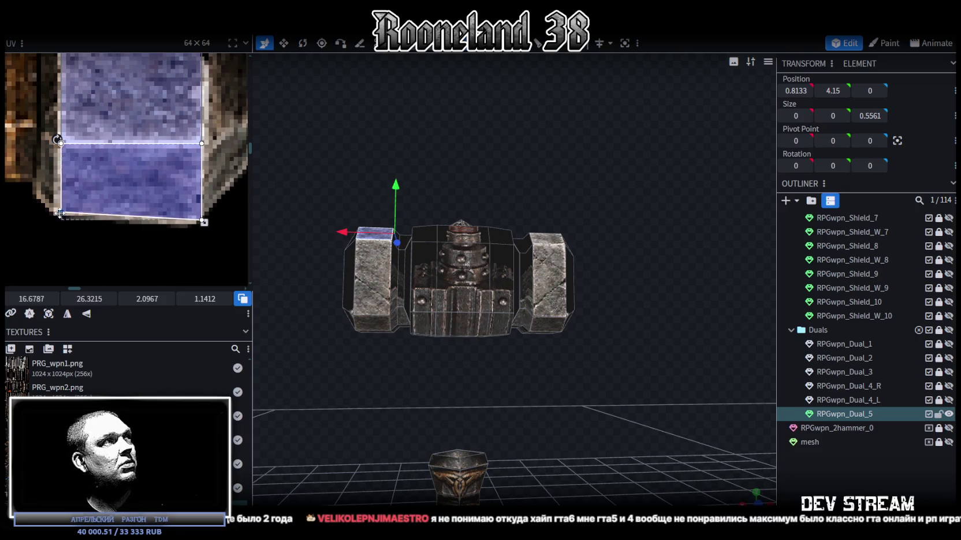
pyautogui.moveTo(218, 238)
pyautogui.mouseDown()
pyautogui.moveTo(179, 211)
pyautogui.moveTo(195, 220)
pyautogui.mouseUp()
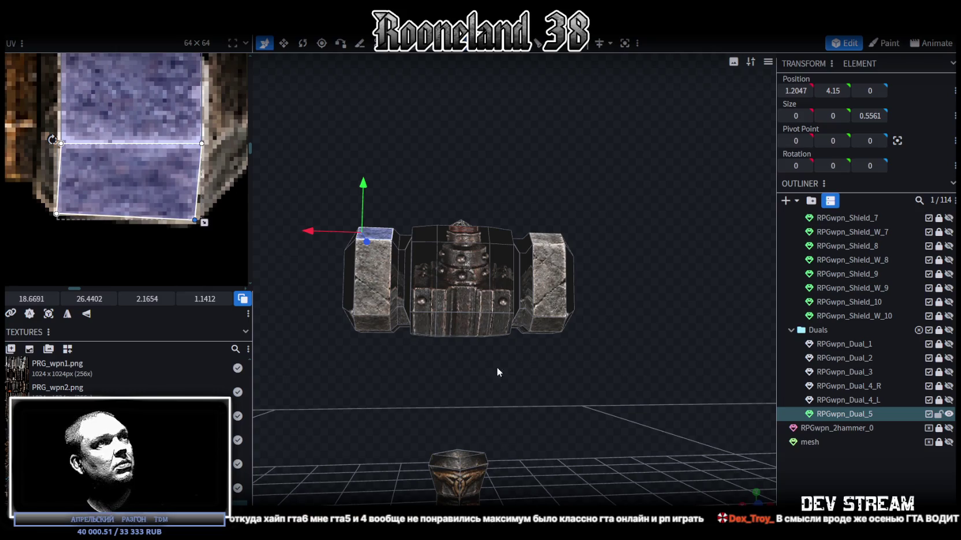
pyautogui.click(580, 371)
pyautogui.moveTo(580, 372)
pyautogui.mouseDown()
pyautogui.moveTo(584, 399)
pyautogui.moveTo(619, 415)
pyautogui.mouseUp()
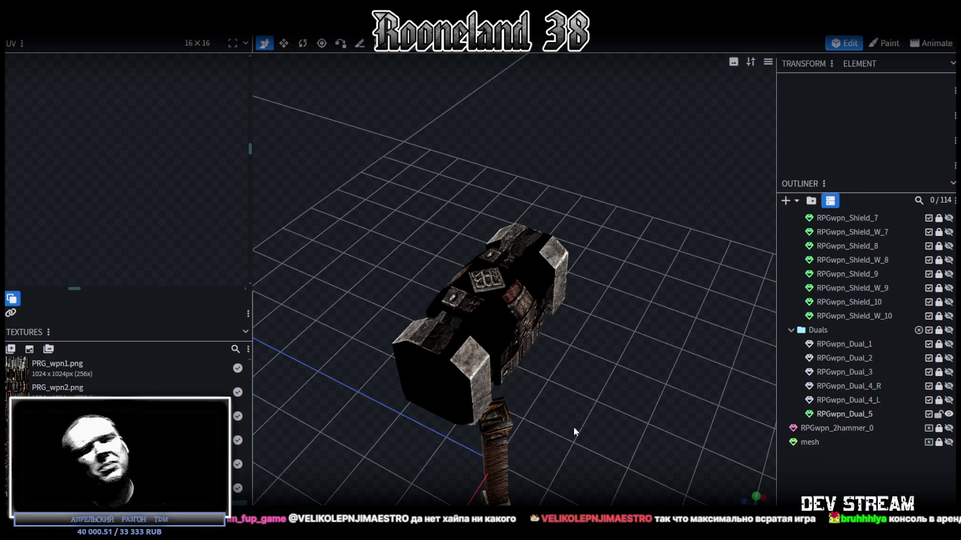
# Step: Mirror the end cap face's UV vertically, move it onto the blue stone and enlarge it
pyautogui.click(531, 236)
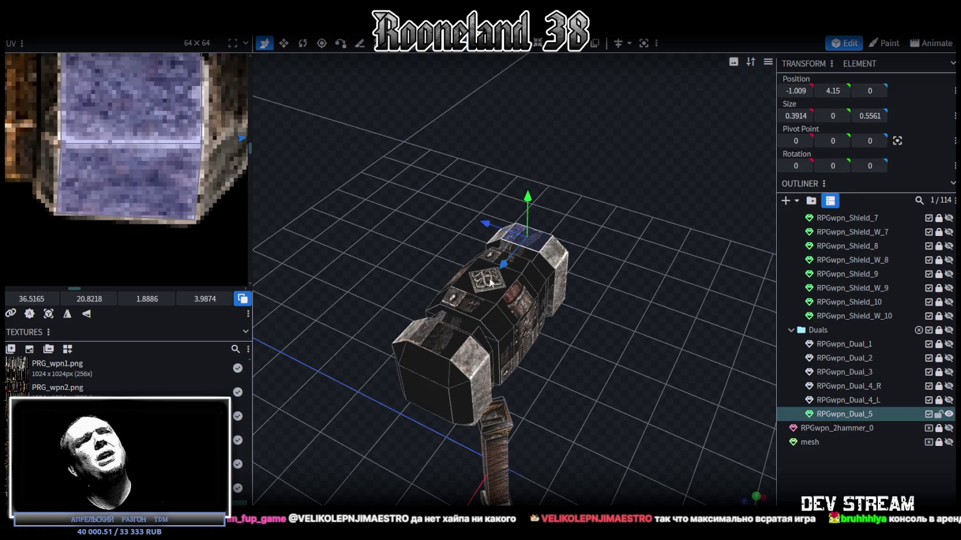
pyautogui.scroll(-3, 53, 140)
pyautogui.scroll(-3, 116, 162)
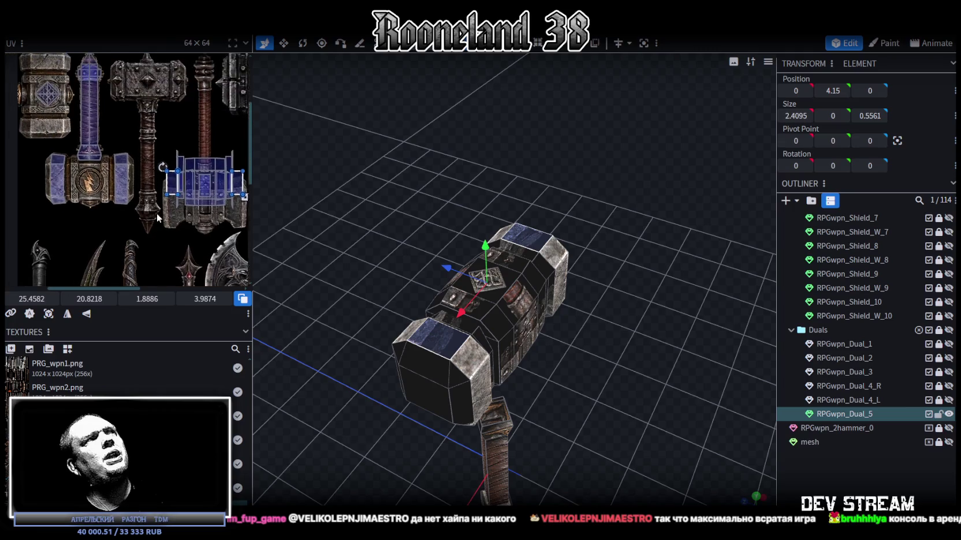
pyautogui.scroll(-2, 173, 185)
pyautogui.click(67, 314)
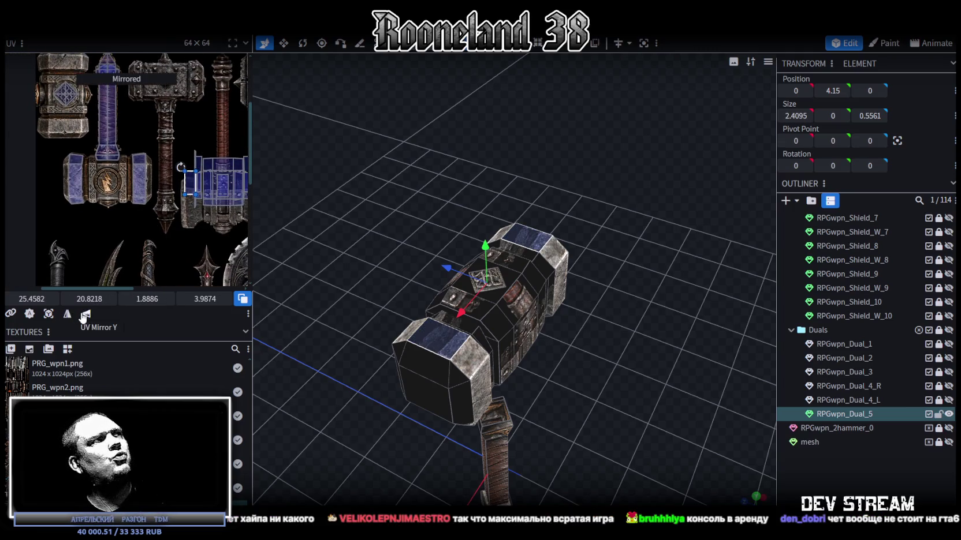
pyautogui.moveTo(176, 191)
pyautogui.mouseDown()
pyautogui.moveTo(62, 183)
pyautogui.moveTo(95, 158)
pyautogui.mouseUp()
pyautogui.scroll(3, 72, 166)
pyautogui.scroll(2, 73, 167)
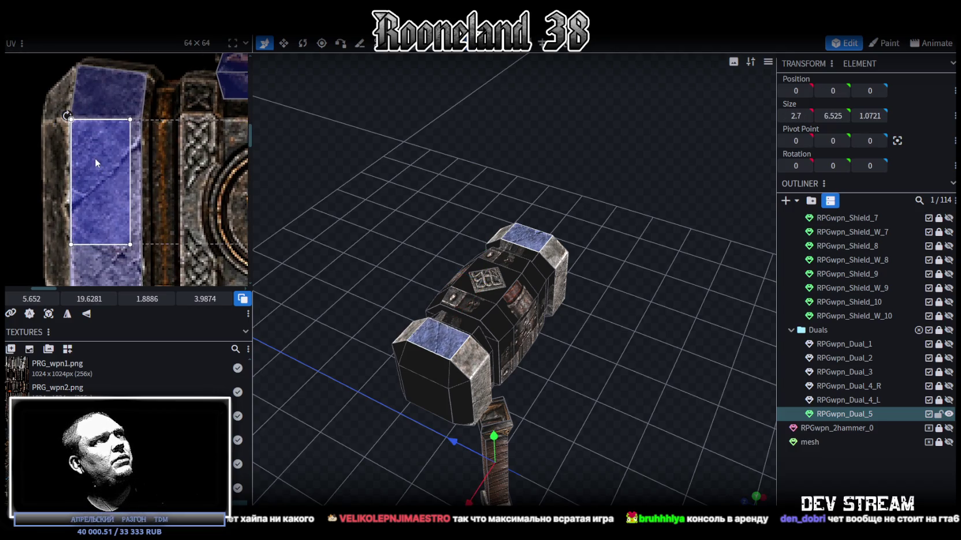
pyautogui.scroll(-2, 69, 167)
pyautogui.scroll(-2, 26, 182)
pyautogui.scroll(3, 110, 167)
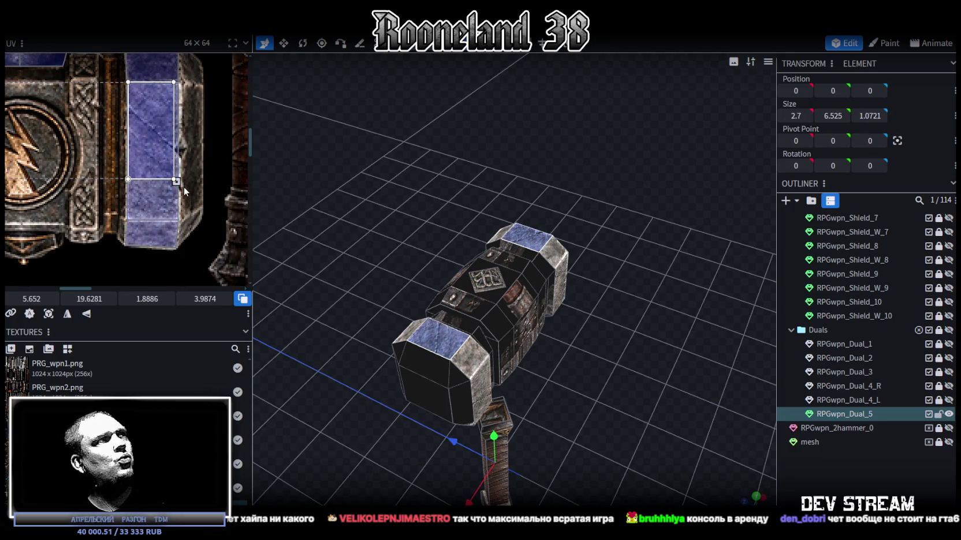
pyautogui.moveTo(176, 181); pyautogui.dragTo(175, 223)
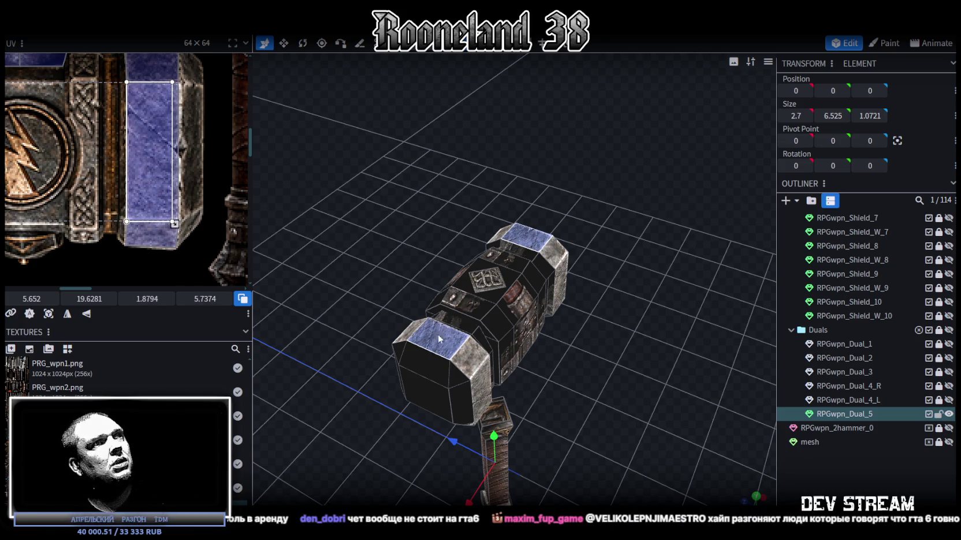
# Step: Resize the texture mapping of the end cap's top face
pyautogui.click(471, 359)
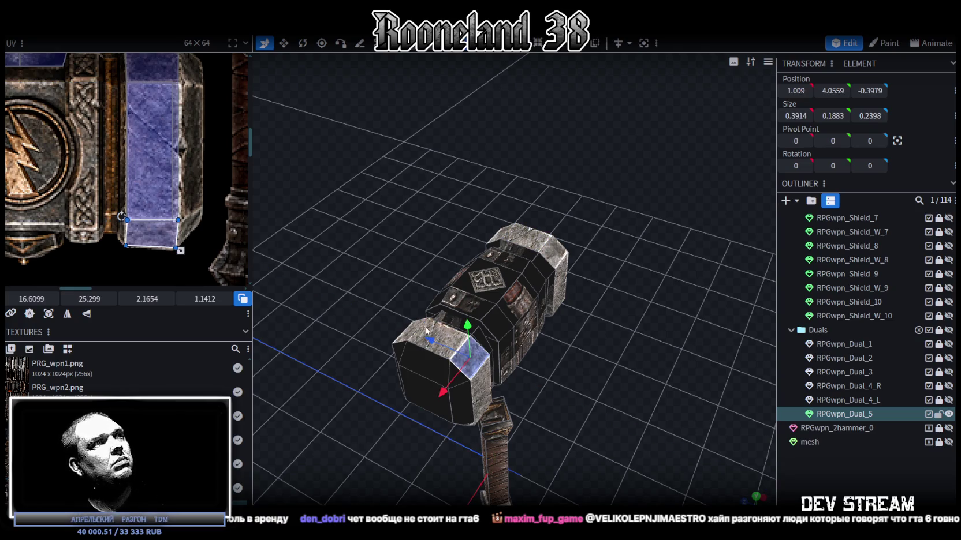
pyautogui.click(442, 333)
pyautogui.scroll(2, 173, 222)
pyautogui.moveTo(173, 222)
pyautogui.mouseDown()
pyautogui.moveTo(185, 146)
pyautogui.moveTo(160, 175)
pyautogui.mouseUp()
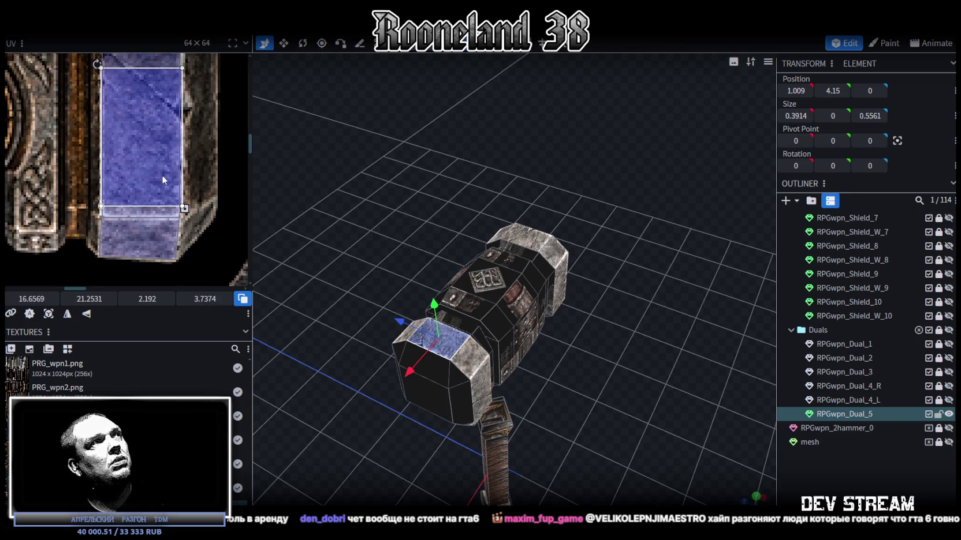
pyautogui.scroll(2, 320, 438)
pyautogui.scroll(3, 320, 437)
pyautogui.moveTo(325, 455); pyautogui.dragTo(342, 444)
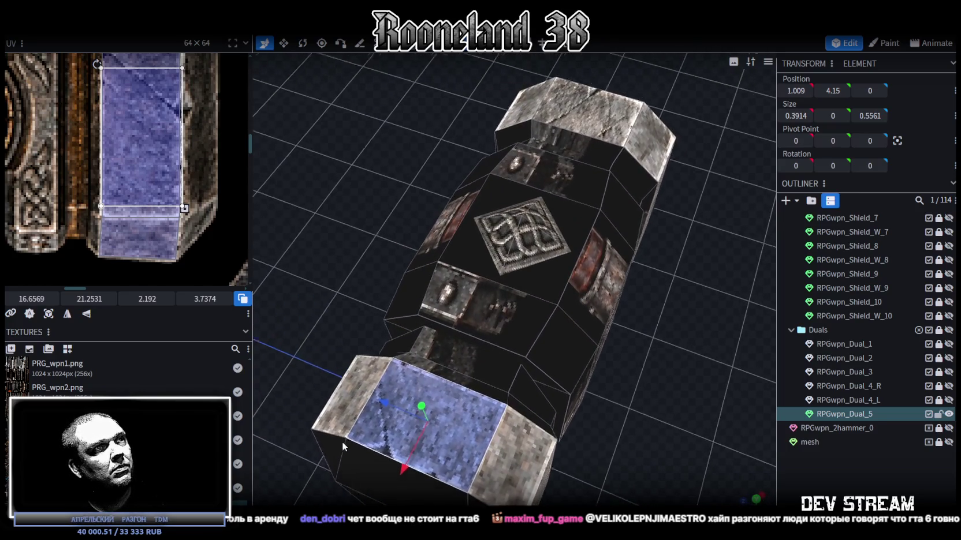
pyautogui.scroll(3, 329, 421)
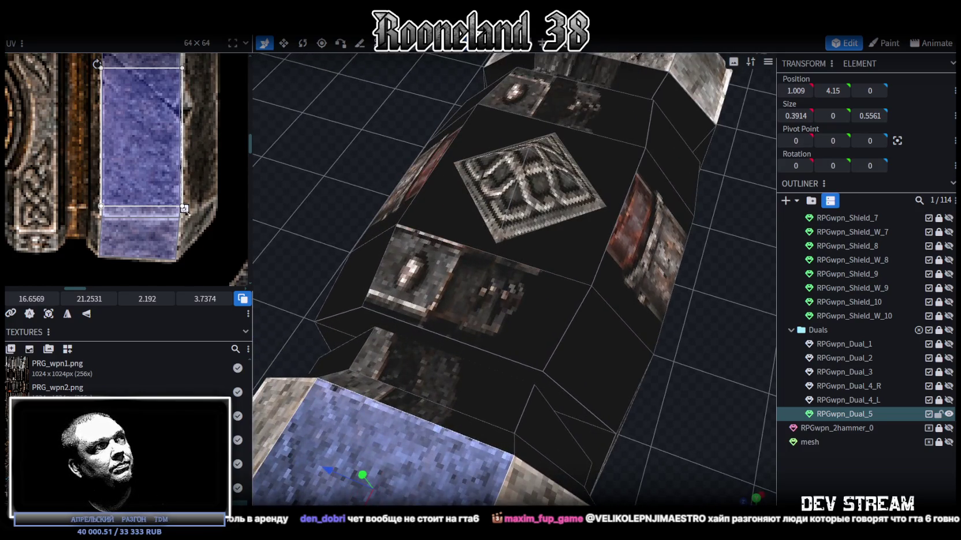
pyautogui.scroll(-5, 346, 327)
# Step: Shorten the face's blue stone UV to about 2.192 × 2.7999 and nudge it into place
pyautogui.moveTo(184, 207); pyautogui.dragTo(183, 173)
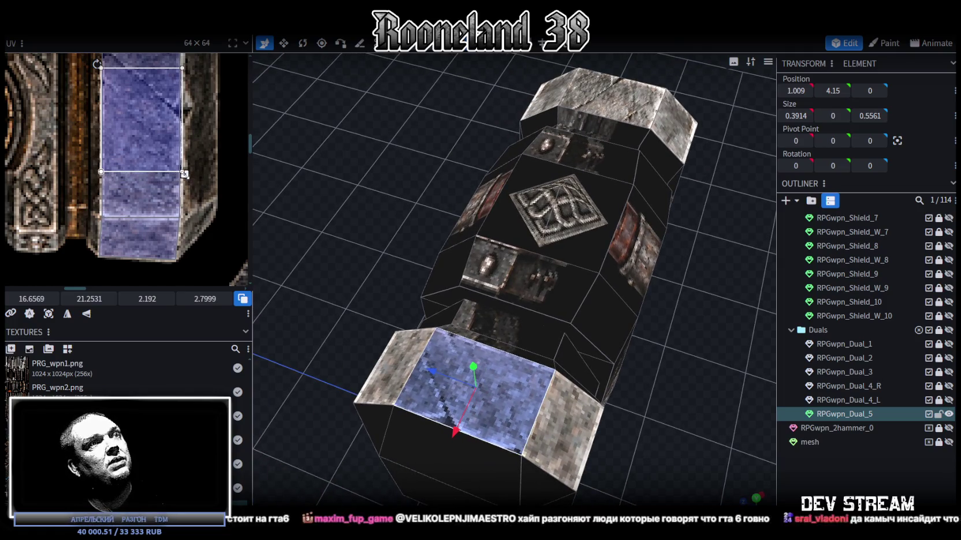
pyautogui.moveTo(152, 144); pyautogui.dragTo(144, 163)
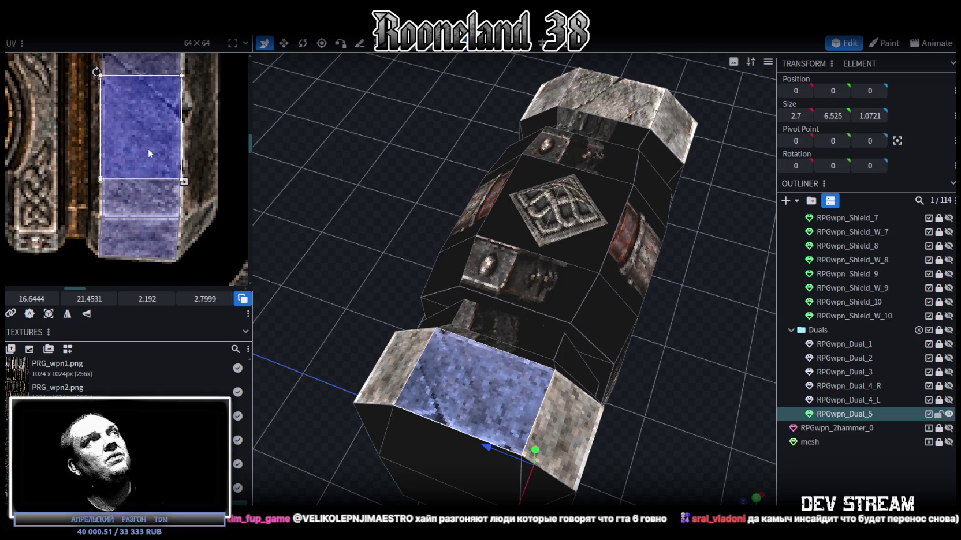
pyautogui.scroll(-3, 139, 168)
pyautogui.hscroll(-3, 134, 173)
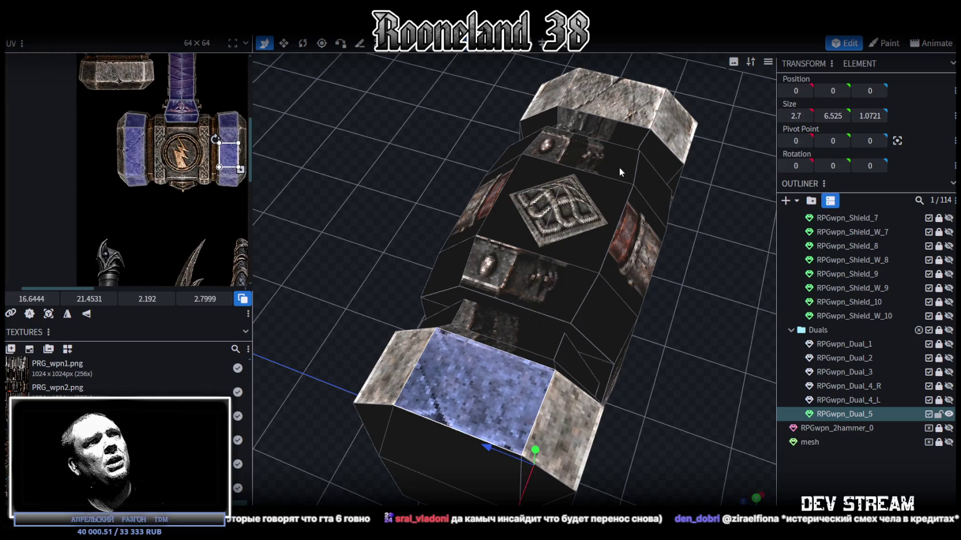
# Step: Resize and nudge the UV of the far end cap's top face
pyautogui.click(611, 99)
pyautogui.scroll(5, 117, 138)
pyautogui.moveTo(173, 246); pyautogui.dragTo(175, 189)
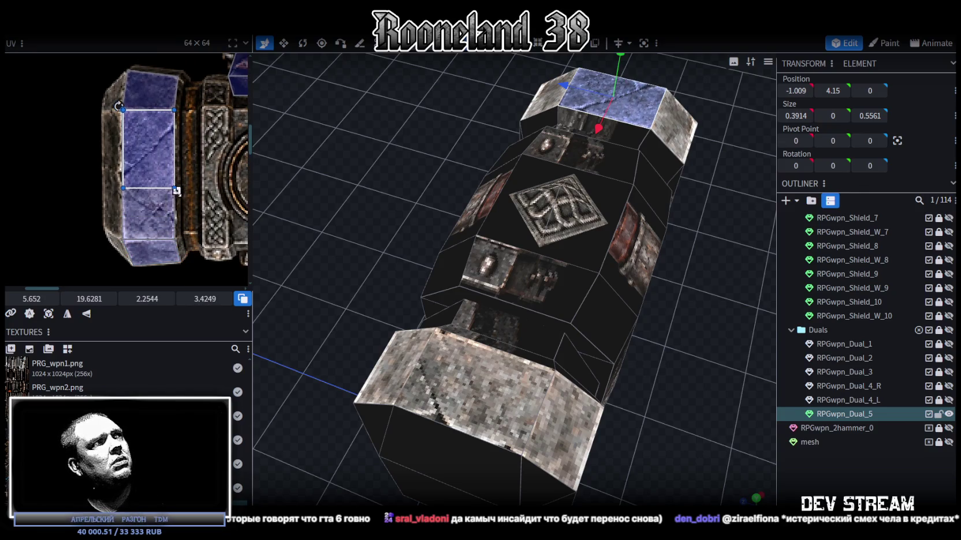
pyautogui.moveTo(144, 168); pyautogui.dragTo(144, 171)
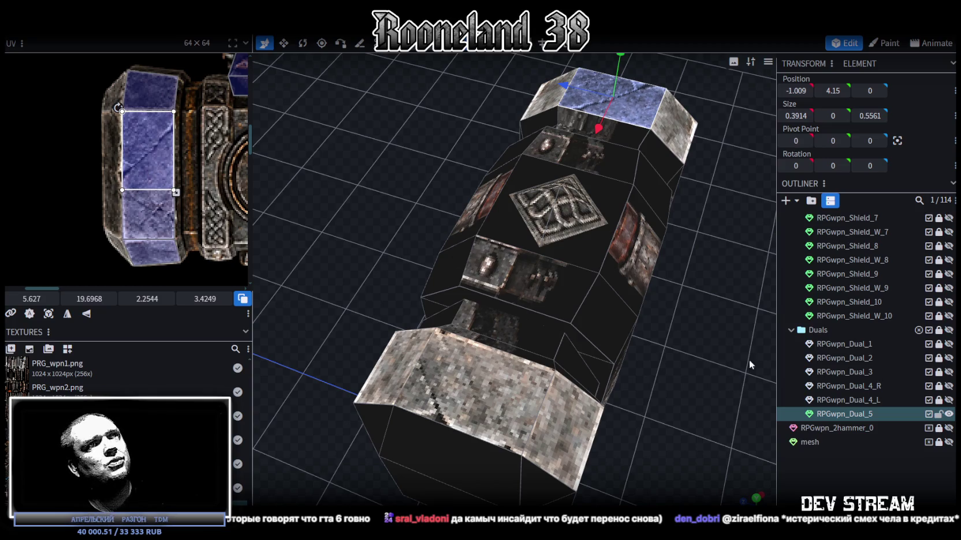
pyautogui.moveTo(704, 381)
pyautogui.mouseDown()
pyautogui.moveTo(469, 213)
pyautogui.moveTo(525, 246)
pyautogui.mouseUp()
# Step: Move both end cap undersides' UVs onto the left hammer head stone, mirrored and shifted up
pyautogui.click(532, 237)
pyautogui.click(429, 341)
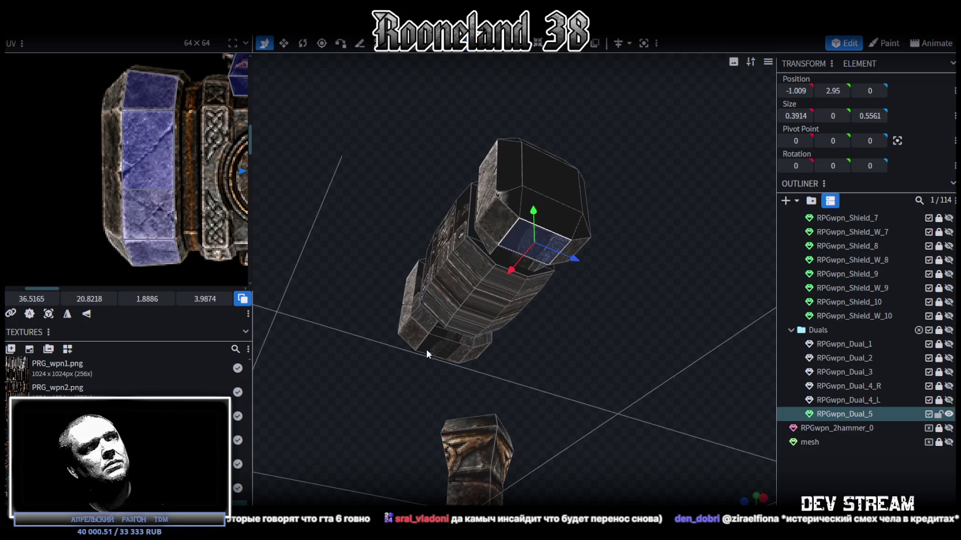
pyautogui.scroll(-3, 120, 197)
pyautogui.scroll(-2, 120, 198)
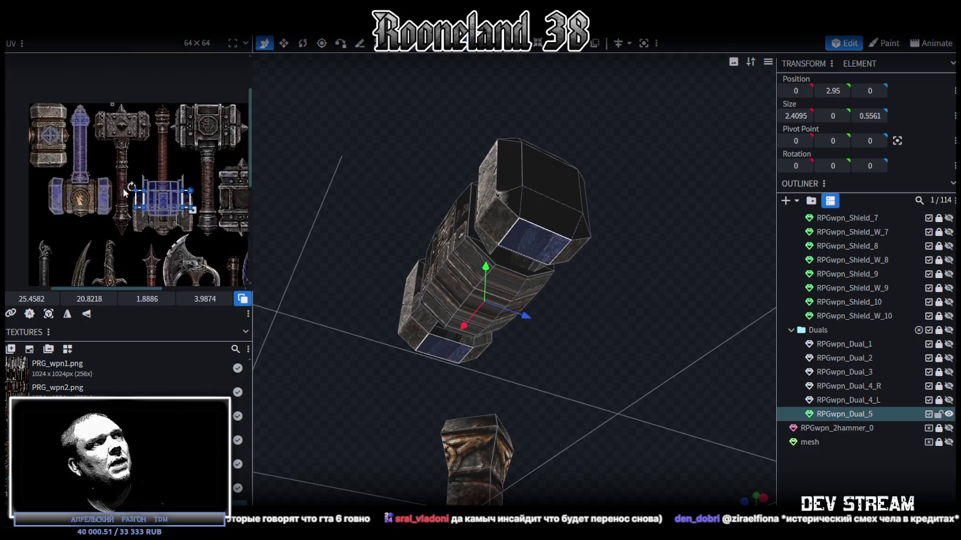
pyautogui.moveTo(145, 199); pyautogui.dragTo(18, 195)
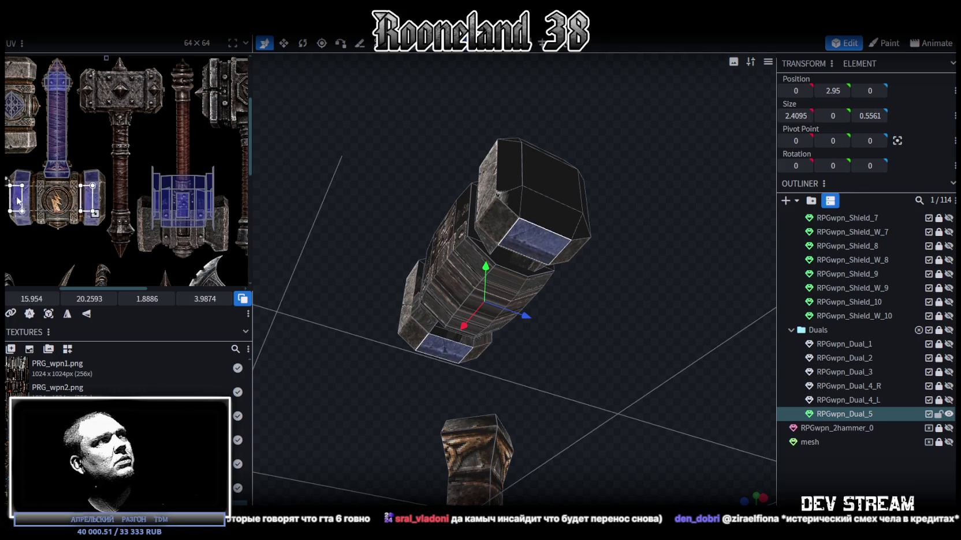
pyautogui.click(87, 317)
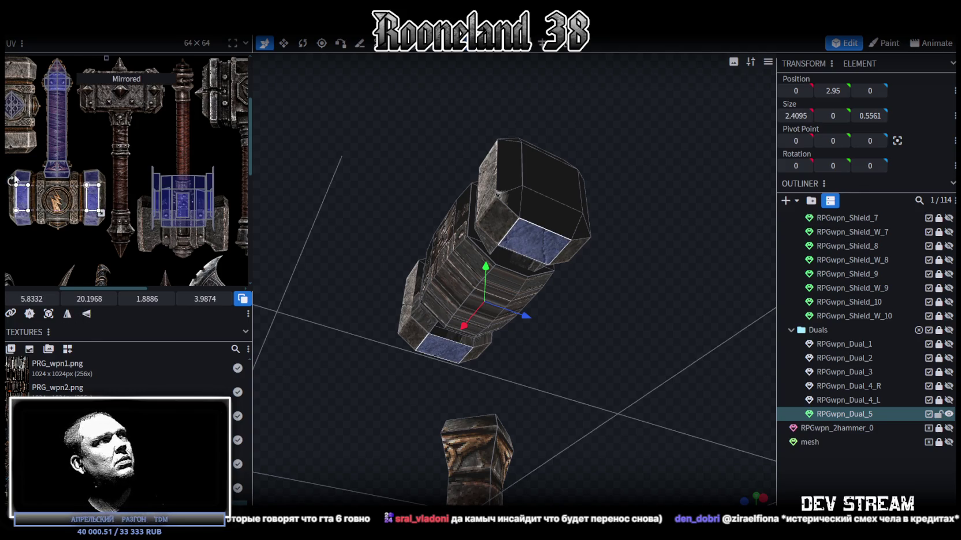
pyautogui.scroll(3, 16, 180)
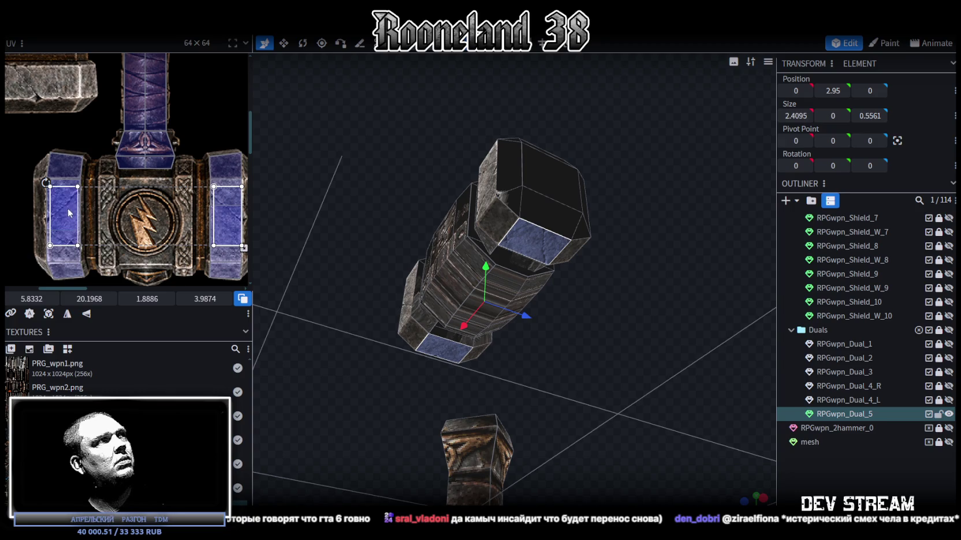
pyautogui.moveTo(69, 213); pyautogui.dragTo(67, 186)
pyautogui.press('Left')
# Step: Shrink the underside UVs to small squares and rotate them
pyautogui.hscroll(2, 133, 205)
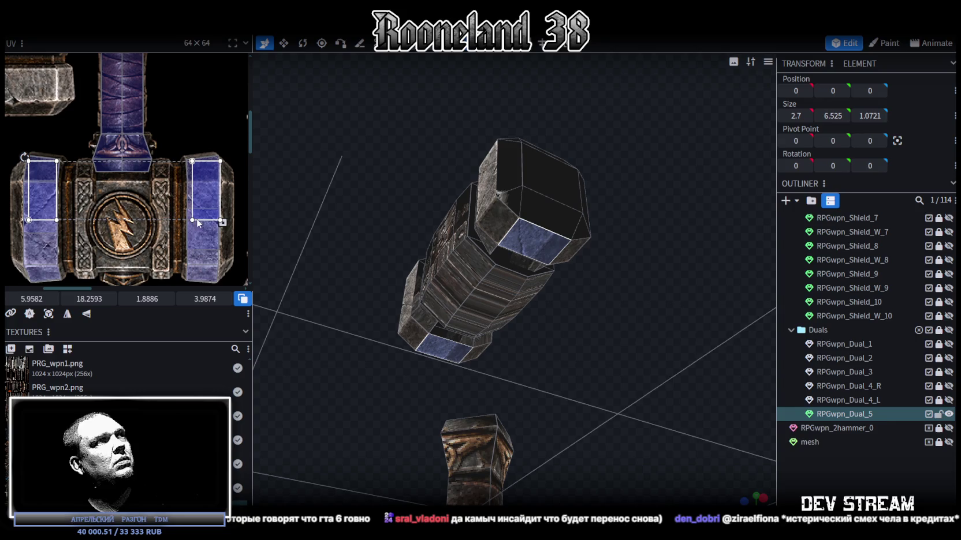
pyautogui.moveTo(221, 221); pyautogui.dragTo(148, 187)
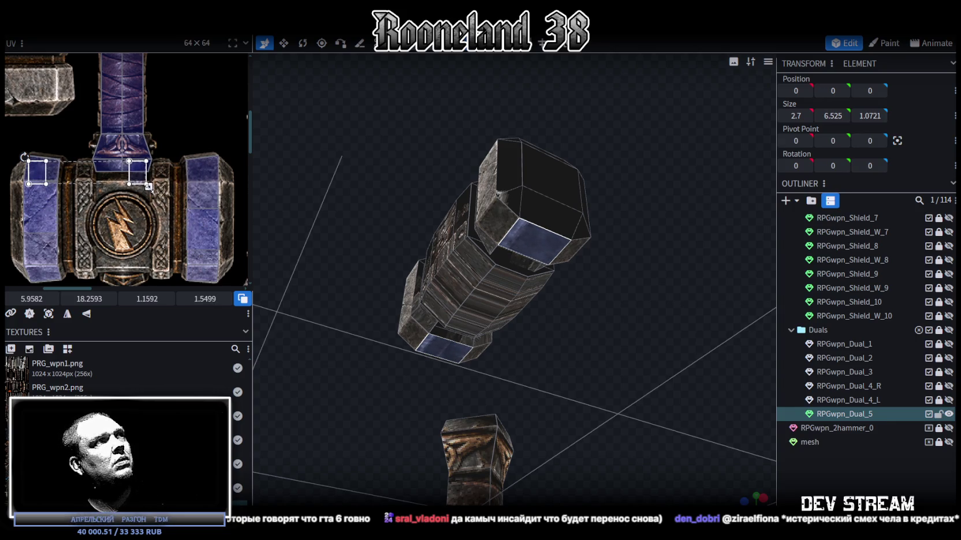
pyautogui.moveTo(40, 169); pyautogui.dragTo(43, 165)
pyautogui.scroll(1, 46, 172)
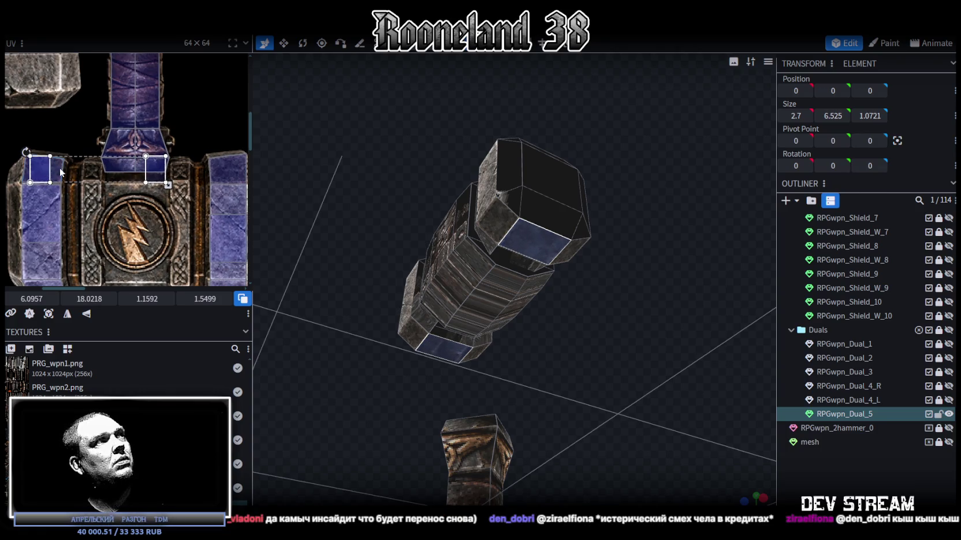
pyautogui.rightClick(40, 172)
pyautogui.click(75, 381)
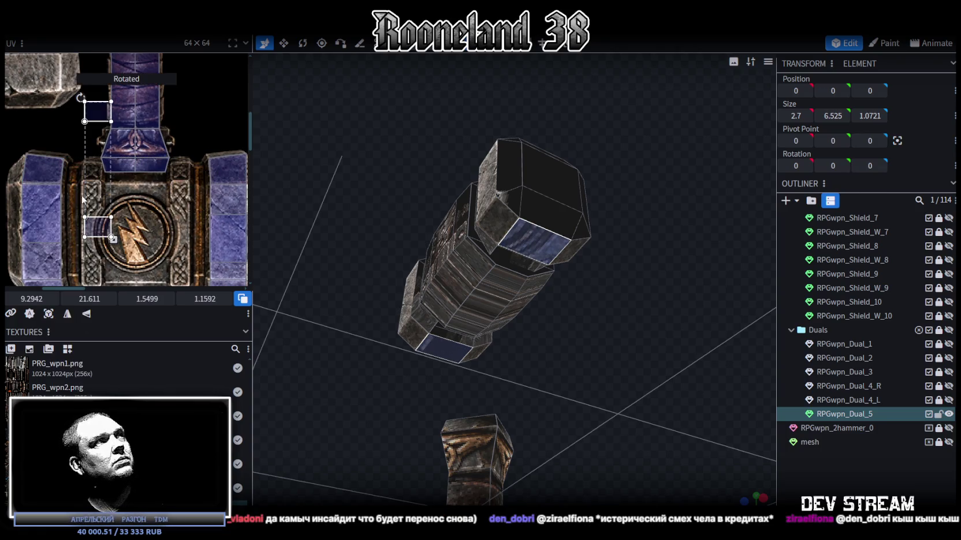
pyautogui.moveTo(97, 118); pyautogui.dragTo(46, 176)
pyautogui.scroll(-1, 89, 185)
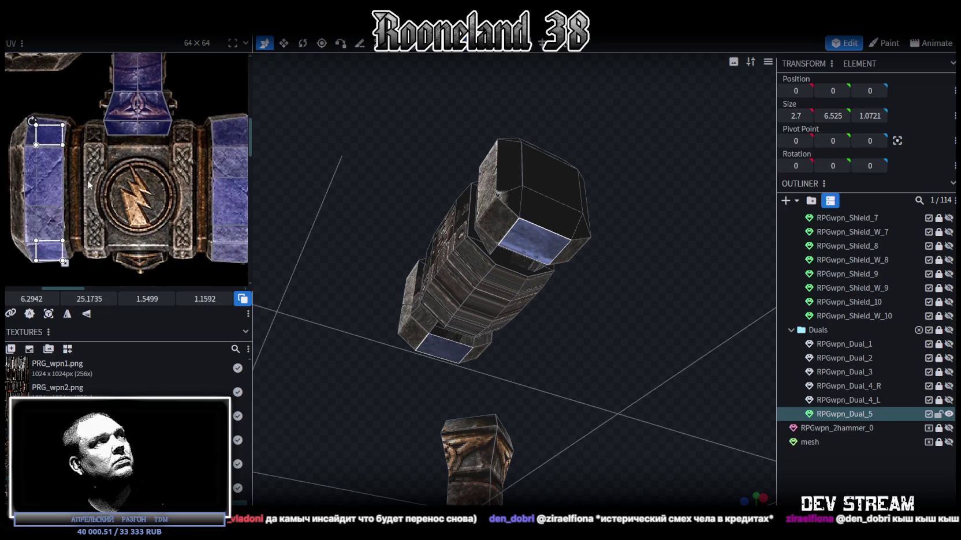
# Step: Move the single upper face's UV onto the blue stone, then reselect the hammer head model
pyautogui.click(537, 239)
pyautogui.moveTo(49, 254); pyautogui.dragTo(234, 136)
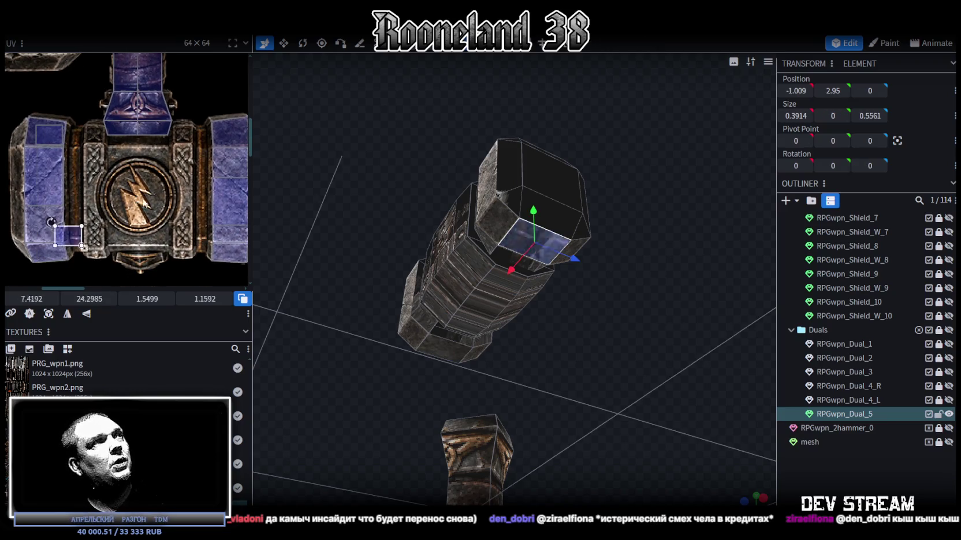
pyautogui.click(827, 460)
pyautogui.moveTo(679, 396)
pyautogui.mouseDown()
pyautogui.moveTo(625, 338)
pyautogui.moveTo(653, 439)
pyautogui.moveTo(701, 463)
pyautogui.moveTo(615, 293)
pyautogui.moveTo(642, 410)
pyautogui.moveTo(670, 416)
pyautogui.mouseUp()
pyautogui.click(585, 274)
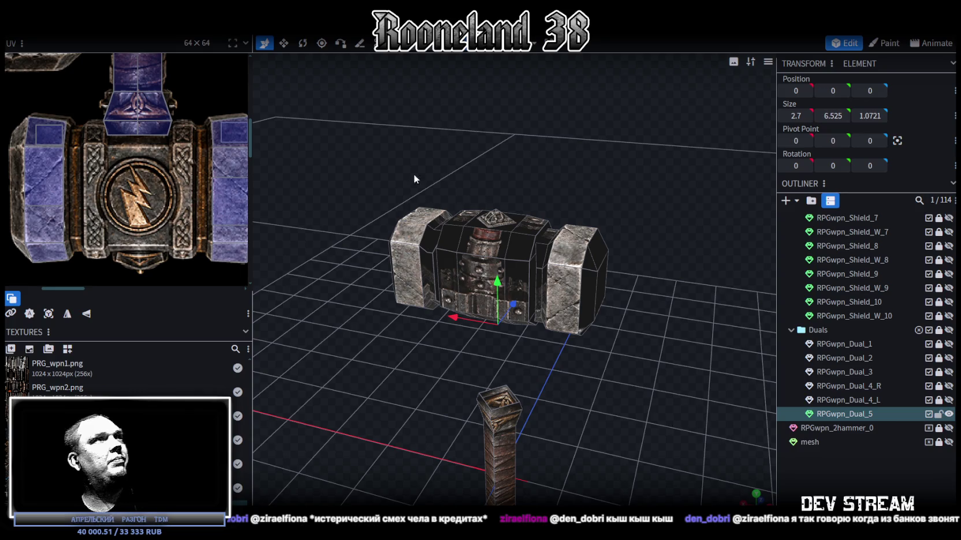
# Step: Orbit to a front view of the hammer and select the left end cap block
pyautogui.scroll(-3, 106, 148)
pyautogui.moveTo(357, 198)
pyautogui.mouseDown()
pyautogui.moveTo(596, 116)
pyautogui.moveTo(557, 231)
pyautogui.mouseUp()
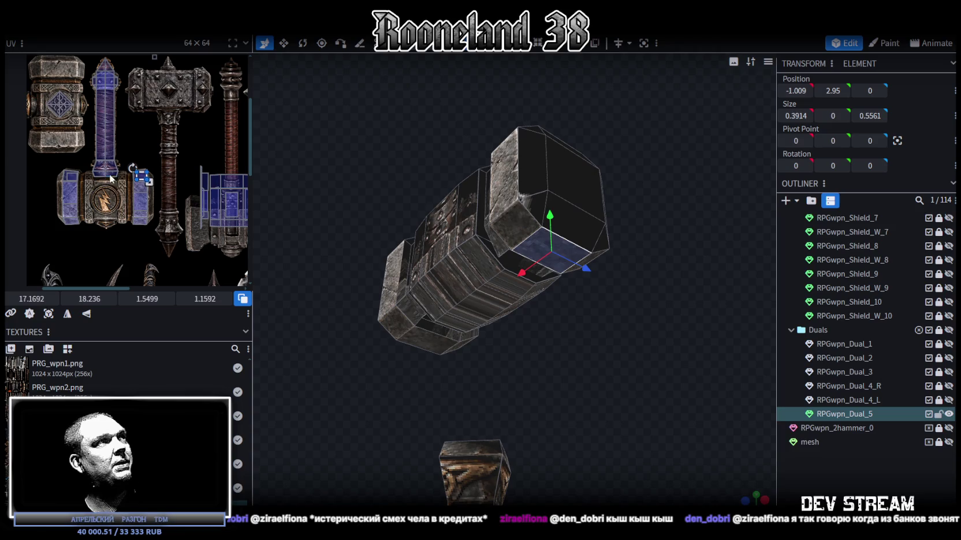
pyautogui.scroll(3, 110, 181)
pyautogui.scroll(2, 139, 163)
pyautogui.moveTo(520, 236)
pyautogui.mouseDown()
pyautogui.moveTo(423, 258)
pyautogui.moveTo(490, 218)
pyautogui.mouseUp()
pyautogui.click(425, 258)
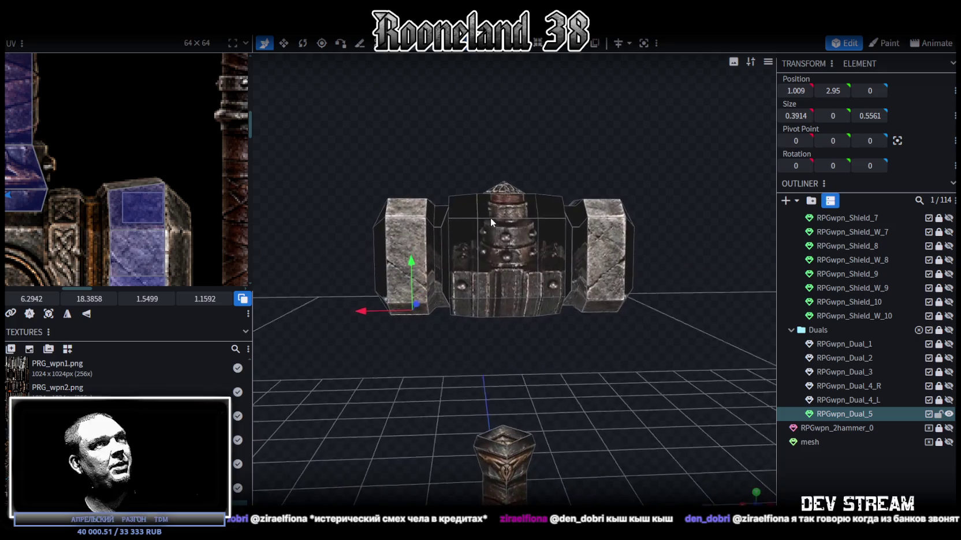
# Step: Zoom in and out around the texture atlas in the UV editor
pyautogui.scroll(-2, 180, 177)
pyautogui.scroll(-2, 139, 150)
pyautogui.scroll(-2, 101, 124)
pyautogui.scroll(2, 150, 140)
pyautogui.scroll(1, 162, 148)
pyautogui.scroll(1, 168, 153)
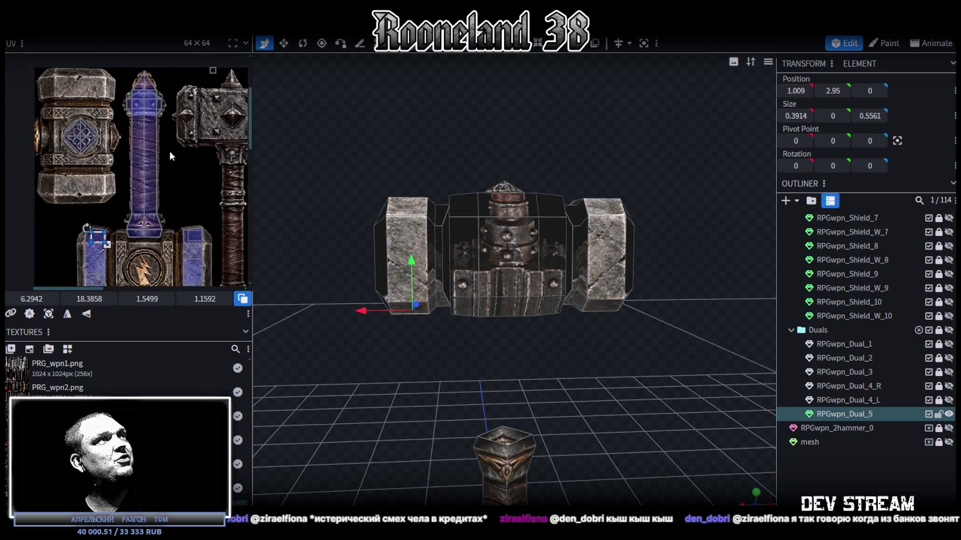
pyautogui.scroll(-1, 143, 105)
pyautogui.scroll(-2, 176, 116)
pyautogui.scroll(1, 142, 138)
pyautogui.scroll(2, 196, 154)
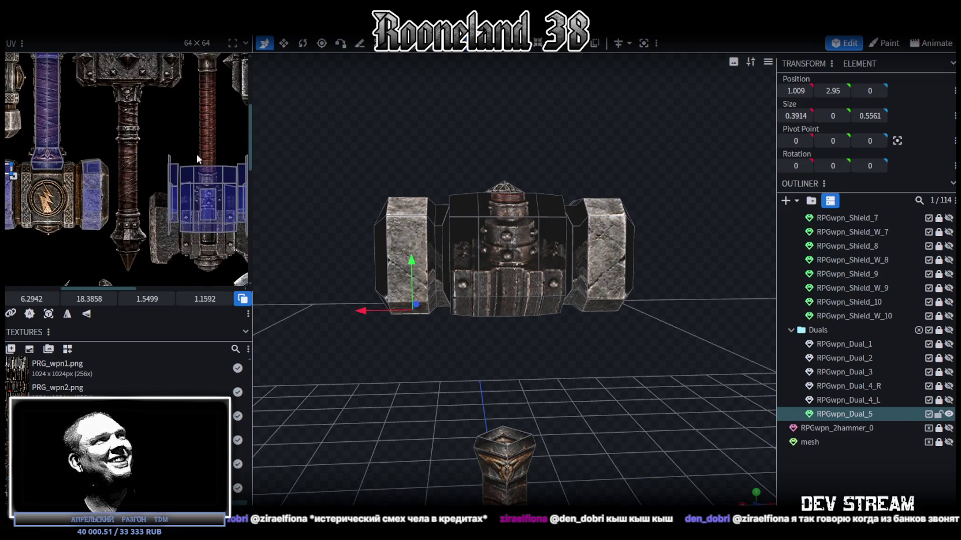
# Step: View the hammer head from above and select a face on the central block's upper middle
pyautogui.moveTo(323, 167)
pyautogui.mouseDown()
pyautogui.moveTo(548, 195)
pyautogui.moveTo(617, 177)
pyautogui.moveTo(593, 209)
pyautogui.moveTo(572, 188)
pyautogui.moveTo(554, 194)
pyautogui.mouseUp()
pyautogui.scroll(-2, 53, 127)
pyautogui.scroll(2, 144, 150)
pyautogui.scroll(1, 166, 159)
pyautogui.moveTo(334, 226)
pyautogui.mouseDown()
pyautogui.moveTo(402, 274)
pyautogui.moveTo(454, 293)
pyautogui.mouseUp()
pyautogui.click(483, 218)
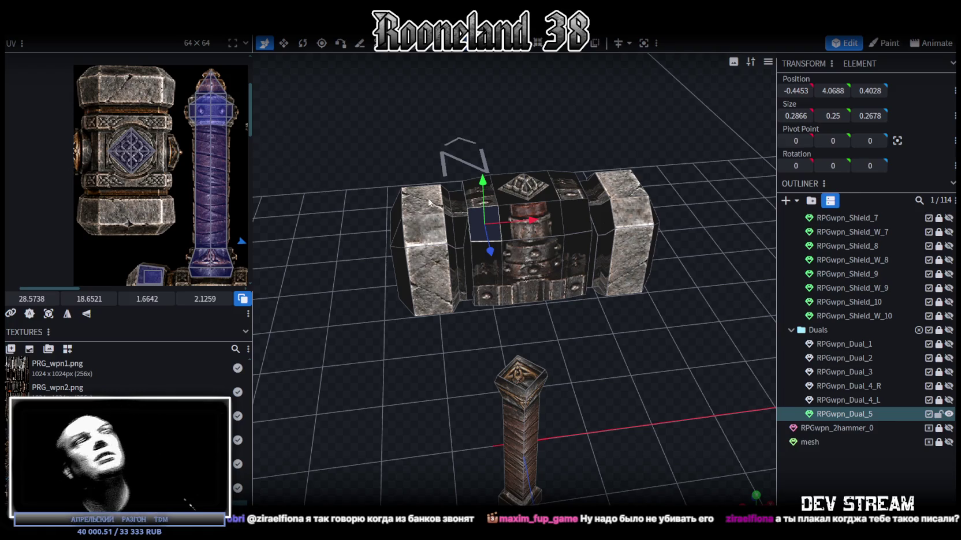
# Step: Select the faces of the central block's upper front band
pyautogui.scroll(1, 325, 237)
pyautogui.scroll(-2, 123, 166)
pyautogui.scroll(-2, 155, 169)
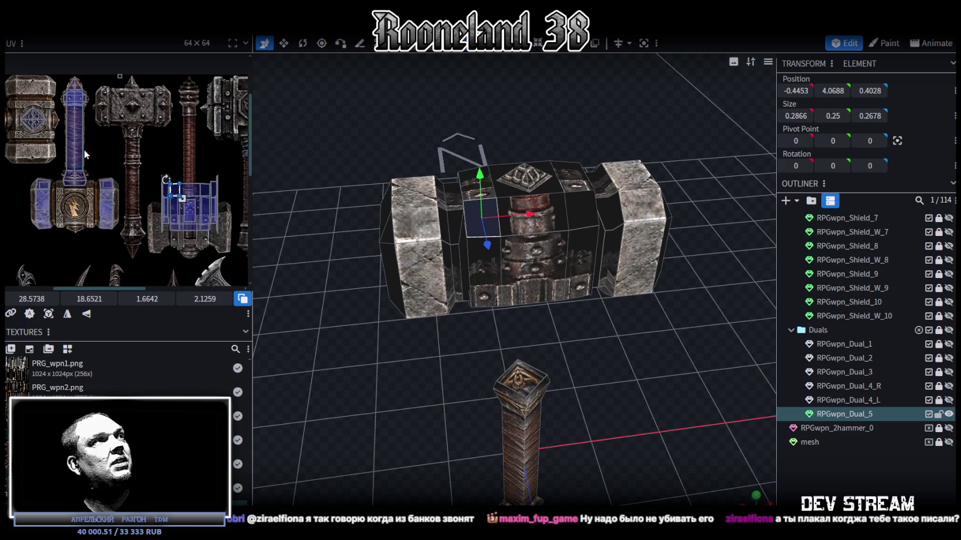
pyautogui.scroll(-1, 190, 172)
pyautogui.scroll(2, 626, 352)
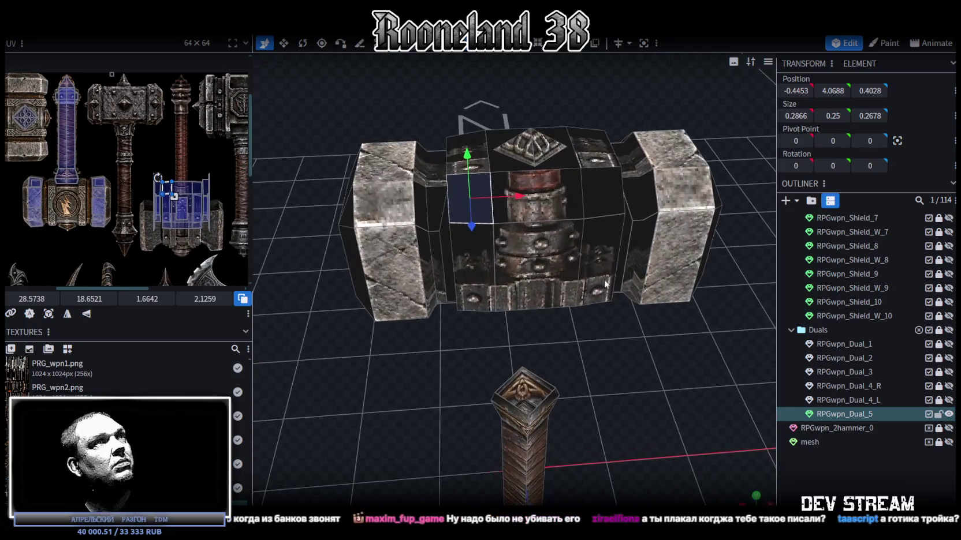
pyautogui.keyDown('shift'); pyautogui.click(565, 203); pyautogui.keyUp('shift')
pyautogui.keyDown('shift'); pyautogui.click(594, 195); pyautogui.keyUp('shift')
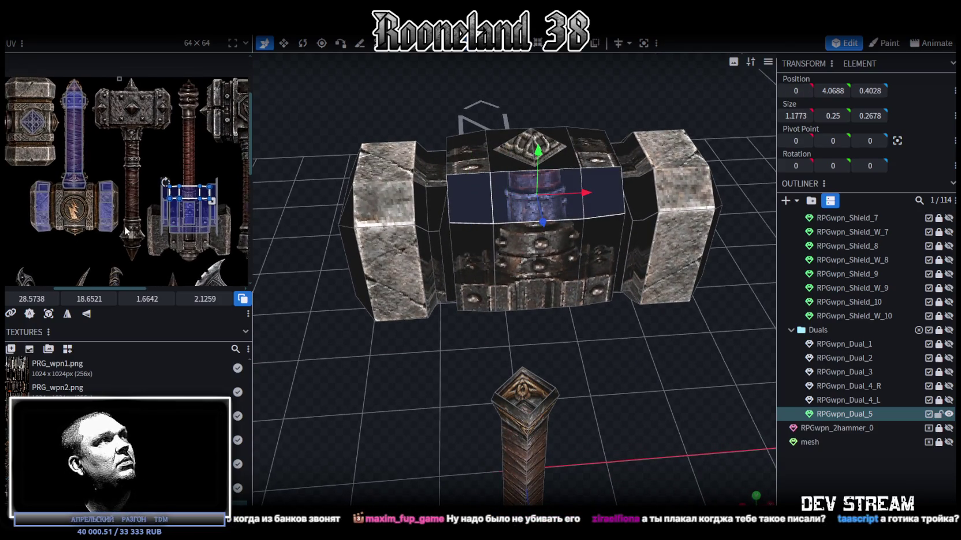
# Step: Map the band's UV onto the emblem hammer texture, just below the lightning emblem
pyautogui.moveTo(159, 213); pyautogui.dragTo(205, 179, button='middle')
pyautogui.moveTo(219, 183); pyautogui.dragTo(97, 220)
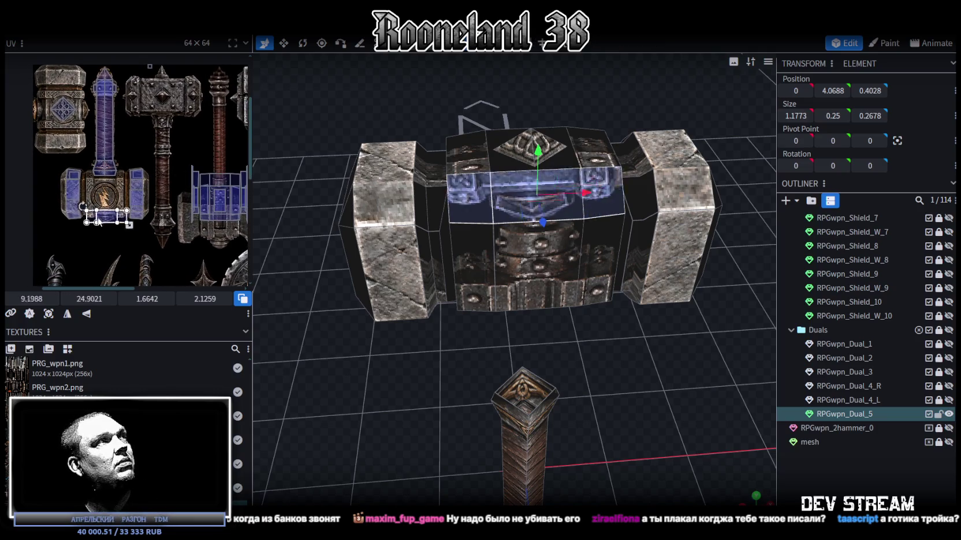
pyautogui.scroll(3, 88, 280)
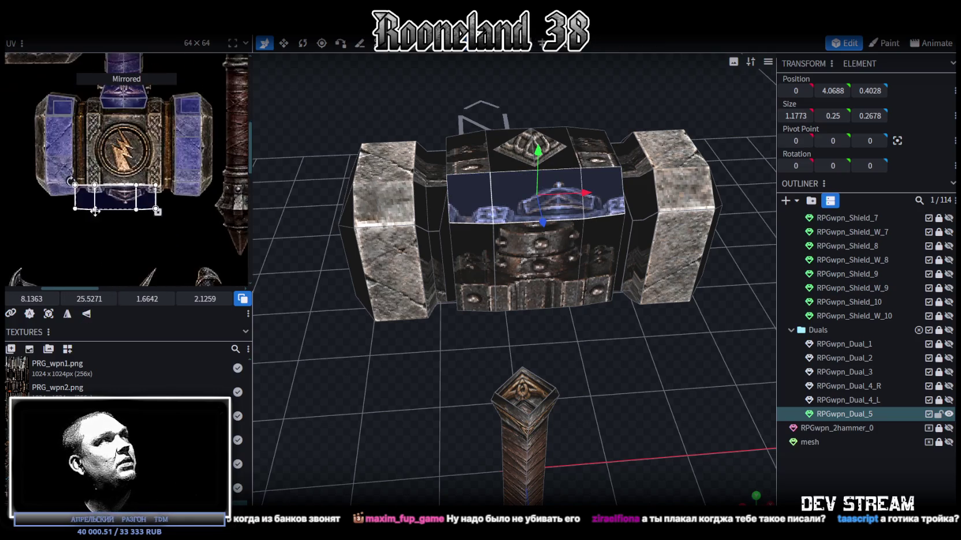
pyautogui.scroll(2, 94, 212)
pyautogui.moveTo(118, 177); pyautogui.dragTo(124, 228)
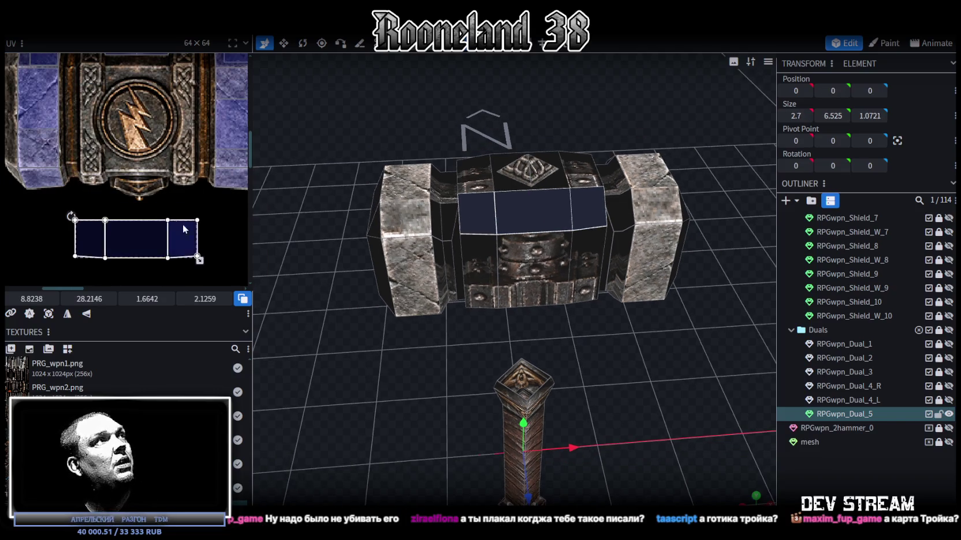
# Step: Zoom out the UV editor to the whole texture and select the thin knot-emblem top plate
pyautogui.scroll(-1, 144, 225)
pyautogui.scroll(-1, 138, 202)
pyautogui.scroll(-1, 136, 189)
pyautogui.scroll(-1, 138, 194)
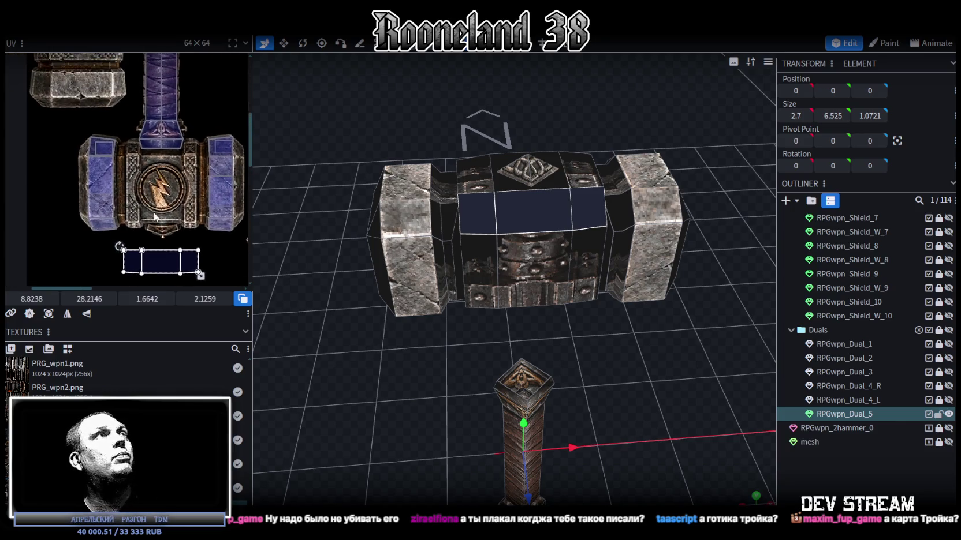
pyautogui.scroll(-1, 153, 214)
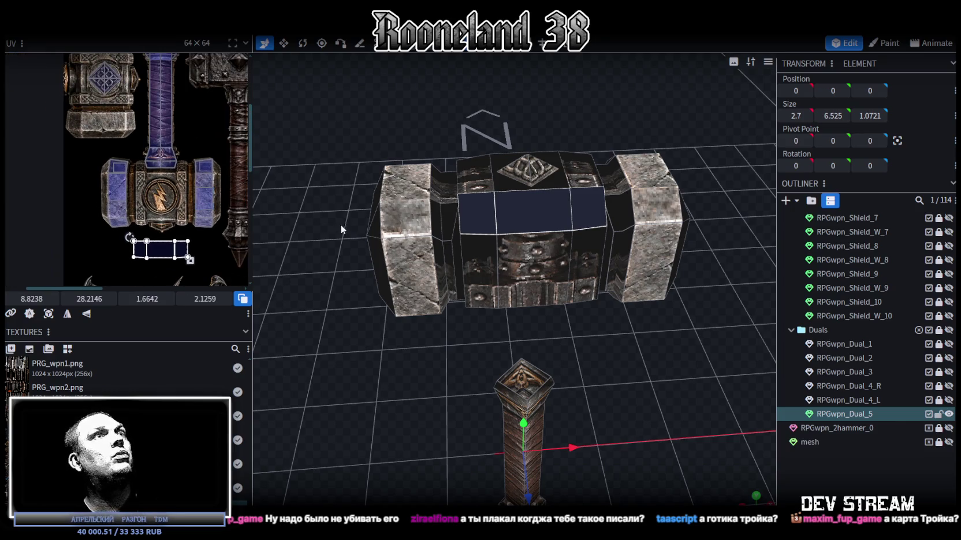
pyautogui.click(472, 177)
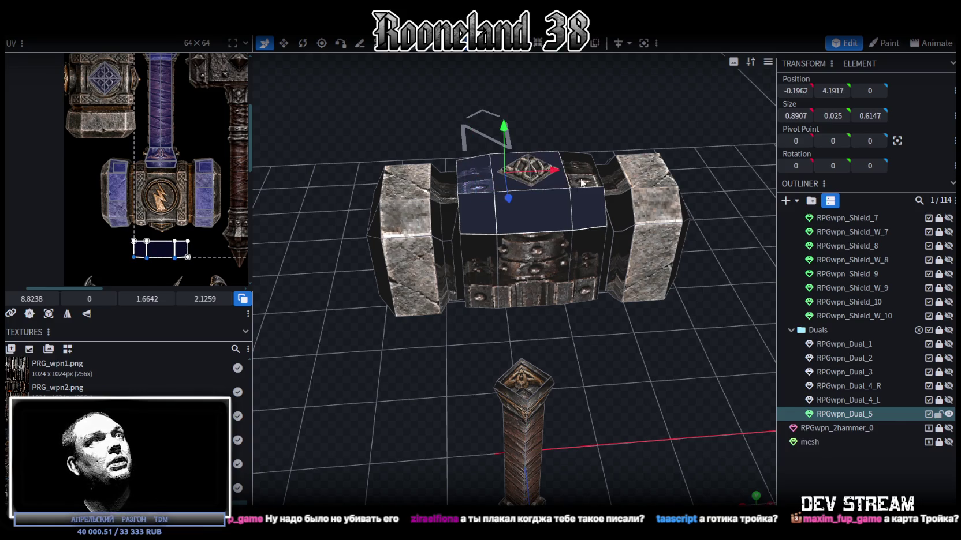
# Step: Project the top plate's UVs from top view, rotate them a quarter turn, and stretch them over the knotwork diamond
pyautogui.press('KP_7')
pyautogui.click(480, 201)
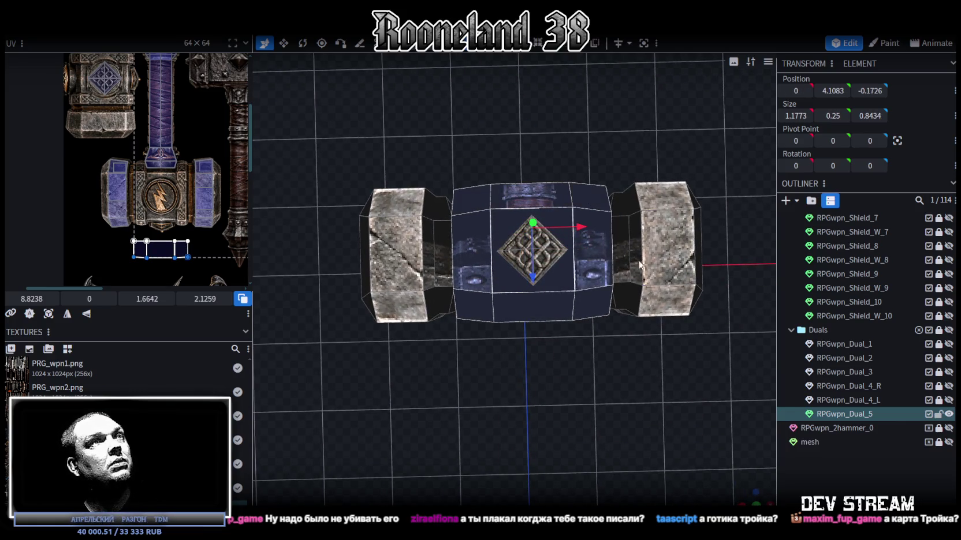
pyautogui.press('KP_7')
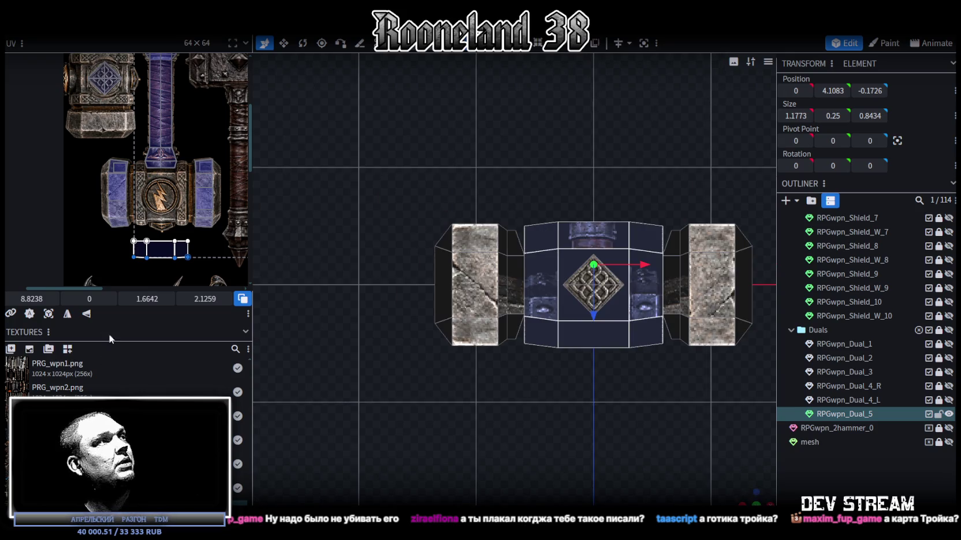
pyautogui.click(48, 314)
pyautogui.scroll(-2, 81, 148)
pyautogui.scroll(-2, 80, 148)
pyautogui.scroll(3, 103, 159)
pyautogui.scroll(2, 198, 192)
pyautogui.scroll(3, 198, 192)
pyautogui.rightClick(183, 110)
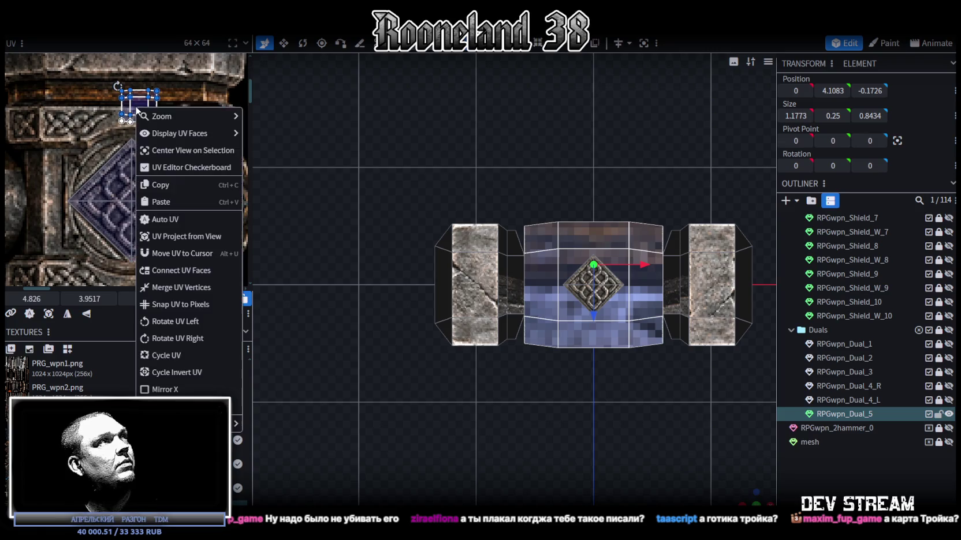
pyautogui.click(163, 352)
pyautogui.moveTo(145, 108); pyautogui.dragTo(55, 126)
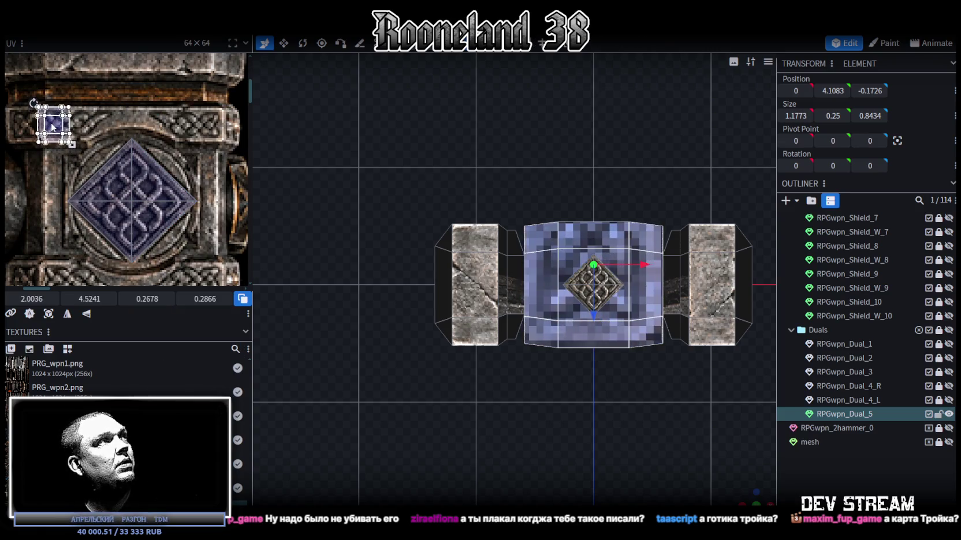
pyautogui.moveTo(93, 184); pyautogui.dragTo(63, 108, button='middle')
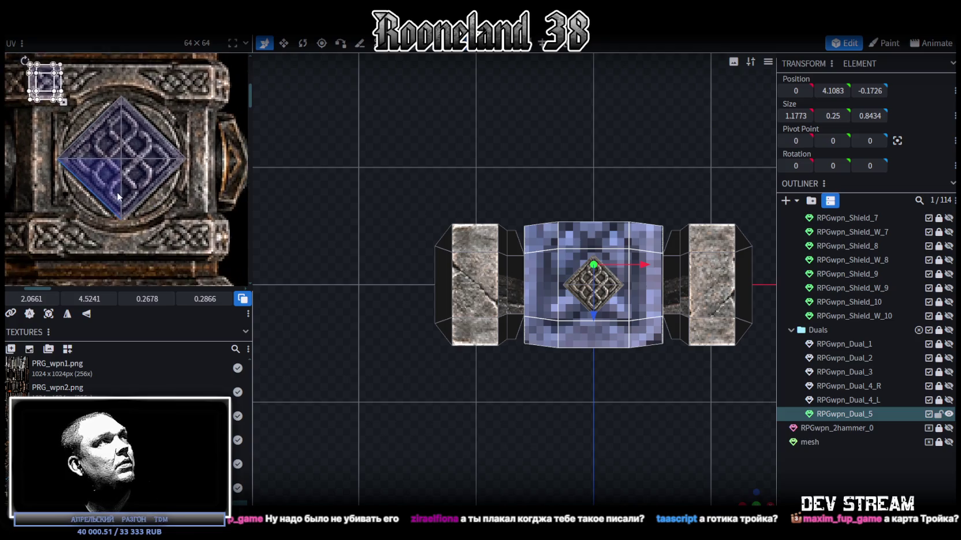
pyautogui.moveTo(59, 97); pyautogui.dragTo(219, 255)
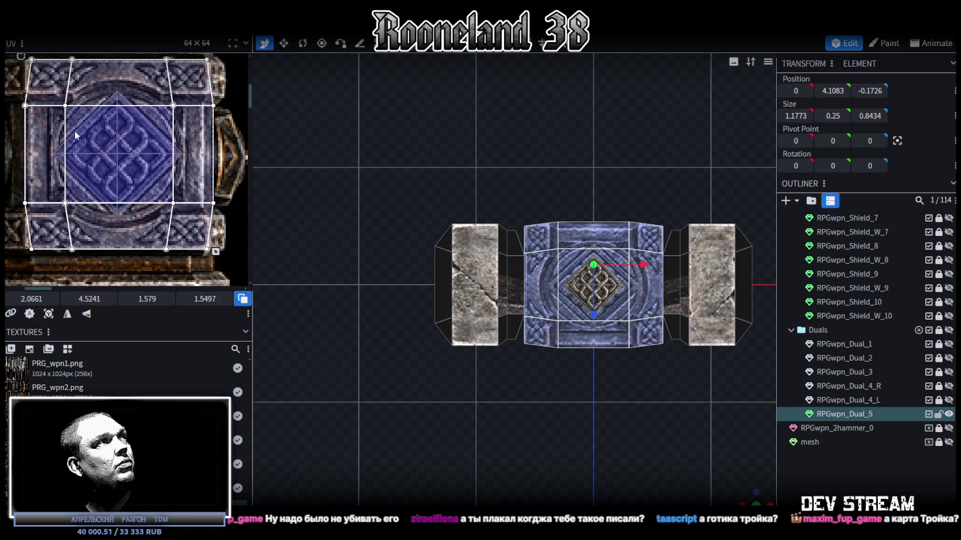
# Step: Align the two side strips' UVs onto the knotwork borders
pyautogui.hotkey('ctrl', 'z')
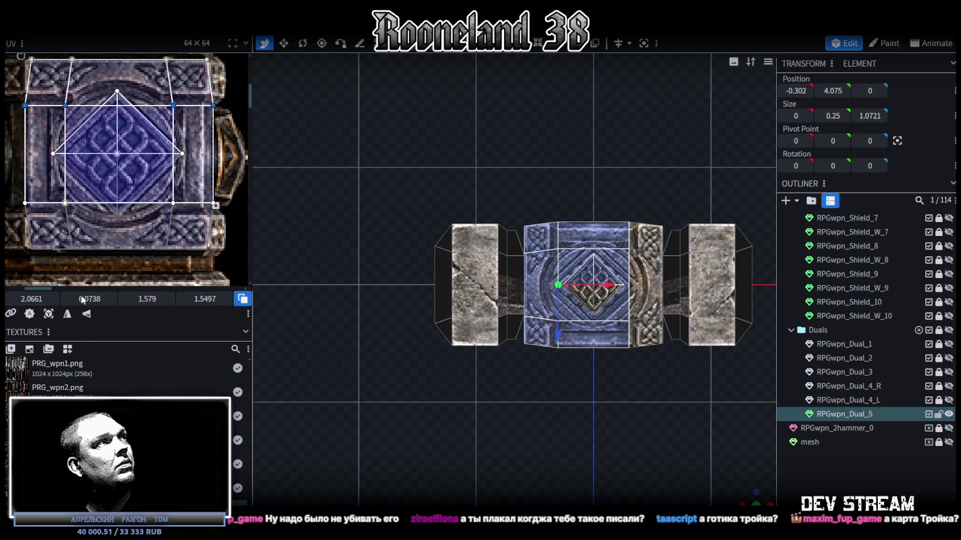
pyautogui.moveTo(87, 300); pyautogui.dragTo(81, 301)
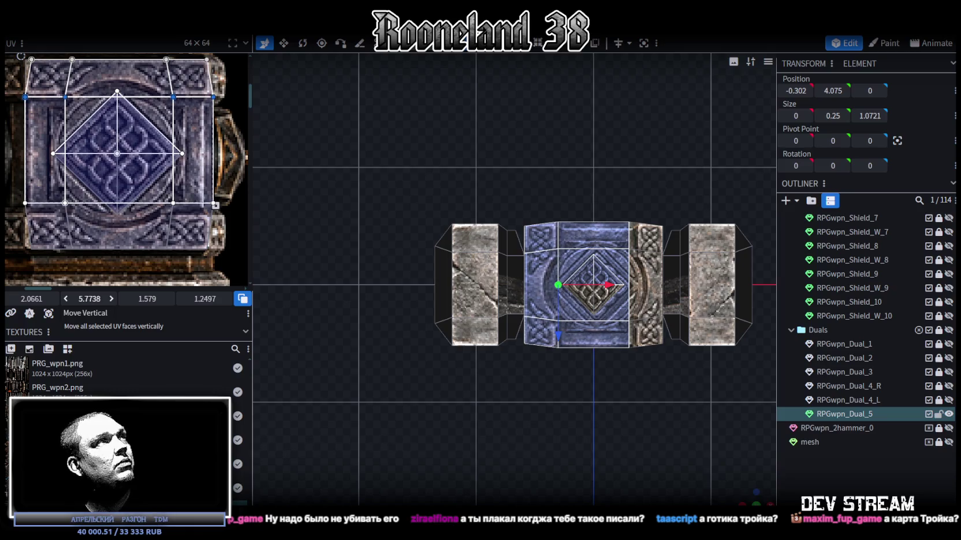
pyautogui.hotkey('ctrl', 'z')
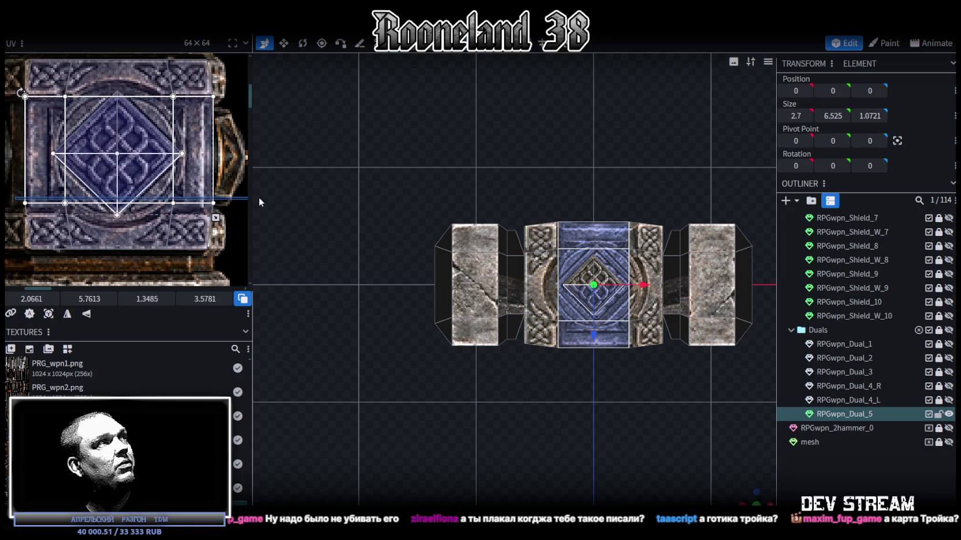
pyautogui.hotkey('ctrl', 'z')
pyautogui.moveTo(89, 298); pyautogui.dragTo(95, 298)
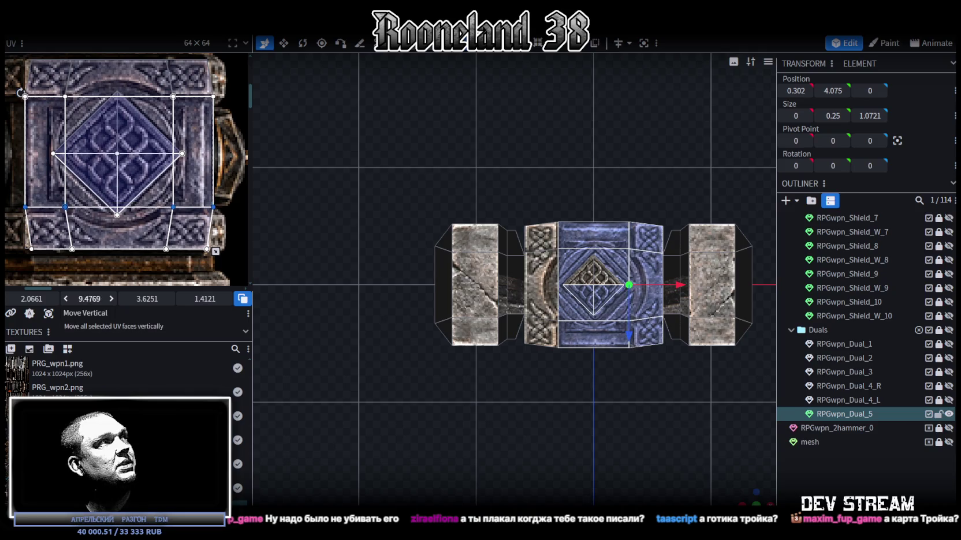
pyautogui.scroll(-2, 161, 124)
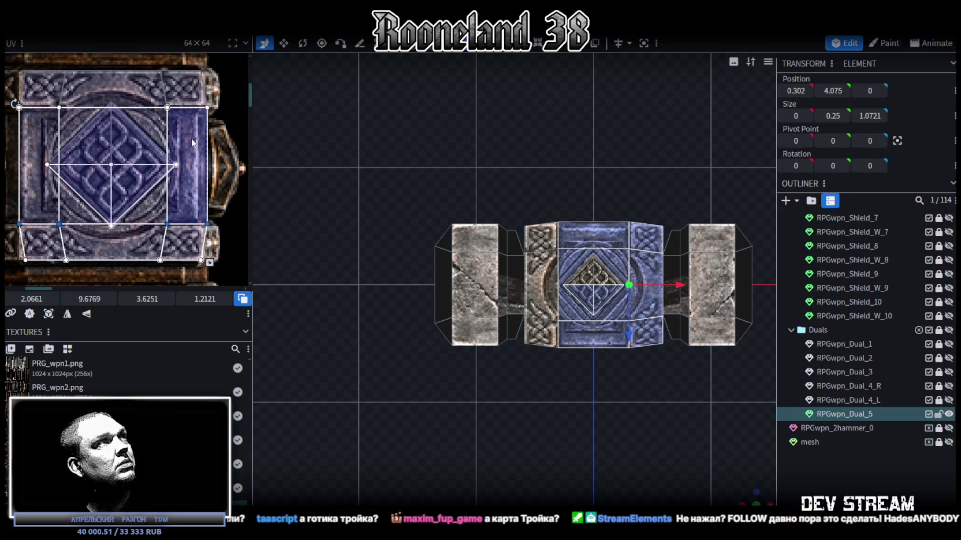
pyautogui.scroll(1, 218, 153)
pyautogui.scroll(-1, 195, 131)
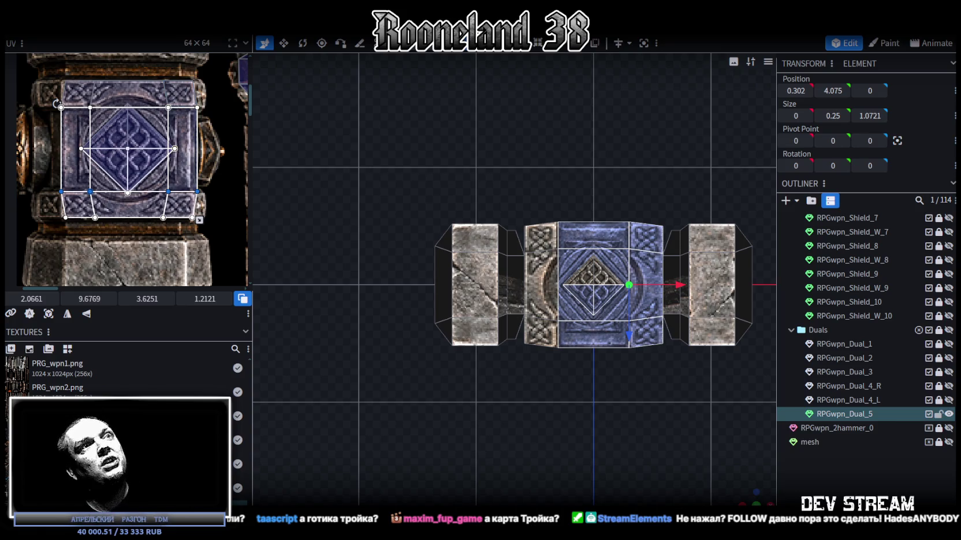
# Step: Select the central front plate and widen it slightly
pyautogui.moveTo(520, 300)
pyautogui.mouseDown()
pyautogui.moveTo(556, 345)
pyautogui.moveTo(565, 285)
pyautogui.moveTo(539, 322)
pyautogui.moveTo(494, 261)
pyautogui.mouseUp()
pyautogui.click(491, 231)
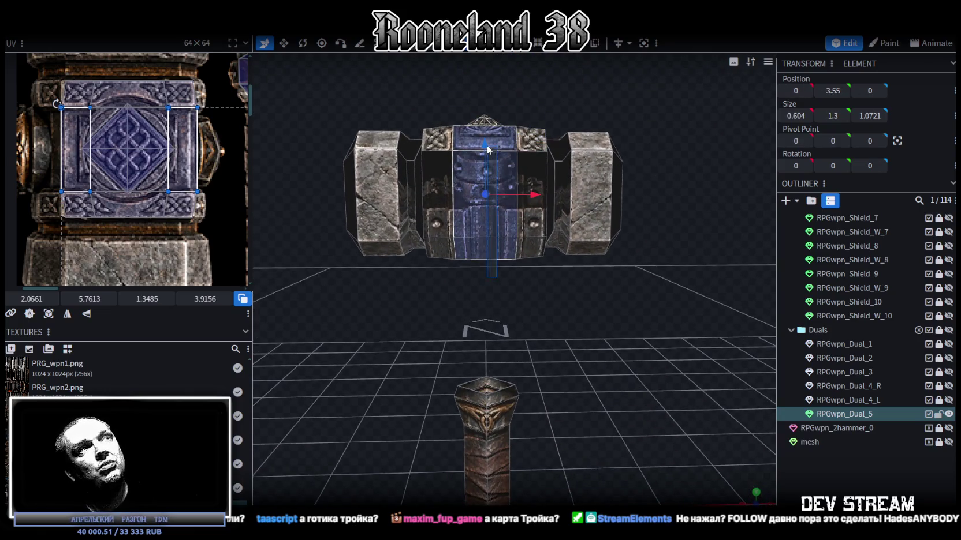
pyautogui.moveTo(579, 75)
pyautogui.mouseDown()
pyautogui.moveTo(563, 150)
pyautogui.moveTo(433, 183)
pyautogui.moveTo(578, 109)
pyautogui.moveTo(567, 101)
pyautogui.mouseUp()
pyautogui.press('v')
pyautogui.moveTo(534, 212)
pyautogui.mouseDown()
pyautogui.moveTo(542, 212)
pyautogui.moveTo(584, 381)
pyautogui.moveTo(559, 449)
pyautogui.moveTo(575, 279)
pyautogui.moveTo(510, 233)
pyautogui.moveTo(583, 304)
pyautogui.moveTo(574, 276)
pyautogui.moveTo(600, 303)
pyautogui.mouseUp()
pyautogui.scroll(-2, 168, 155)
pyautogui.scroll(-2, 168, 155)
pyautogui.scroll(-2, 168, 154)
pyautogui.scroll(-2, 168, 154)
pyautogui.scroll(-2, 191, 165)
pyautogui.scroll(-2, 230, 179)
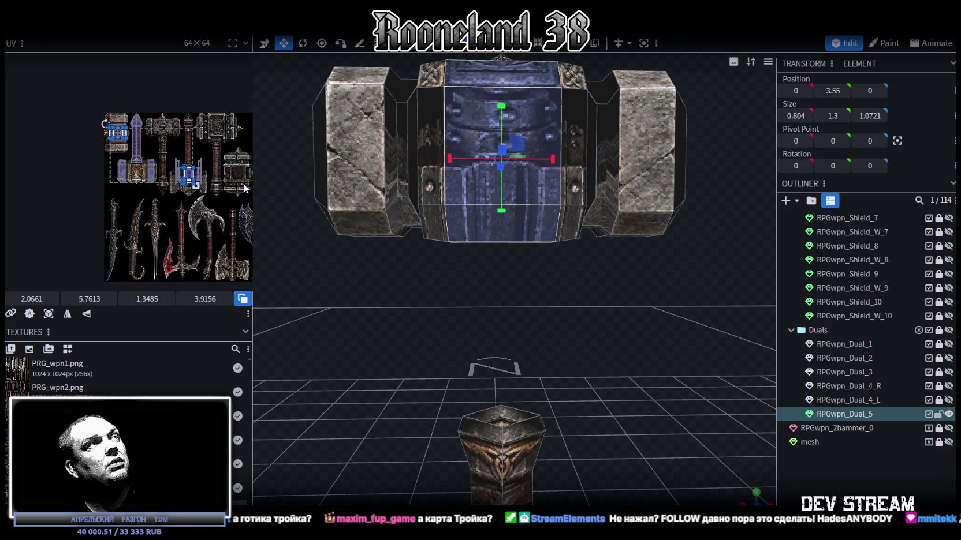
# Step: Extend the front plate's Z size to 1.0721, the head's full depth
pyautogui.moveTo(545, 311)
pyautogui.mouseDown()
pyautogui.moveTo(563, 332)
pyautogui.moveTo(582, 302)
pyautogui.moveTo(467, 232)
pyautogui.mouseUp()
pyautogui.click(432, 209)
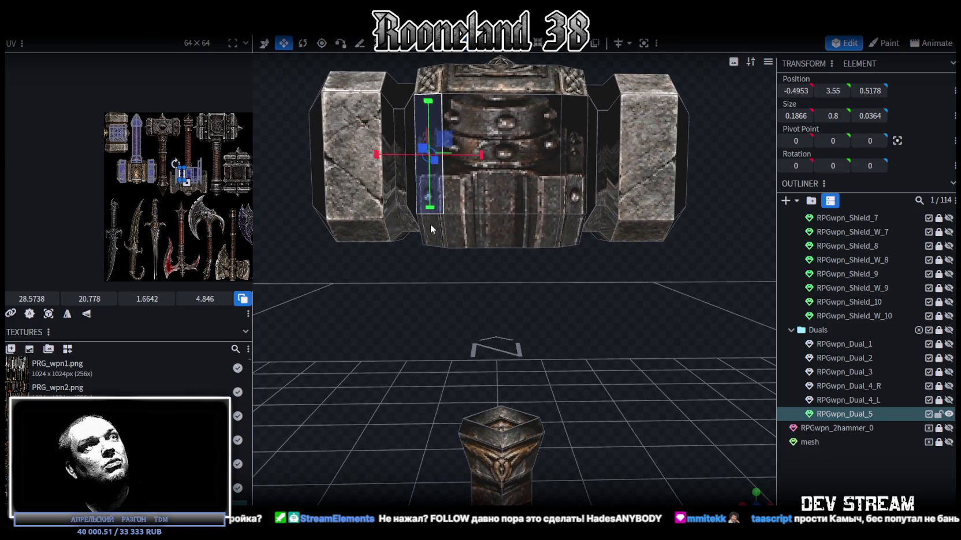
pyautogui.click(508, 232)
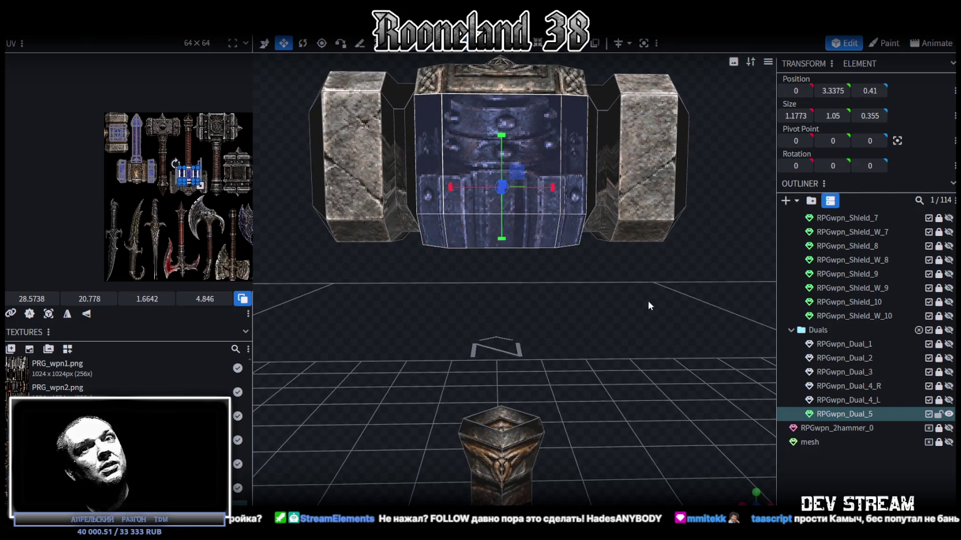
pyautogui.moveTo(649, 300); pyautogui.dragTo(594, 314)
pyautogui.scroll(5, 592, 310)
pyautogui.moveTo(496, 152)
pyautogui.mouseDown()
pyautogui.moveTo(442, 231)
pyautogui.moveTo(605, 220)
pyautogui.moveTo(622, 161)
pyautogui.mouseUp()
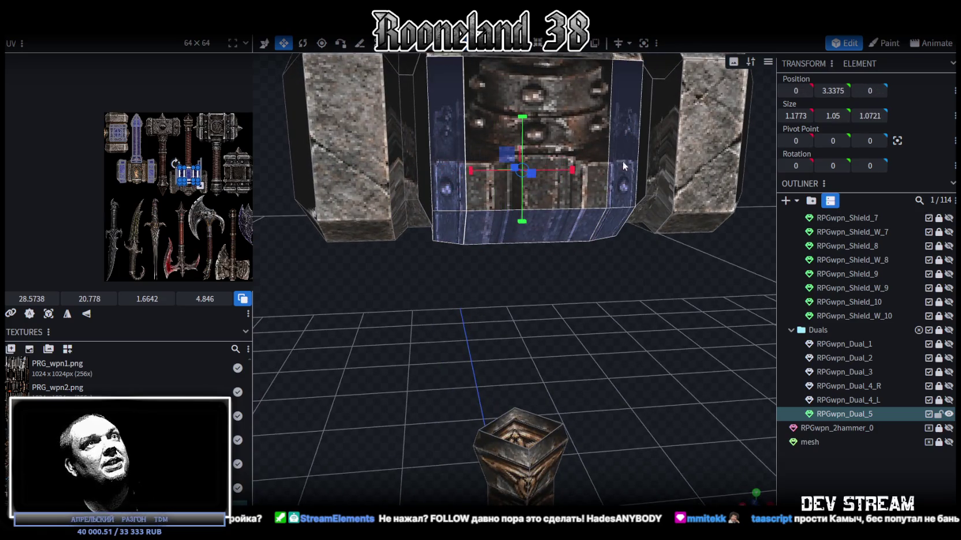
pyautogui.scroll(-5, 544, 108)
pyautogui.moveTo(411, 323)
pyautogui.mouseDown()
pyautogui.moveTo(659, 332)
pyautogui.moveTo(693, 319)
pyautogui.mouseUp()
pyautogui.press('KP_1')
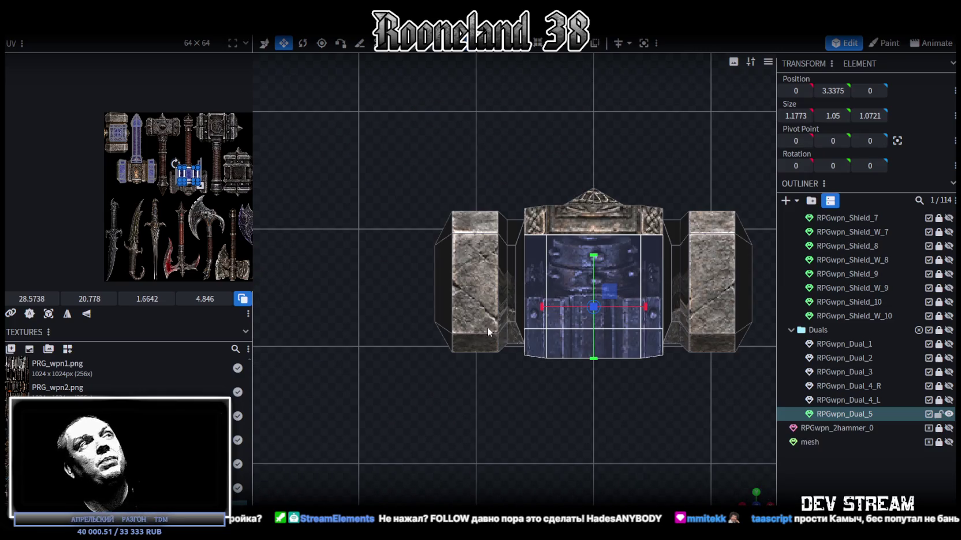
# Step: Project the front face's UVs from front view and move them onto the lightning emblem
pyautogui.click(48, 313)
pyautogui.scroll(2, 123, 188)
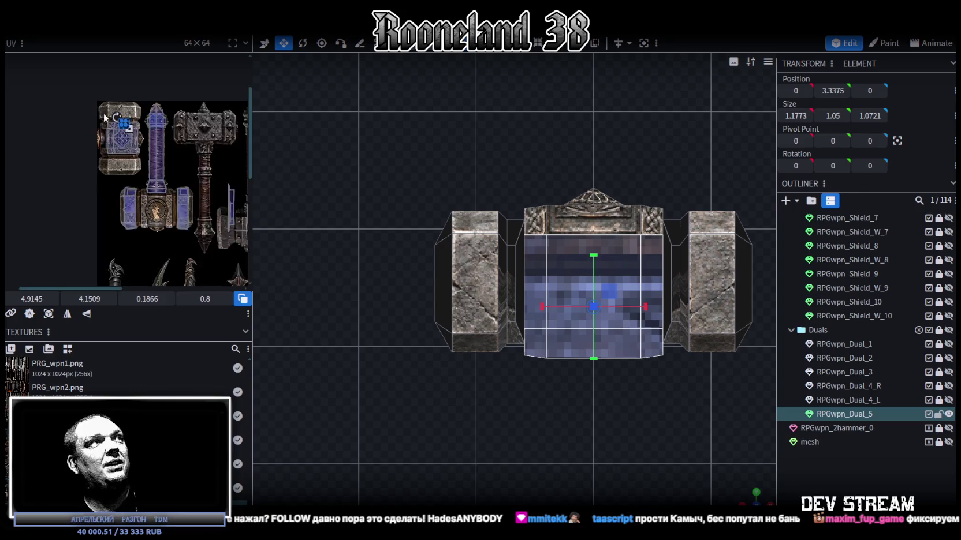
pyautogui.scroll(2, 164, 139)
pyautogui.moveTo(163, 138); pyautogui.dragTo(137, 86, button='middle')
pyautogui.moveTo(101, 71); pyautogui.dragTo(151, 224)
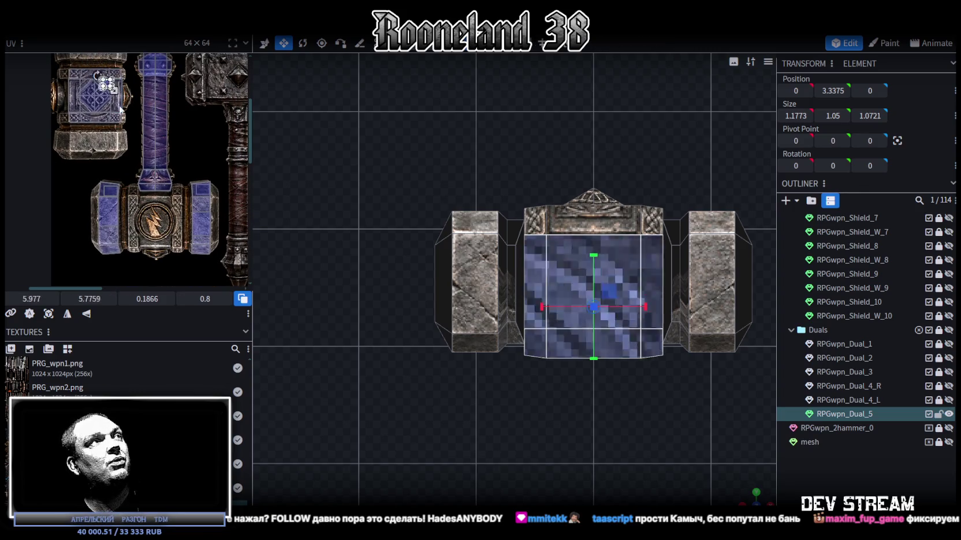
pyautogui.scroll(3, 151, 225)
pyautogui.scroll(1, 150, 217)
pyautogui.scroll(1, 173, 199)
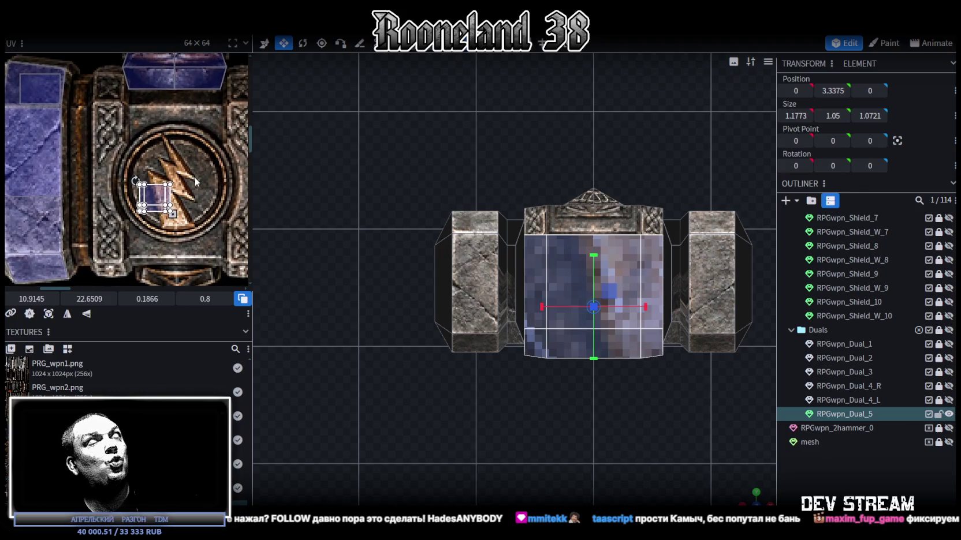
# Step: Reposition and enlarge the front UV area to cover the whole lightning emblem
pyautogui.click(90, 317)
pyautogui.moveTo(155, 199); pyautogui.dragTo(118, 106)
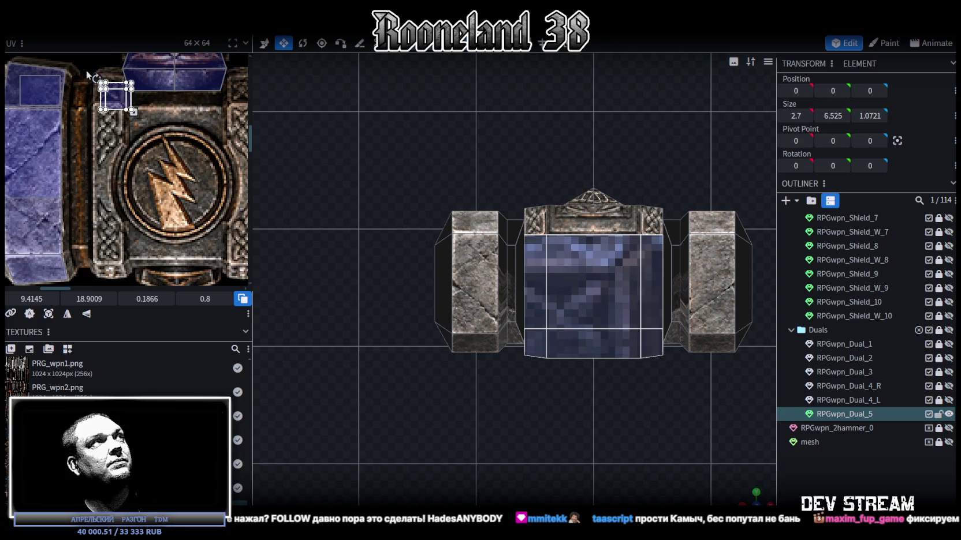
pyautogui.scroll(2, 147, 136)
pyautogui.moveTo(147, 136); pyautogui.dragTo(125, 119)
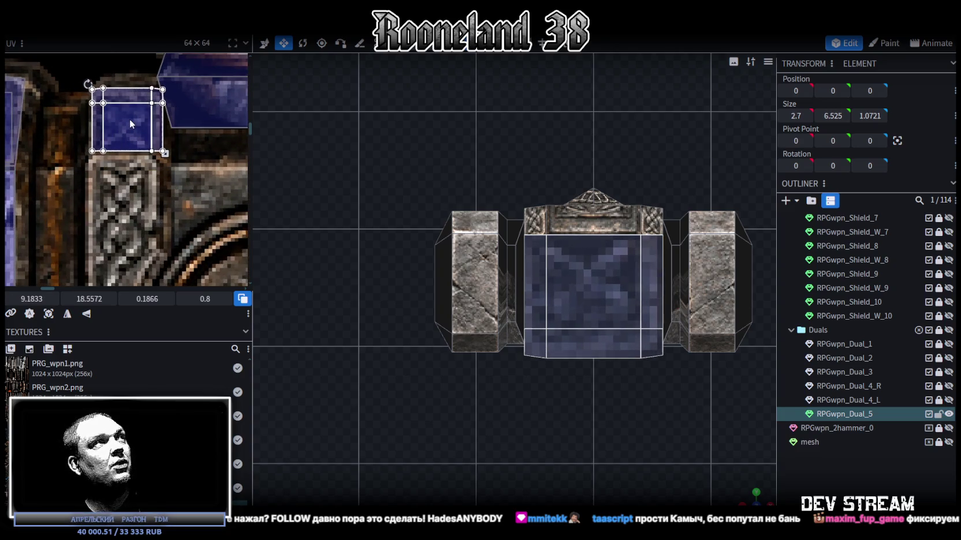
pyautogui.scroll(-3, 126, 120)
pyautogui.scroll(-2, 100, 117)
pyautogui.moveTo(59, 73); pyautogui.dragTo(147, 172)
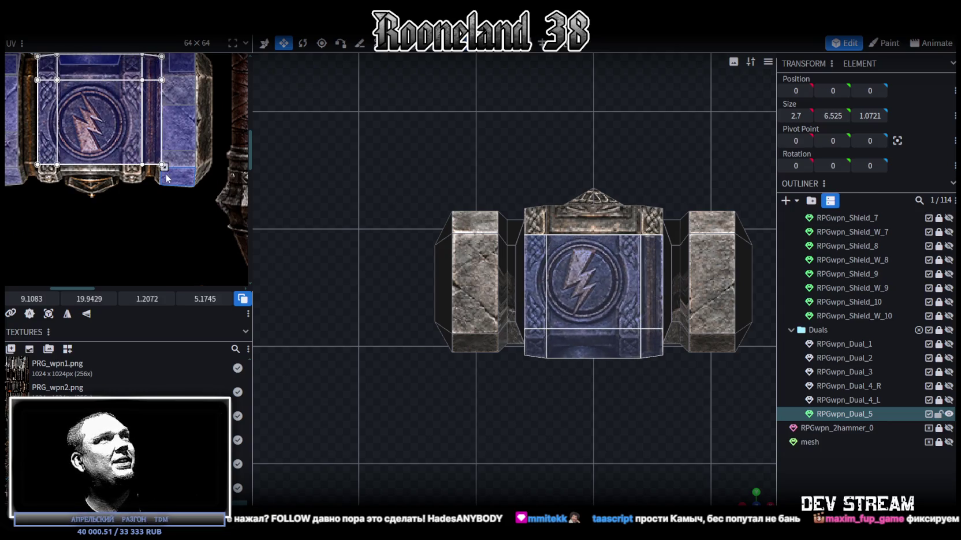
pyautogui.scroll(1, 153, 176)
pyautogui.scroll(1, 164, 182)
pyautogui.scroll(2, 176, 188)
pyautogui.moveTo(178, 185); pyautogui.dragTo(179, 216)
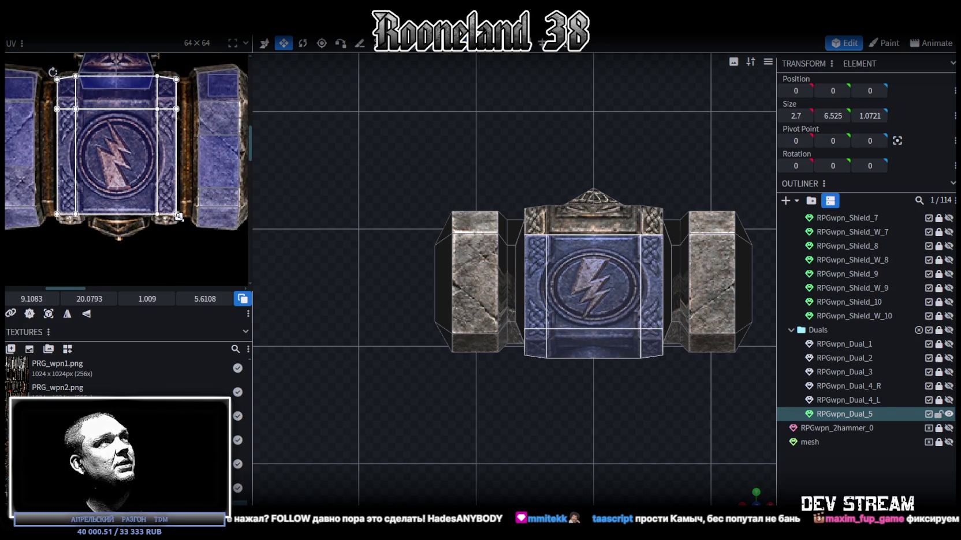
pyautogui.scroll(1, 176, 222)
pyautogui.click(59, 153)
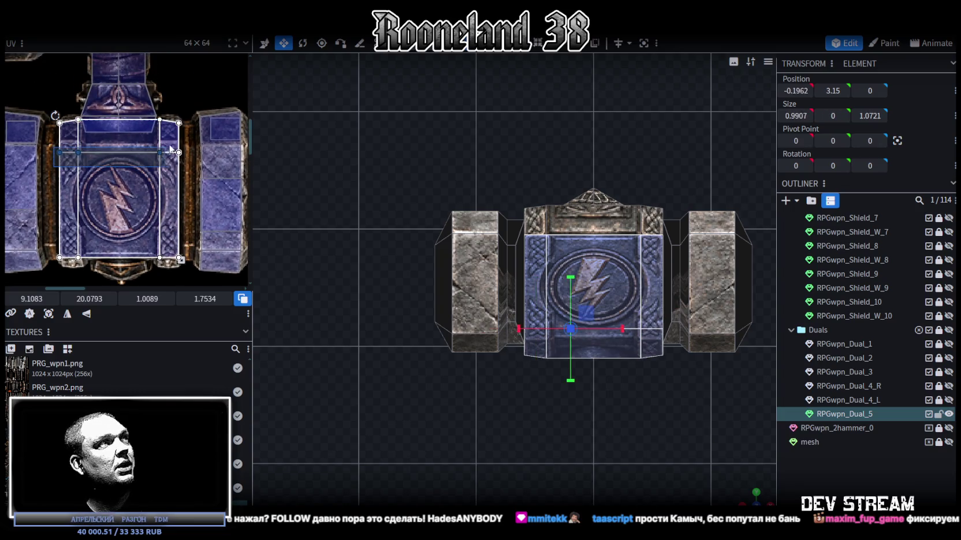
# Step: Shift the front panel's UV edges outward onto the knotwork border
pyautogui.moveTo(103, 302); pyautogui.dragTo(81, 302)
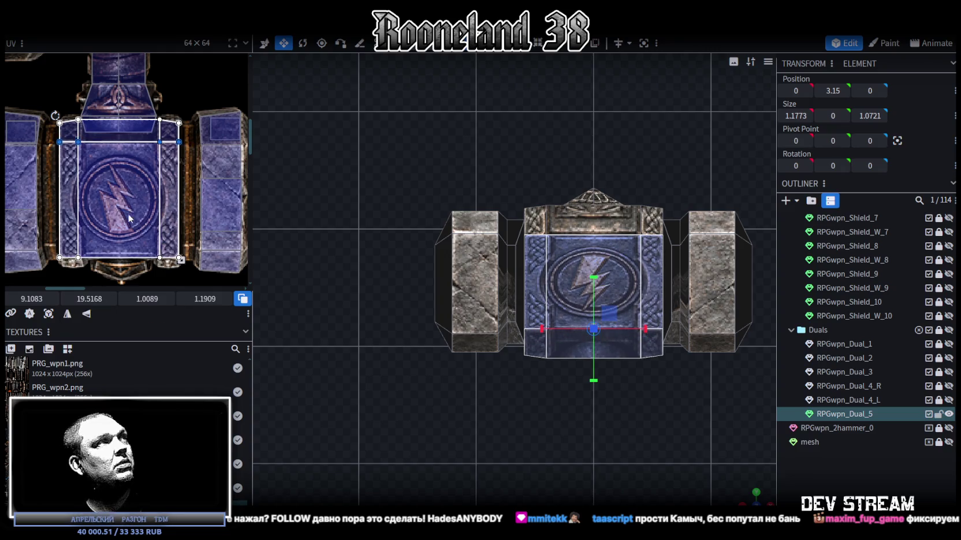
pyautogui.scroll(2, 179, 111)
pyautogui.scroll(1, 179, 111)
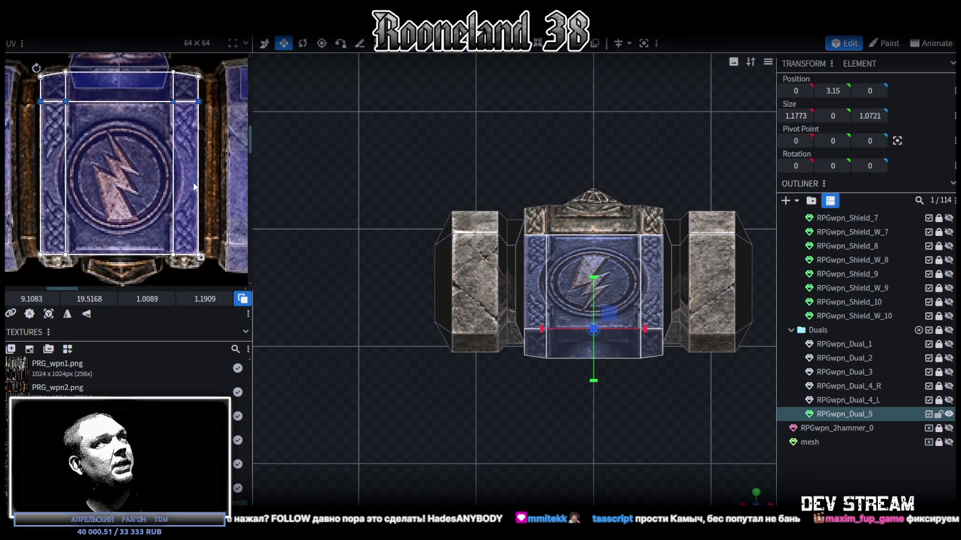
pyautogui.click(172, 196)
pyautogui.click(168, 257)
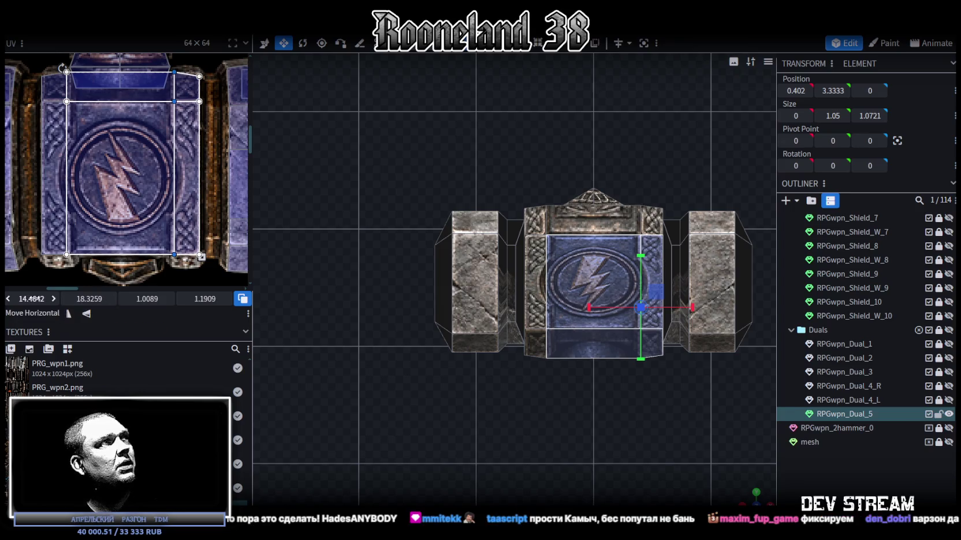
pyautogui.moveTo(35, 298); pyautogui.dragTo(26, 299)
pyautogui.moveTo(179, 194); pyautogui.dragTo(262, 199, button='middle')
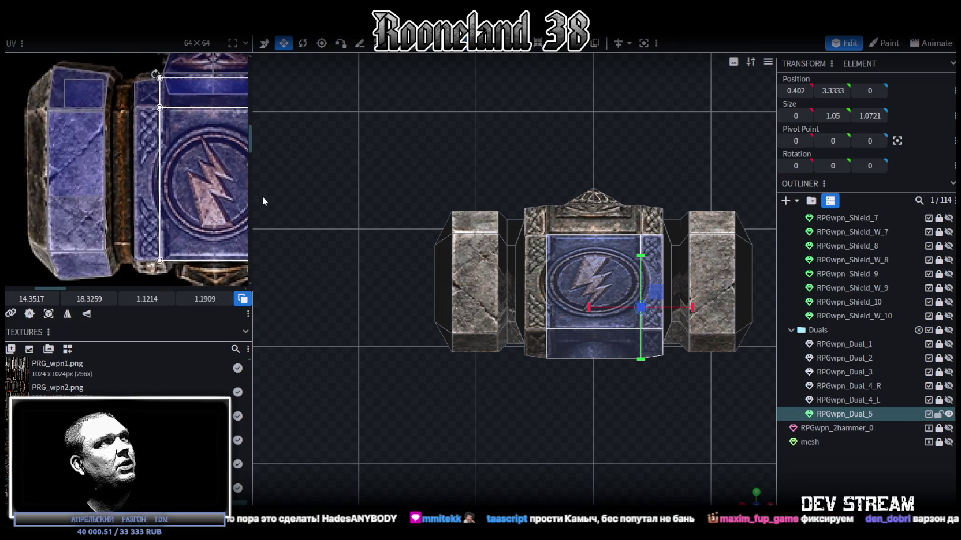
# Step: Stretch the left front strip's UV over the knotwork border
pyautogui.click(142, 81)
pyautogui.click(142, 80)
pyautogui.moveTo(32, 299); pyautogui.dragTo(36, 296)
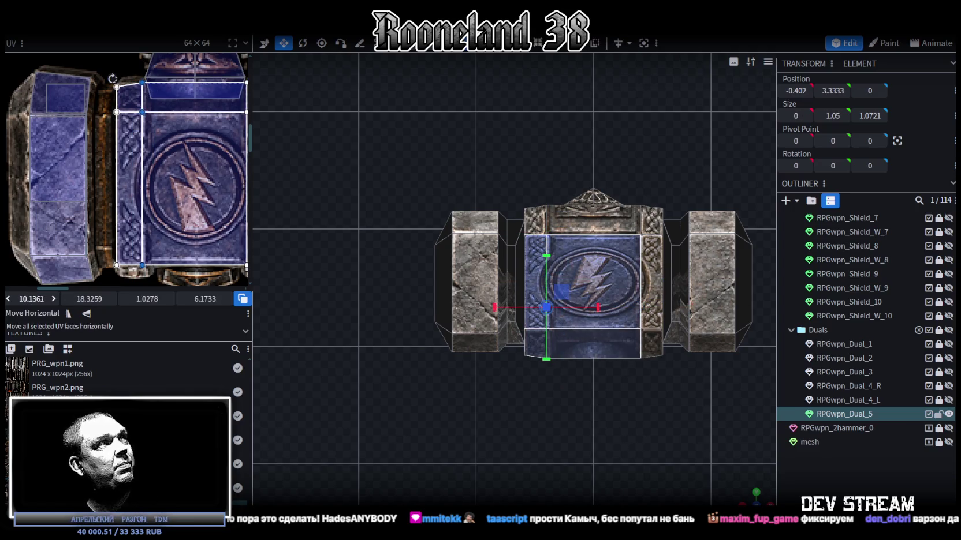
pyautogui.scroll(-2, 158, 192)
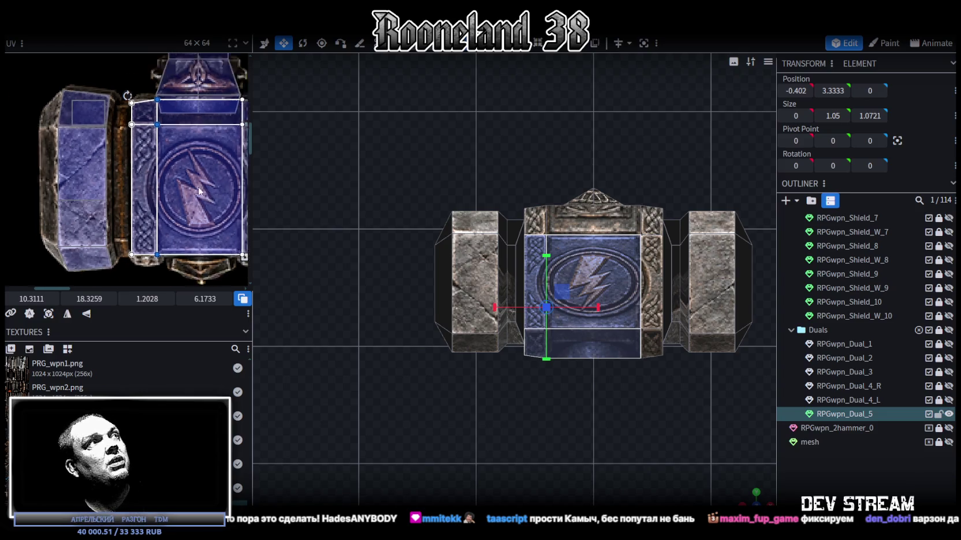
pyautogui.scroll(-2, 158, 192)
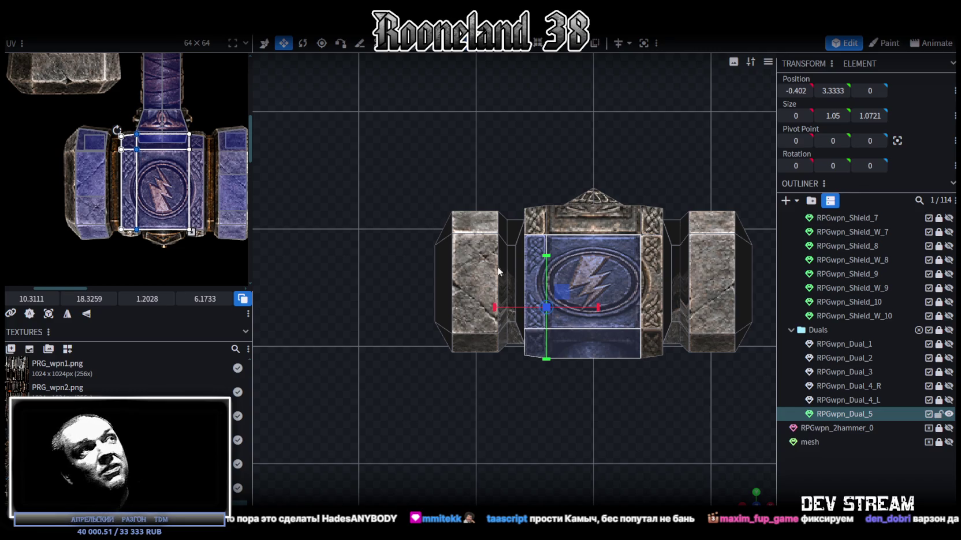
pyautogui.moveTo(591, 355); pyautogui.dragTo(569, 347, button='right')
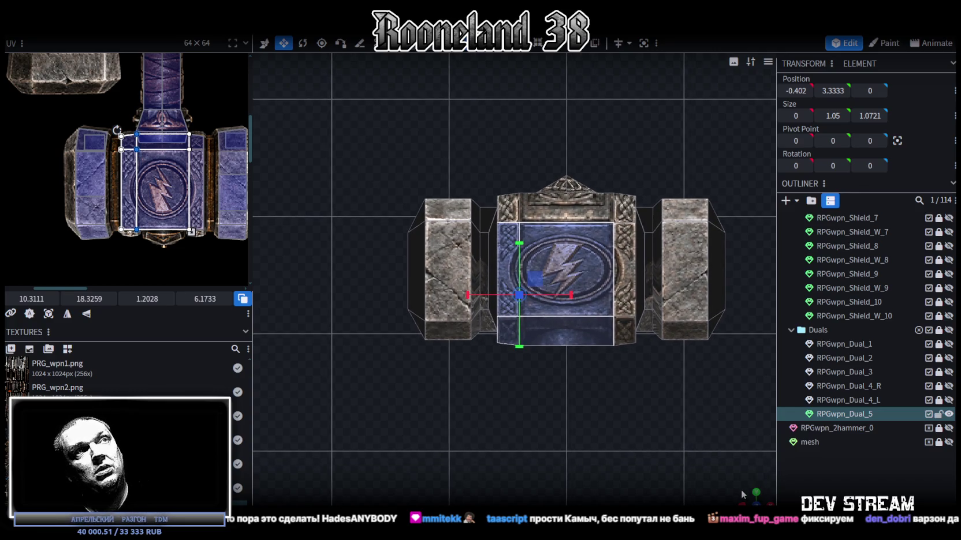
# Step: Move the right stone end block 0.1 inward along X
pyautogui.moveTo(749, 500); pyautogui.dragTo(604, 319)
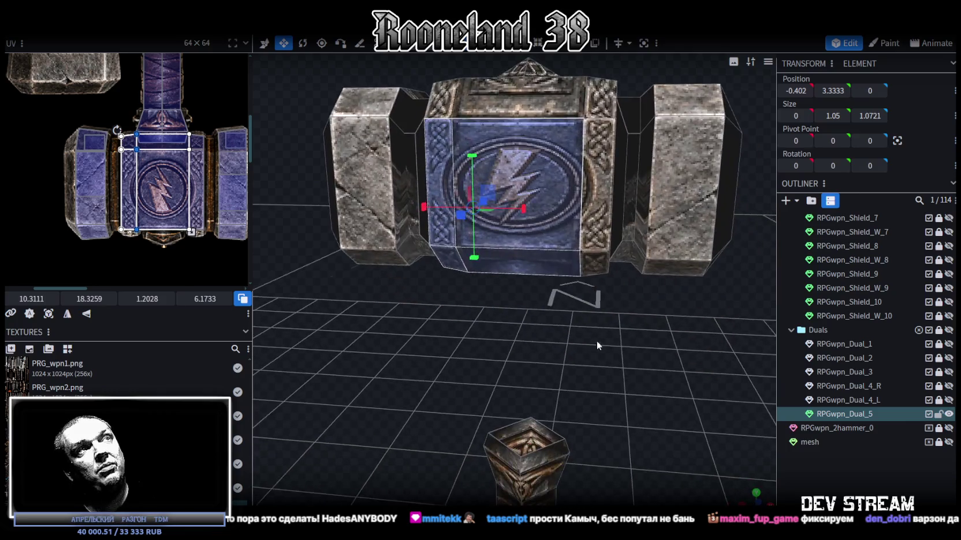
pyautogui.moveTo(604, 319); pyautogui.dragTo(577, 312, button='right')
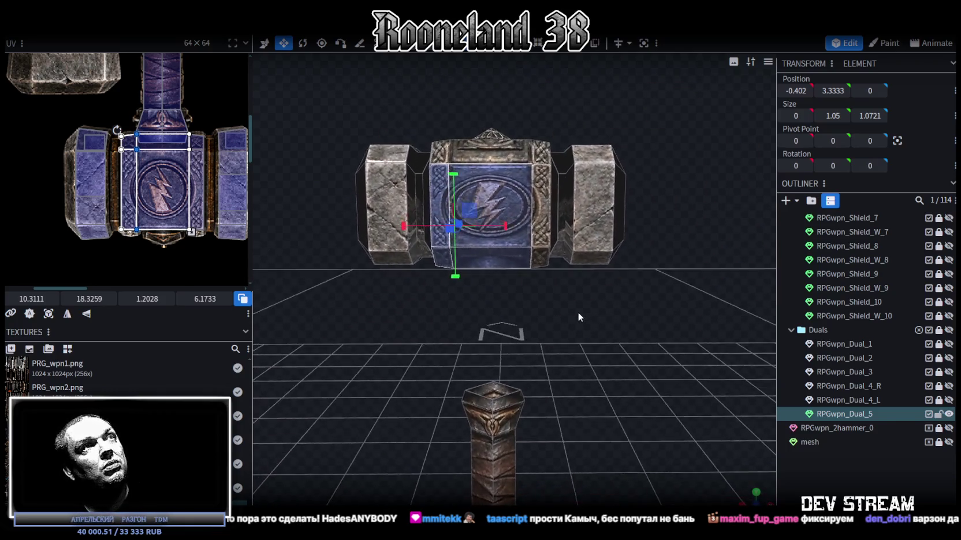
pyautogui.moveTo(671, 113); pyautogui.dragTo(522, 327)
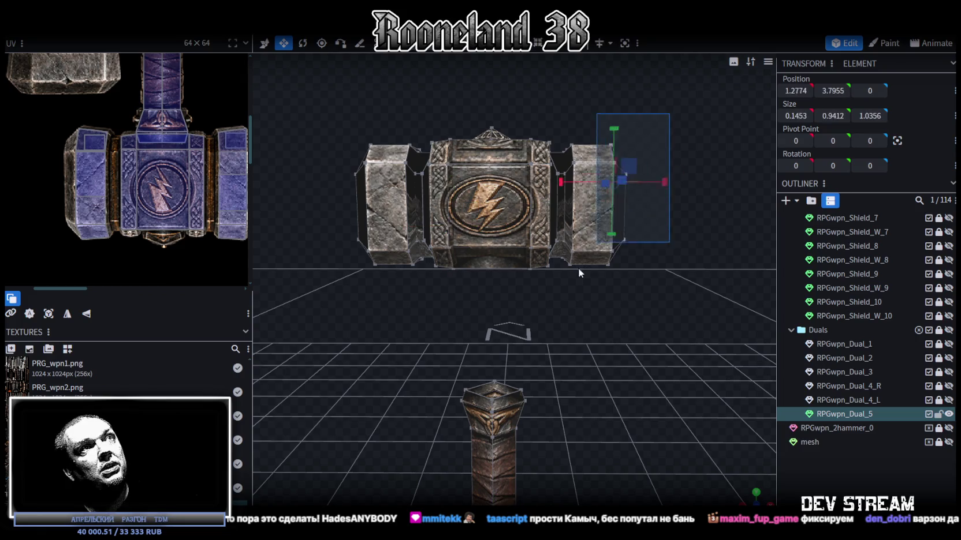
pyautogui.moveTo(600, 315)
pyautogui.mouseDown()
pyautogui.moveTo(586, 412)
pyautogui.moveTo(493, 416)
pyautogui.moveTo(724, 476)
pyautogui.mouseUp()
pyautogui.moveTo(709, 272); pyautogui.dragTo(640, 221, button='right')
pyautogui.press('v')
pyautogui.moveTo(639, 220); pyautogui.dragTo(630, 220)
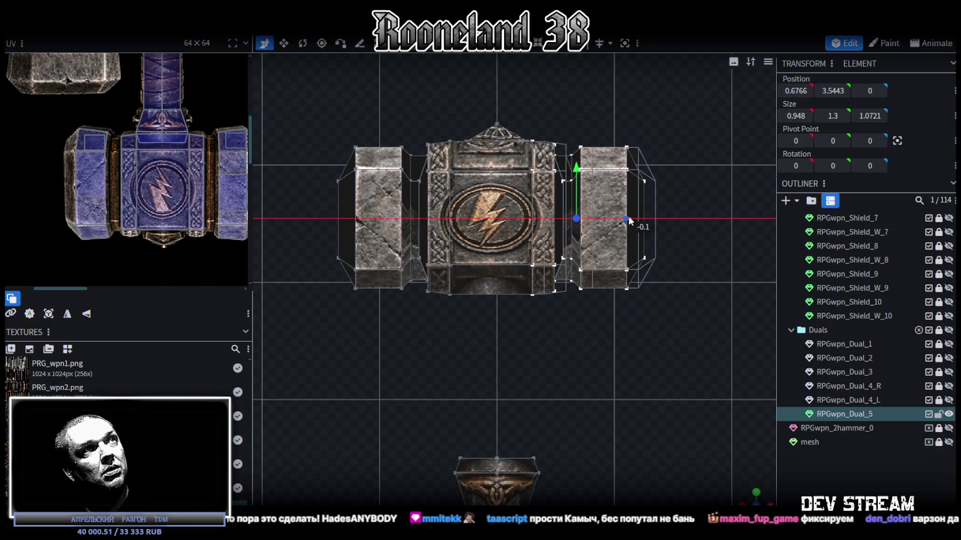
# Step: Move the left stone end block 0.1 inward along X
pyautogui.moveTo(288, 99); pyautogui.dragTo(458, 349)
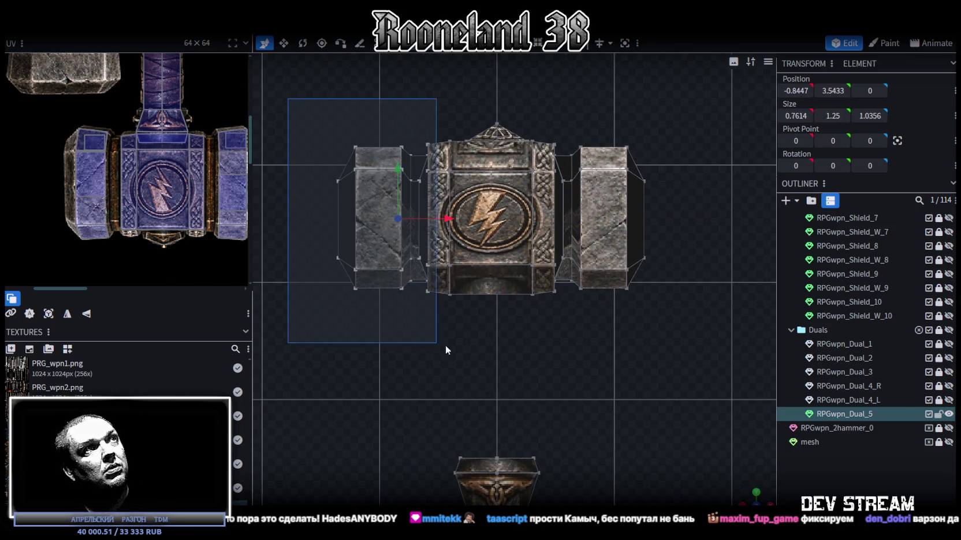
pyautogui.moveTo(456, 219); pyautogui.dragTo(466, 219)
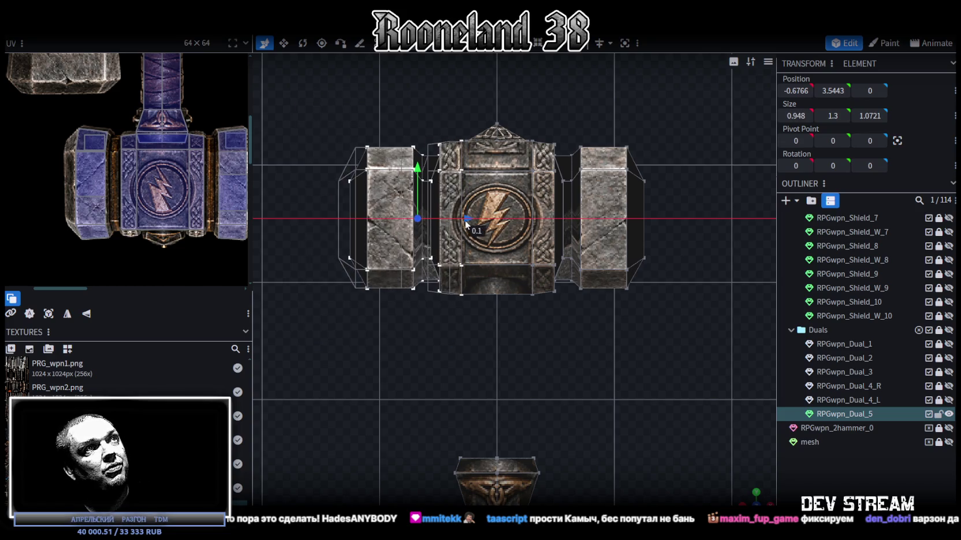
pyautogui.moveTo(756, 492)
pyautogui.mouseDown()
pyautogui.moveTo(570, 333)
pyautogui.moveTo(574, 248)
pyautogui.moveTo(582, 342)
pyautogui.moveTo(589, 294)
pyautogui.moveTo(483, 347)
pyautogui.mouseUp()
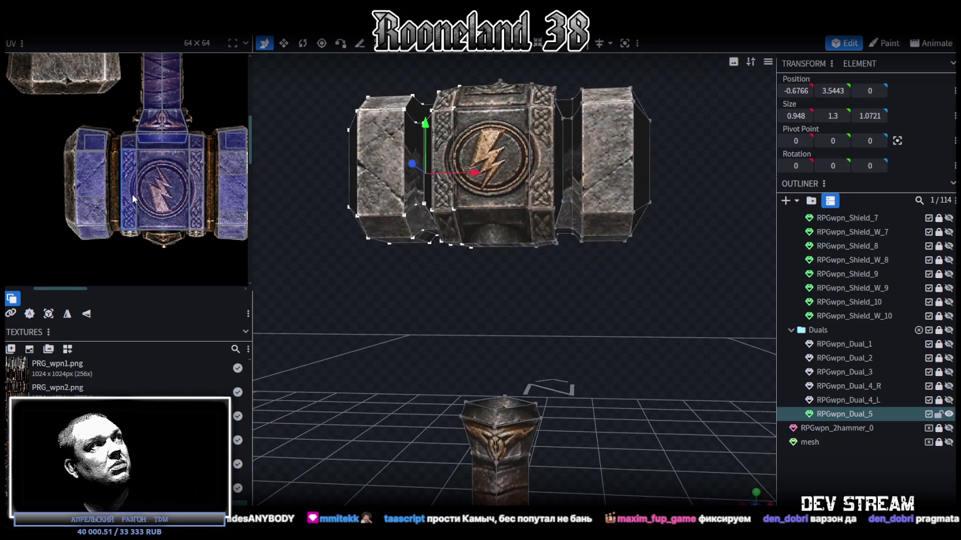
pyautogui.moveTo(332, 253); pyautogui.dragTo(585, 358)
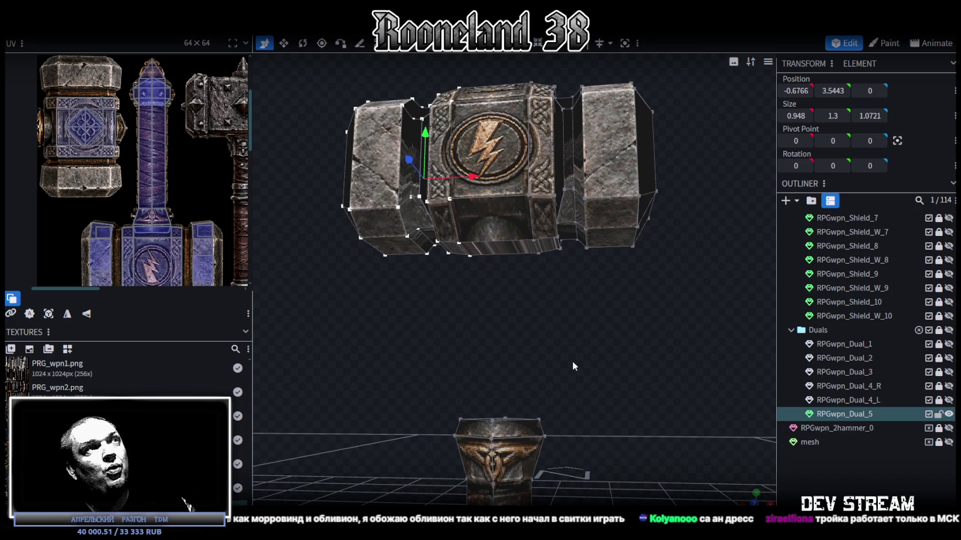
pyautogui.moveTo(573, 361)
pyautogui.mouseDown()
pyautogui.moveTo(550, 285)
pyautogui.moveTo(497, 279)
pyautogui.moveTo(561, 267)
pyautogui.moveTo(528, 237)
pyautogui.mouseUp()
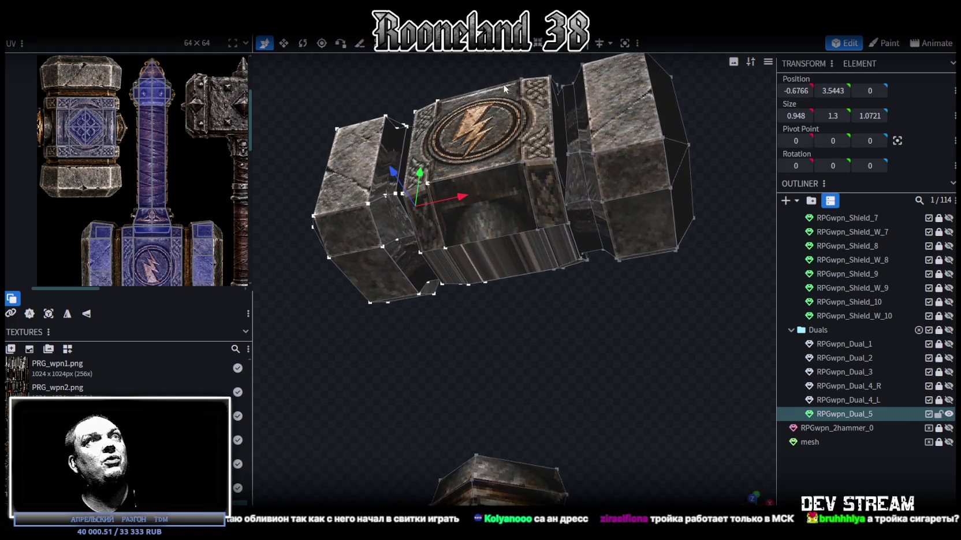
pyautogui.click(446, 267)
pyautogui.click(533, 261)
pyautogui.moveTo(586, 272)
pyautogui.mouseDown()
pyautogui.moveTo(574, 321)
pyautogui.moveTo(520, 363)
pyautogui.moveTo(695, 186)
pyautogui.moveTo(591, 330)
pyautogui.moveTo(610, 366)
pyautogui.moveTo(705, 346)
pyautogui.moveTo(660, 302)
pyautogui.moveTo(578, 267)
pyautogui.mouseUp()
pyautogui.scroll(2, 64, 117)
pyautogui.scroll(1, 143, 135)
pyautogui.moveTo(144, 135); pyautogui.dragTo(98, 133, button='middle')
pyautogui.scroll(2, 150, 112)
pyautogui.scroll(1, 201, 131)
pyautogui.scroll(-1, 201, 131)
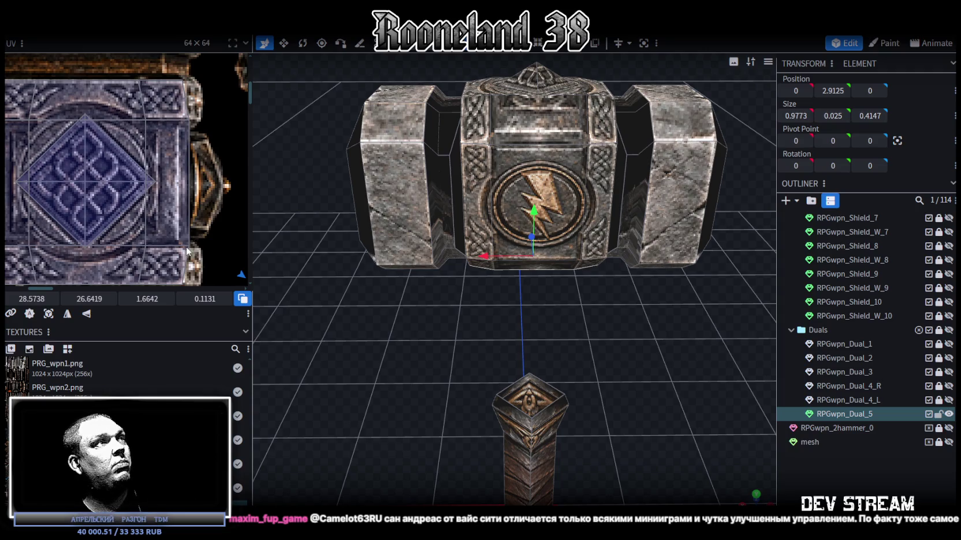
# Step: Slide the first top strip's UV edge onto the knotwork panel, undoing an overshoot
pyautogui.click(184, 251)
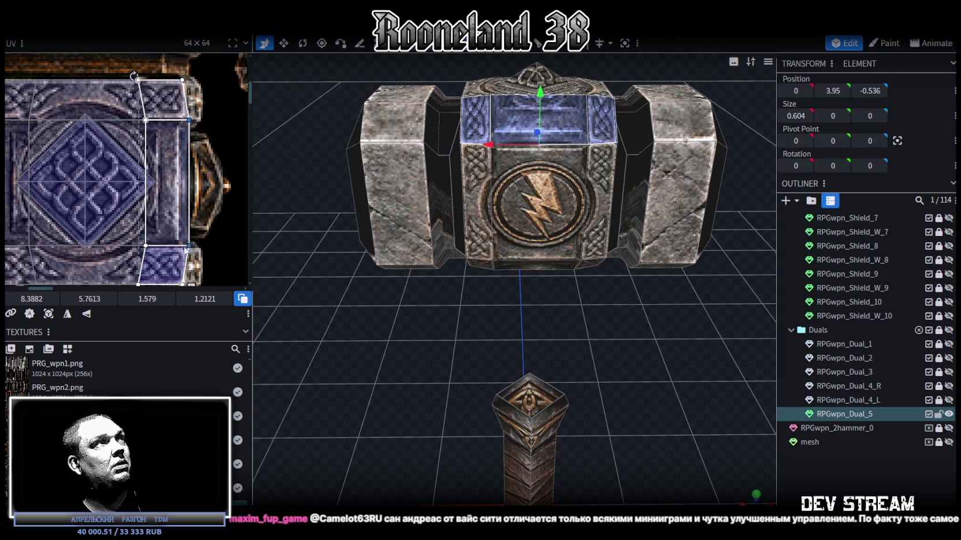
pyautogui.scroll(-1, 195, 222)
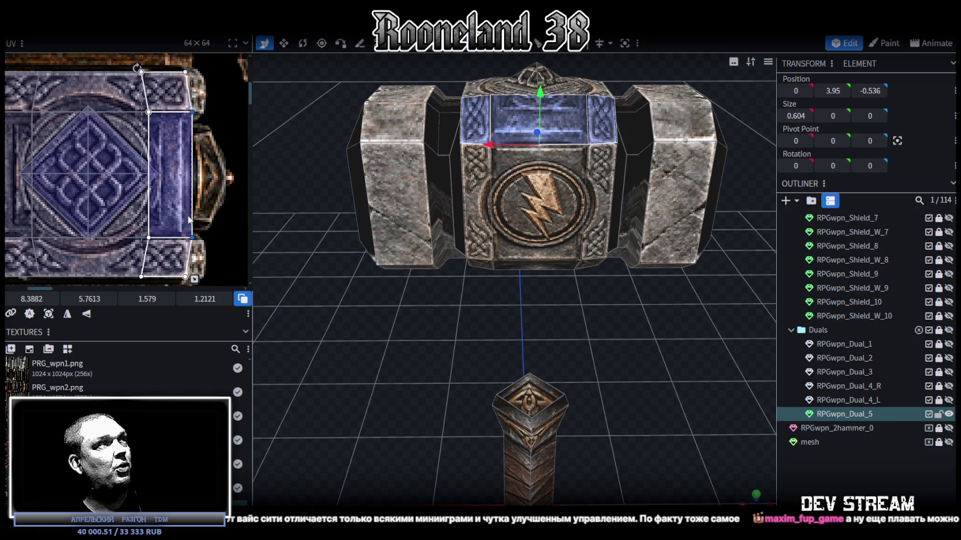
pyautogui.moveTo(32, 298)
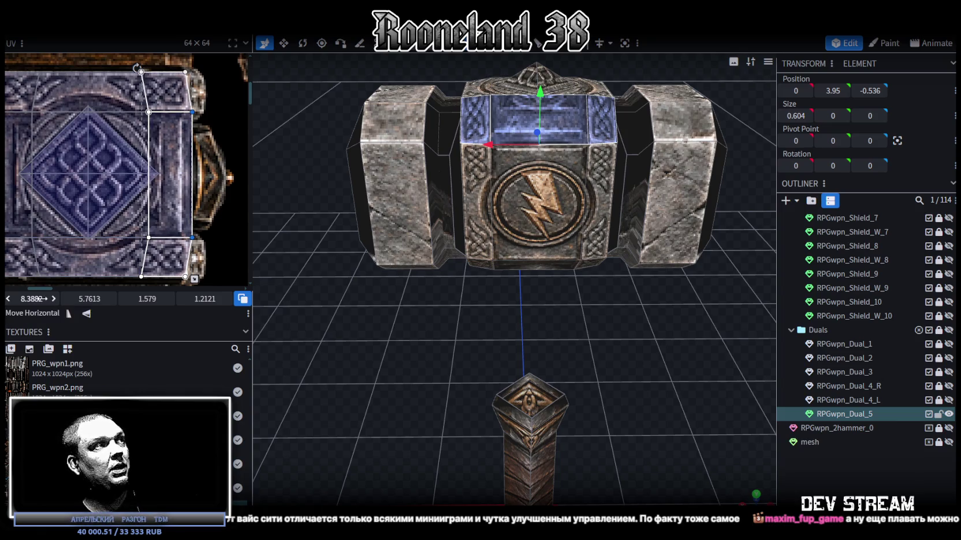
pyautogui.moveTo(39, 298); pyautogui.dragTo(23, 299)
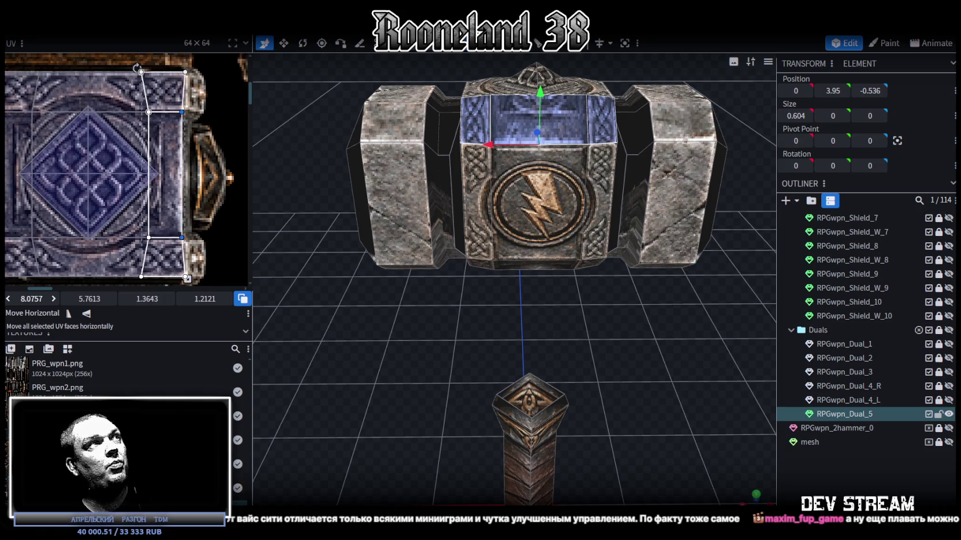
pyautogui.moveTo(32, 298); pyautogui.dragTo(35, 298)
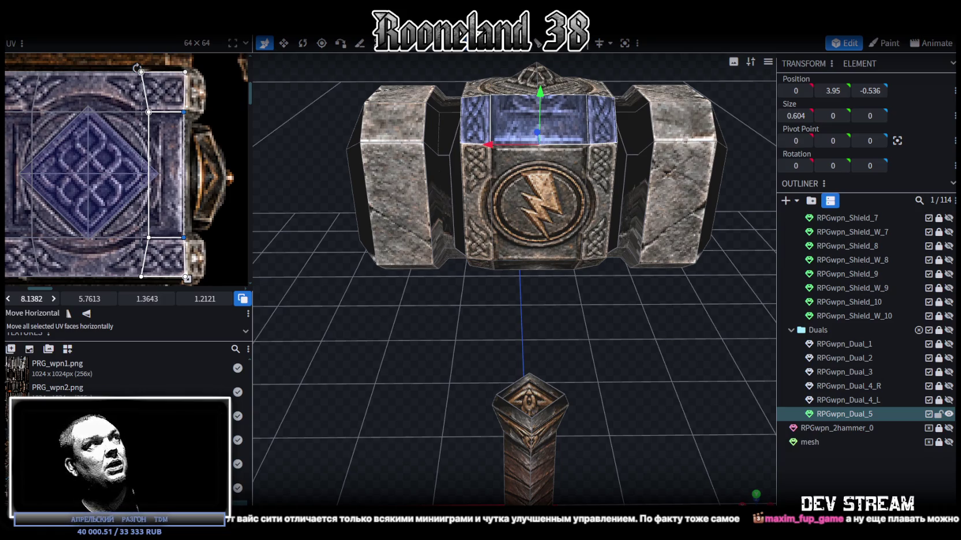
pyautogui.hotkey('ctrl', 'z')
# Step: Shift the opposite top strip's UV onto the knotwork panel as well
pyautogui.moveTo(87, 133); pyautogui.dragTo(210, 105, button='middle')
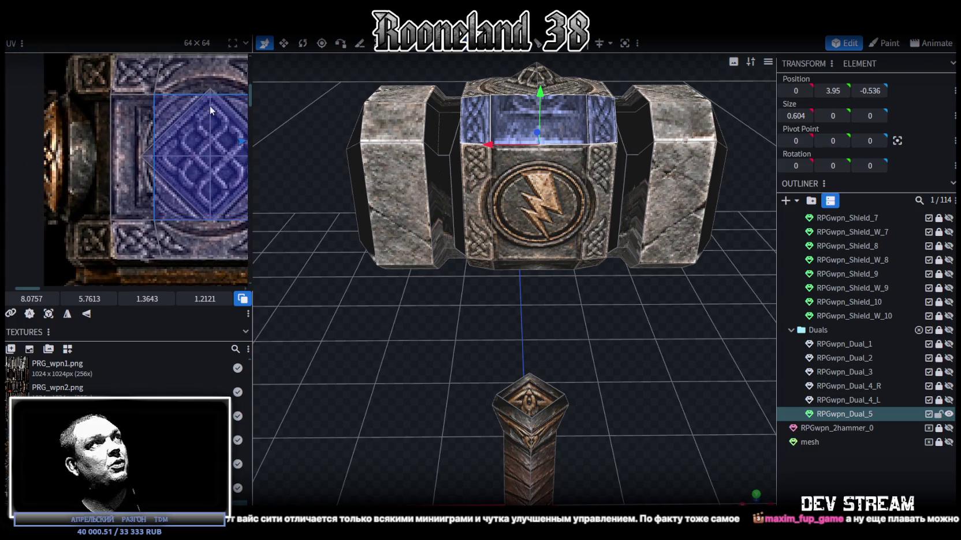
pyautogui.click(97, 92)
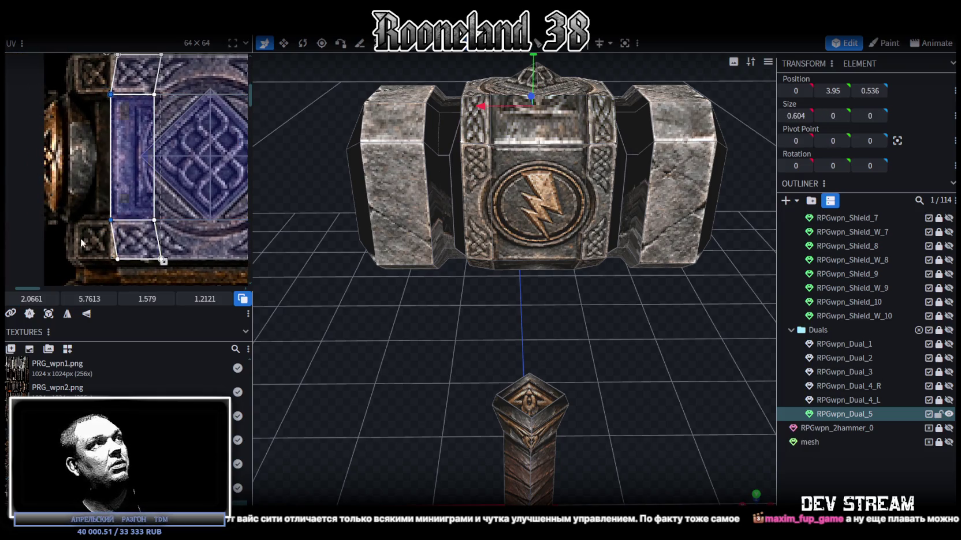
pyautogui.moveTo(31, 299); pyautogui.dragTo(35, 299)
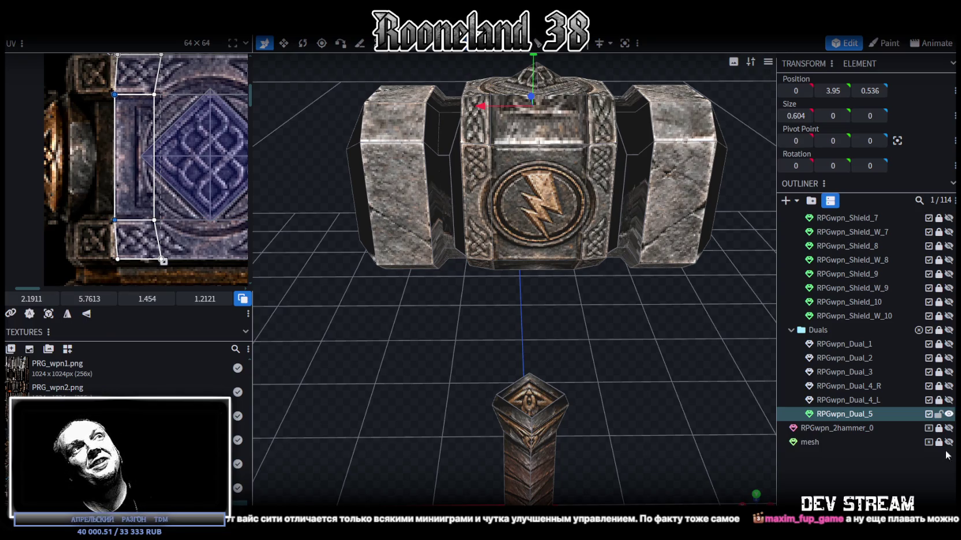
pyautogui.click(947, 456)
pyautogui.moveTo(694, 302)
pyautogui.mouseDown()
pyautogui.moveTo(522, 341)
pyautogui.moveTo(485, 339)
pyautogui.moveTo(465, 325)
pyautogui.mouseUp()
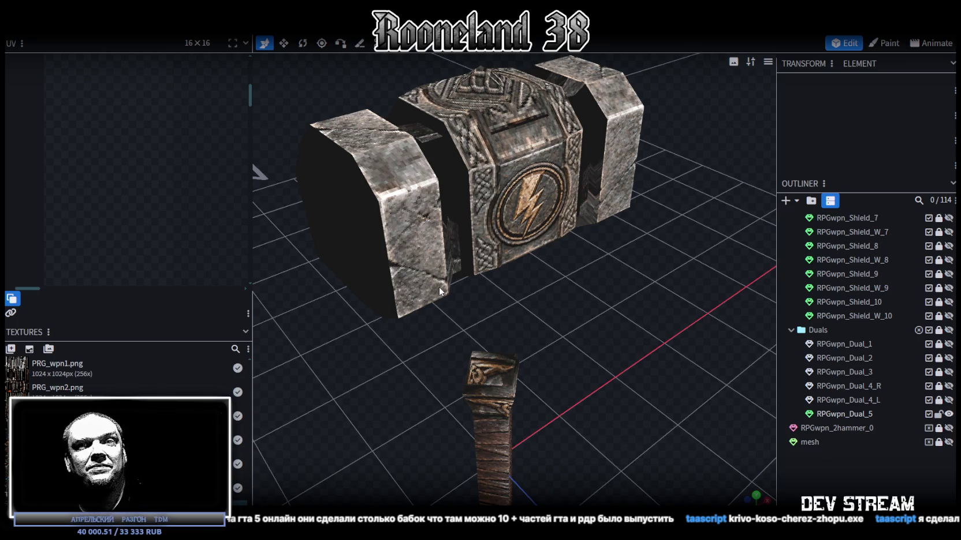
# Step: Select hammer head piece RPGwpn_Dual_5 and view its UVs on the full texture atlas
pyautogui.scroll(-3, 440, 292)
pyautogui.moveTo(577, 261); pyautogui.dragTo(552, 229)
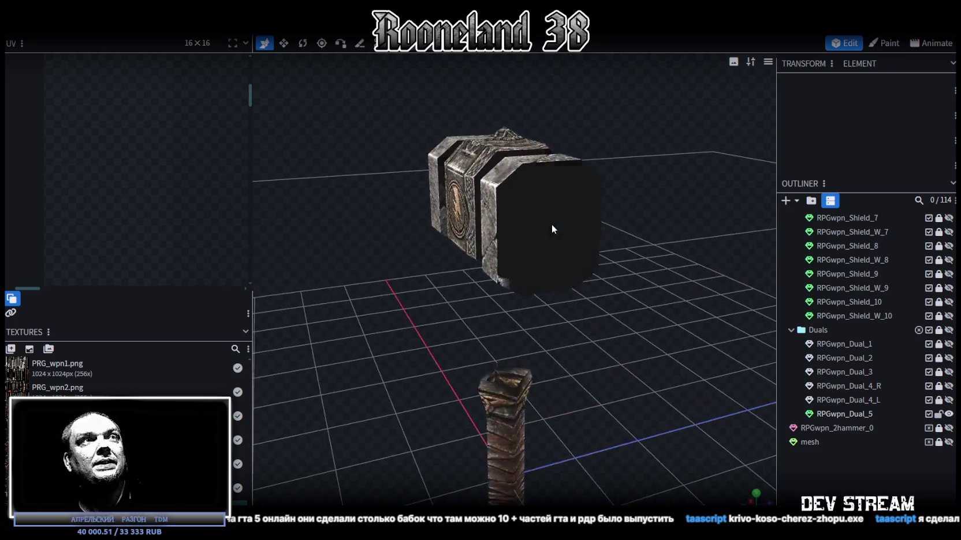
pyautogui.click(552, 229)
pyautogui.moveTo(668, 219)
pyautogui.mouseDown()
pyautogui.moveTo(601, 208)
pyautogui.moveTo(588, 217)
pyautogui.moveTo(582, 199)
pyautogui.moveTo(624, 188)
pyautogui.moveTo(603, 179)
pyautogui.mouseUp()
pyautogui.scroll(-5, 122, 161)
pyautogui.scroll(2, 166, 162)
pyautogui.moveTo(570, 199)
pyautogui.mouseDown()
pyautogui.moveTo(492, 94)
pyautogui.moveTo(546, 120)
pyautogui.moveTo(642, 112)
pyautogui.moveTo(600, 131)
pyautogui.moveTo(520, 200)
pyautogui.mouseUp()
# Step: Select the middle hammer-head block and snap to an orthographic side view
pyautogui.click(526, 216)
pyautogui.click(529, 203)
pyautogui.moveTo(615, 375); pyautogui.dragTo(618, 325)
pyautogui.scroll(2, 618, 326)
pyautogui.moveTo(353, 309)
pyautogui.mouseDown()
pyautogui.moveTo(550, 373)
pyautogui.moveTo(510, 337)
pyautogui.mouseUp()
pyautogui.click(511, 332)
pyautogui.click(487, 185)
pyautogui.moveTo(487, 184)
pyautogui.mouseDown()
pyautogui.moveTo(592, 114)
pyautogui.moveTo(407, 103)
pyautogui.mouseUp()
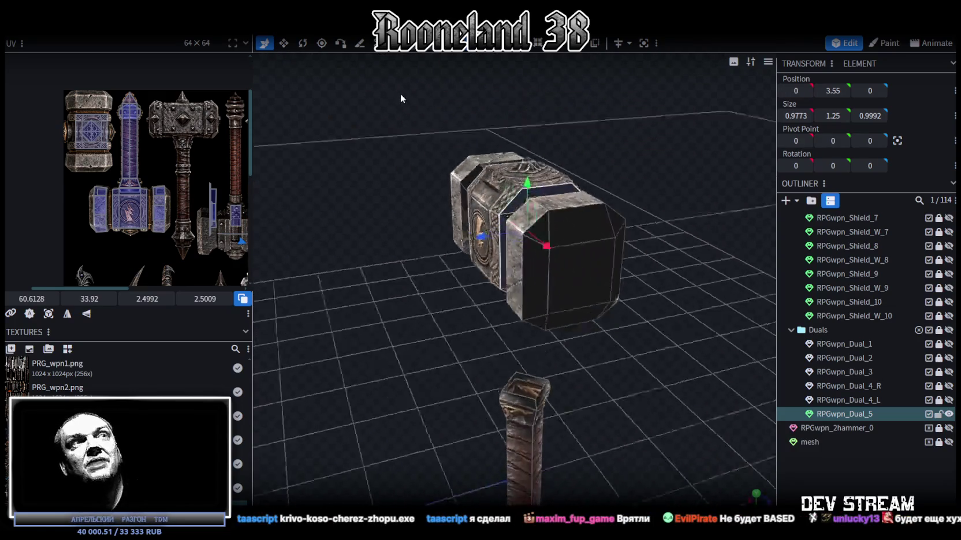
pyautogui.press('KP_3')
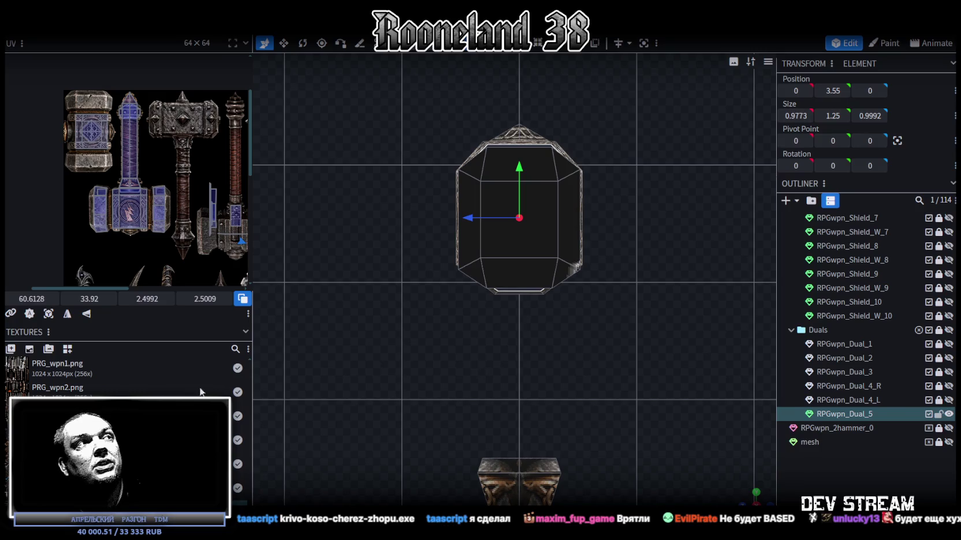
# Step: Re-project the face's UVs from side view and move them onto the narrow strip beside the knotwork
pyautogui.click(48, 313)
pyautogui.scroll(-5, 98, 266)
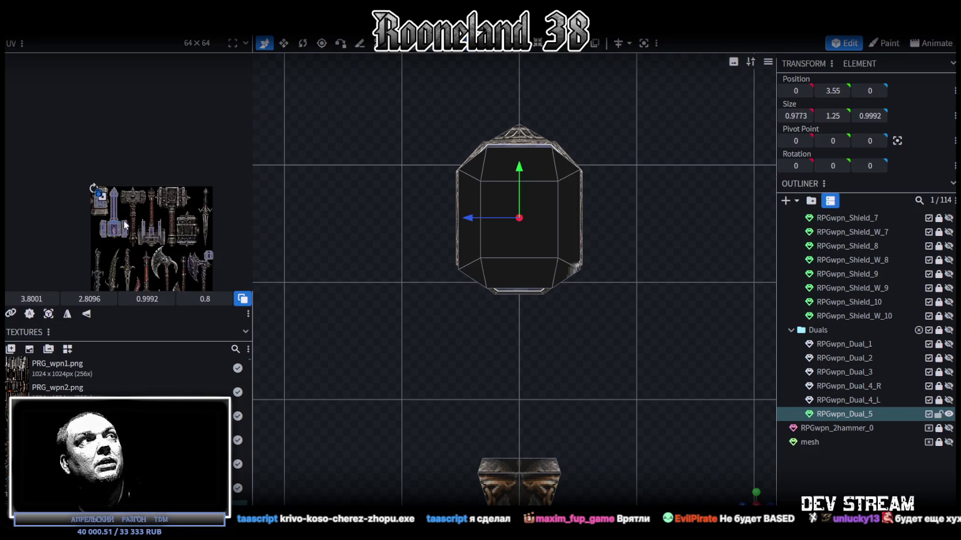
pyautogui.scroll(3, 136, 181)
pyautogui.scroll(3, 123, 151)
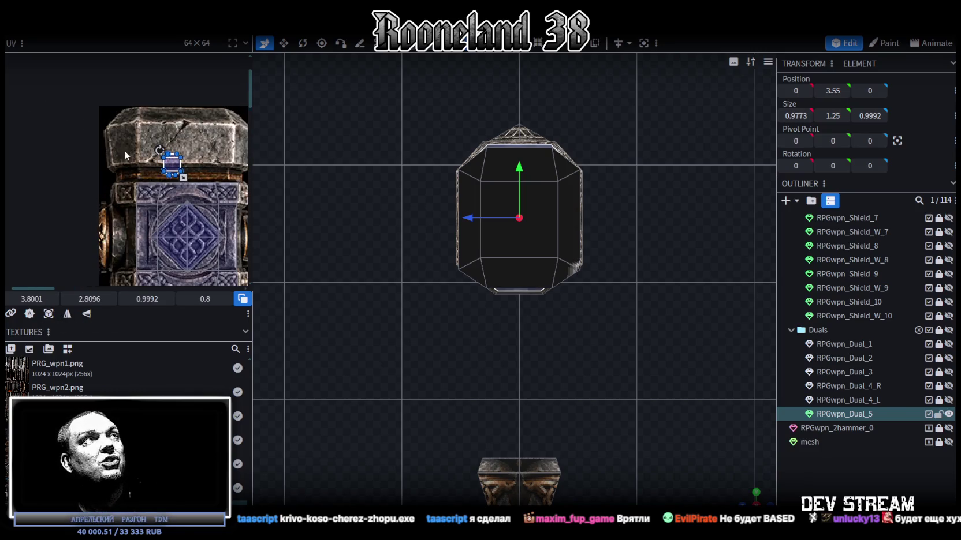
pyautogui.scroll(3, 154, 157)
pyautogui.scroll(-1, 152, 154)
pyautogui.moveTo(146, 136); pyautogui.dragTo(91, 202)
pyautogui.scroll(3, 94, 196)
pyautogui.scroll(3, 98, 189)
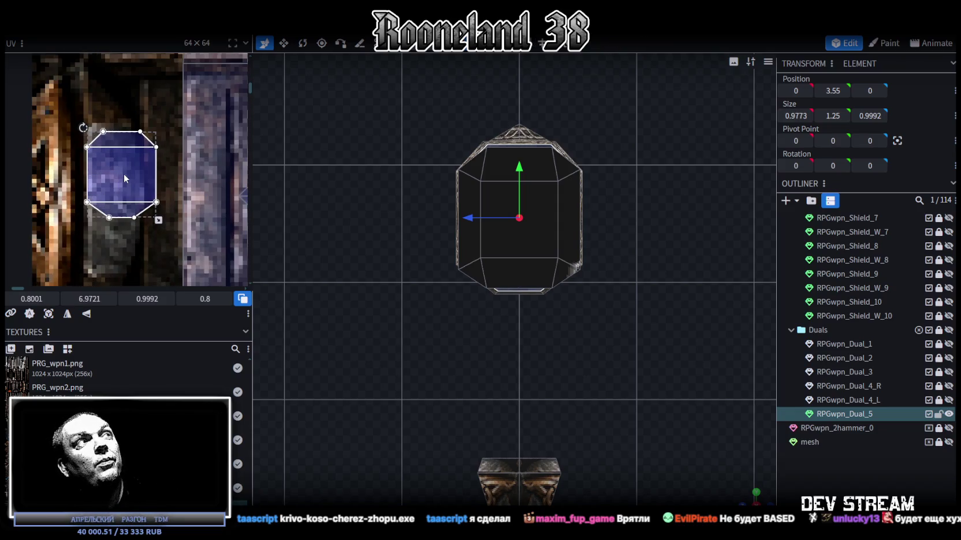
pyautogui.scroll(-2, 124, 178)
pyautogui.moveTo(123, 171)
pyautogui.mouseDown()
pyautogui.moveTo(127, 153)
pyautogui.moveTo(136, 252)
pyautogui.mouseUp()
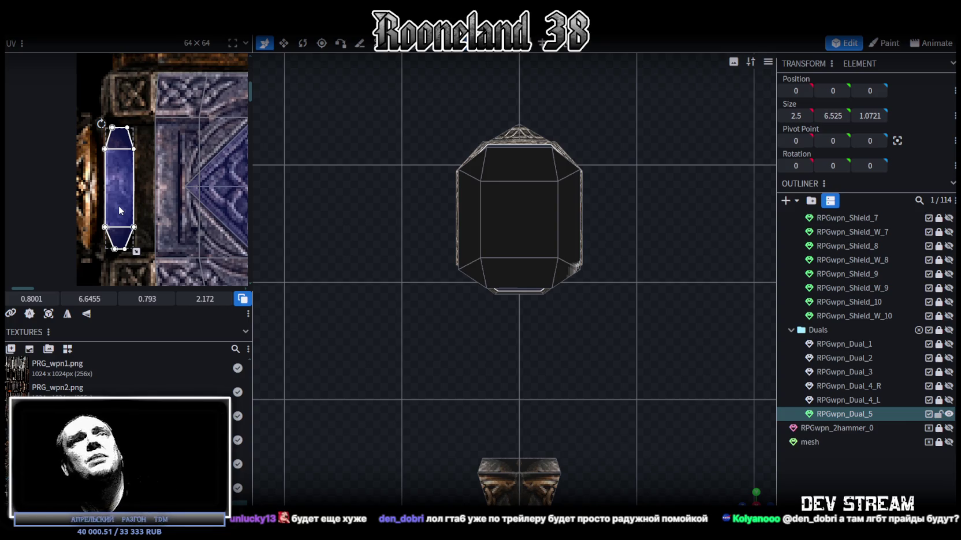
# Step: Zoom out on the hammer texture and drag the strip face's UV onto the stone block patch
pyautogui.moveTo(743, 495); pyautogui.dragTo(689, 437)
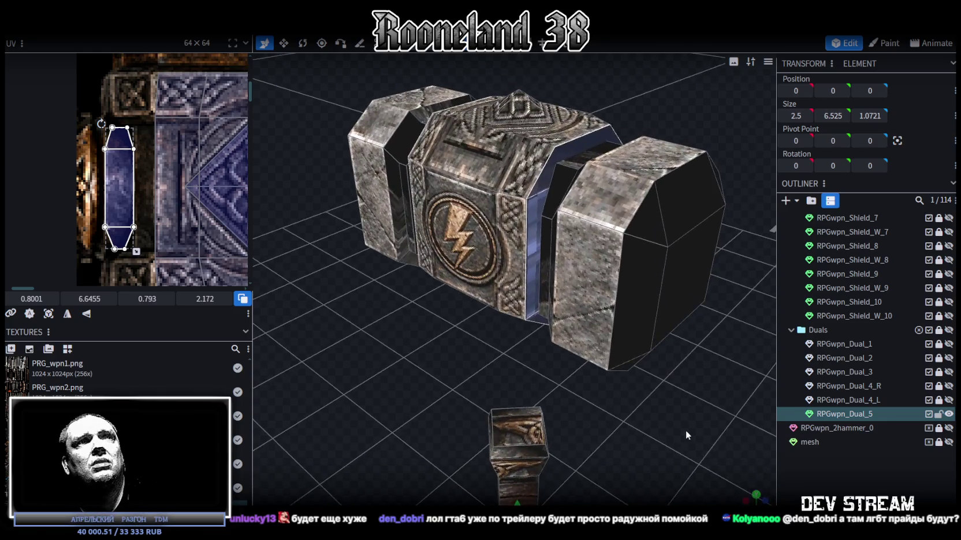
pyautogui.scroll(-5, 160, 212)
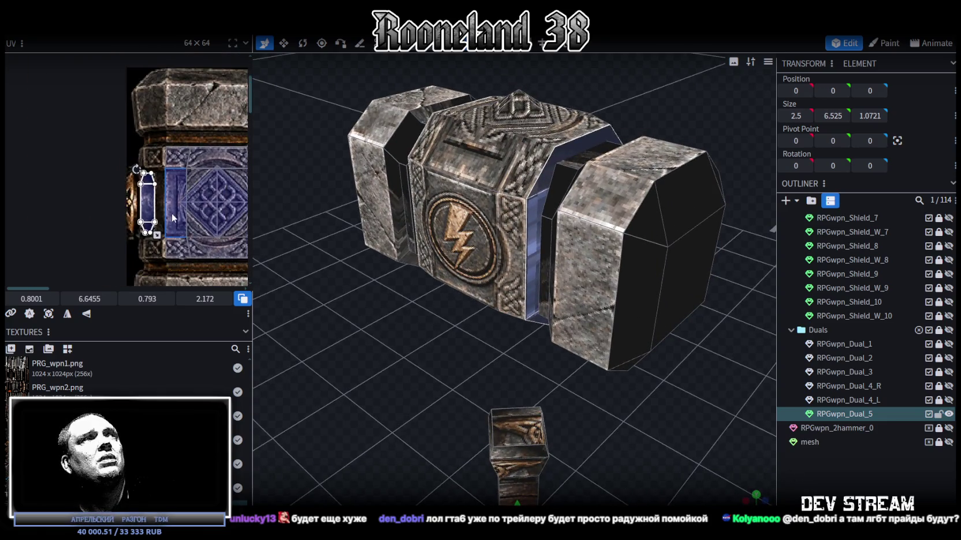
pyautogui.keyDown('ctrl'); pyautogui.scroll(-3, 124, 203); pyautogui.keyUp('ctrl')
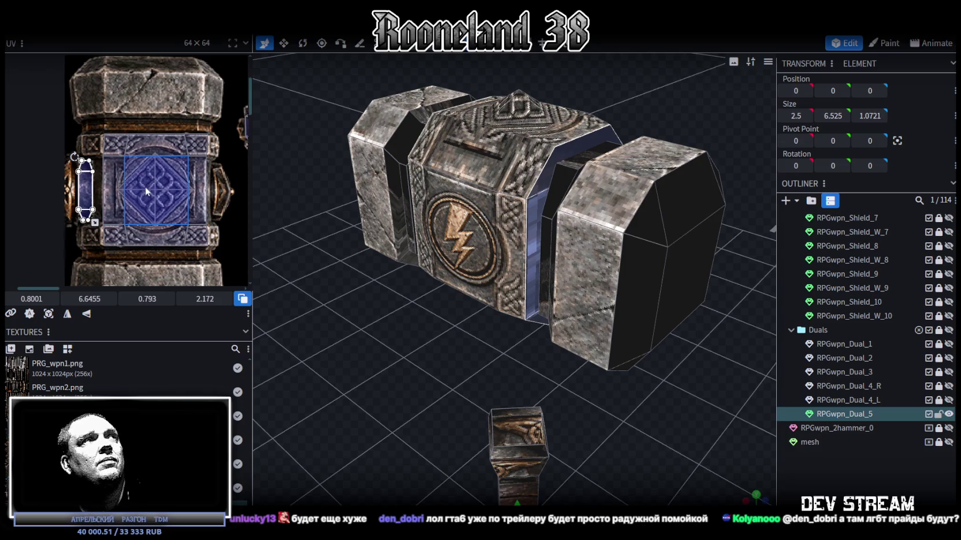
pyautogui.keyDown('ctrl'); pyautogui.scroll(-3, 128, 203); pyautogui.keyUp('ctrl')
pyautogui.moveTo(138, 203); pyautogui.dragTo(77, 136, button='middle')
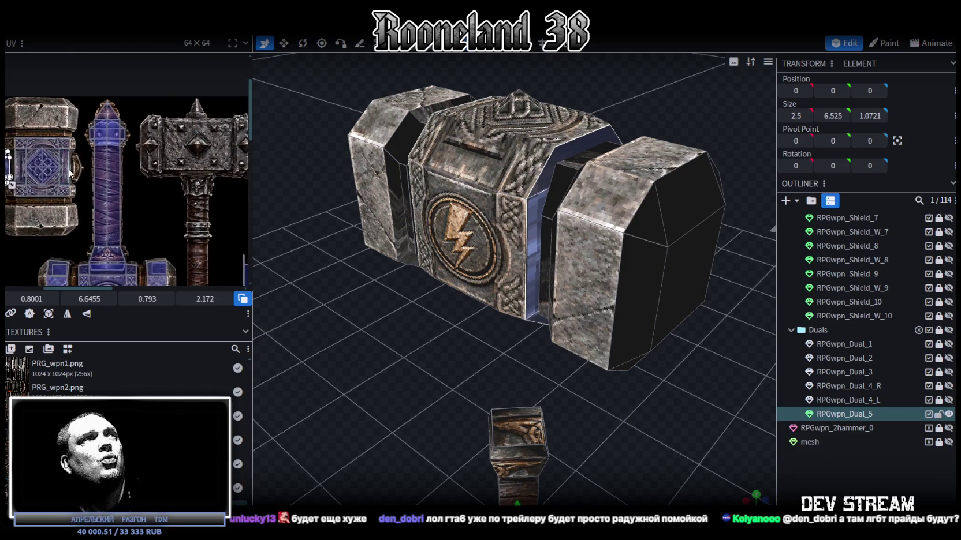
pyautogui.keyDown('ctrl'); pyautogui.scroll(3, 77, 136); pyautogui.keyUp('ctrl')
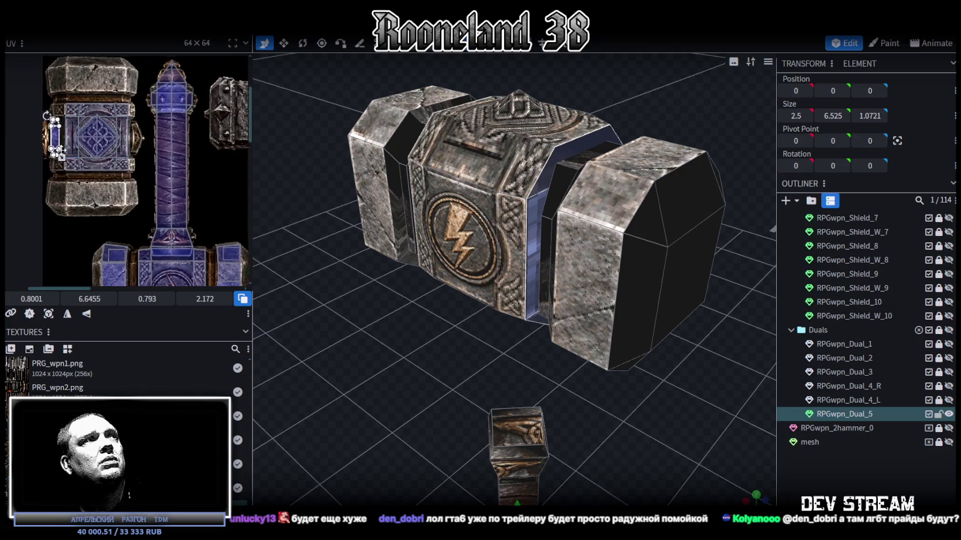
pyautogui.keyDown('ctrl'); pyautogui.scroll(3, 76, 127); pyautogui.keyUp('ctrl')
pyautogui.moveTo(76, 125)
pyautogui.mouseDown()
pyautogui.moveTo(69, 254)
pyautogui.moveTo(94, 246)
pyautogui.moveTo(67, 219)
pyautogui.mouseUp()
pyautogui.keyDown('ctrl'); pyautogui.scroll(1, 70, 254); pyautogui.keyUp('ctrl')
# Step: Shift the left hammer-head block one unit further left
pyautogui.click(849, 479)
pyautogui.moveTo(578, 362)
pyautogui.mouseDown()
pyautogui.moveTo(441, 342)
pyautogui.moveTo(510, 315)
pyautogui.moveTo(439, 231)
pyautogui.mouseUp()
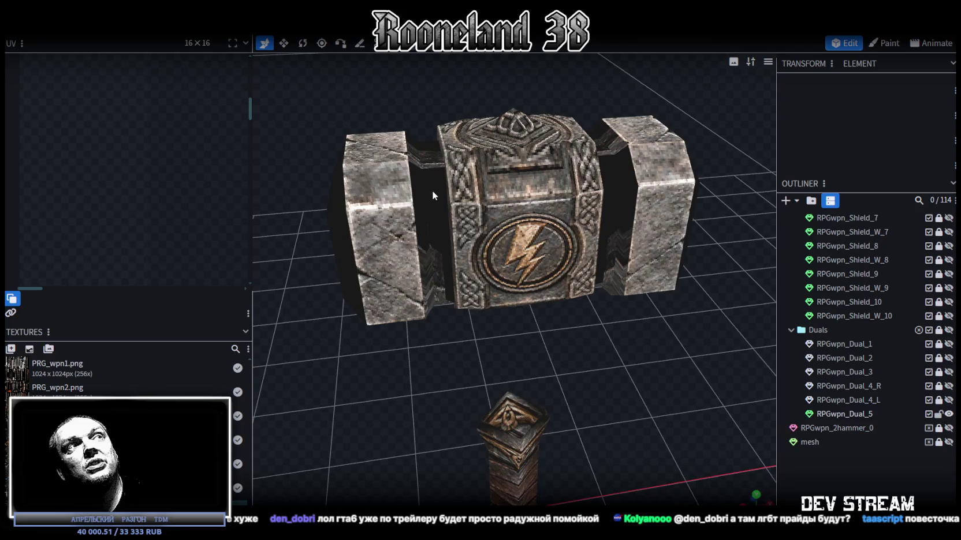
pyautogui.click(436, 186)
pyautogui.moveTo(460, 332)
pyautogui.mouseDown()
pyautogui.moveTo(499, 369)
pyautogui.moveTo(474, 371)
pyautogui.moveTo(452, 232)
pyautogui.mouseUp()
pyautogui.click(452, 232)
pyautogui.moveTo(552, 320)
pyautogui.mouseDown()
pyautogui.moveTo(608, 373)
pyautogui.moveTo(573, 357)
pyautogui.moveTo(572, 296)
pyautogui.mouseUp()
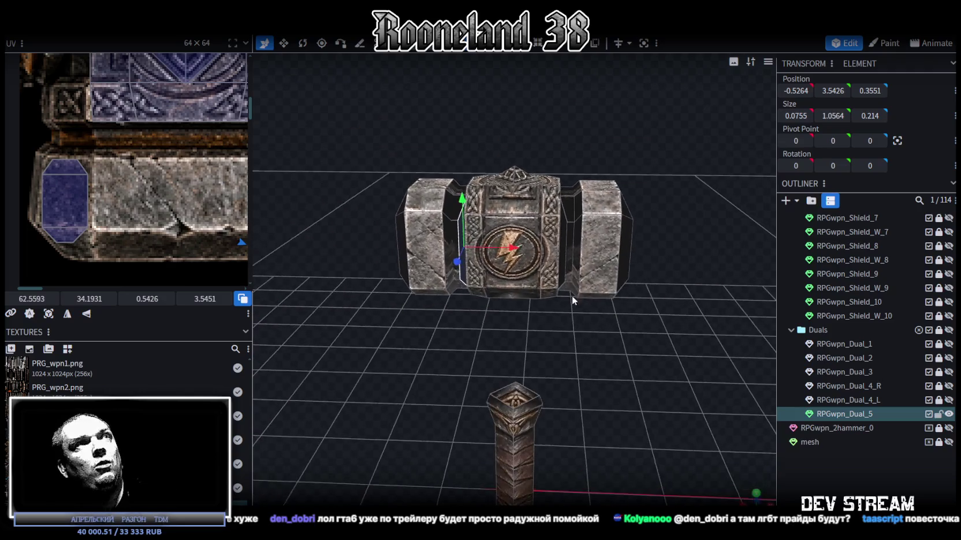
pyautogui.click(426, 246)
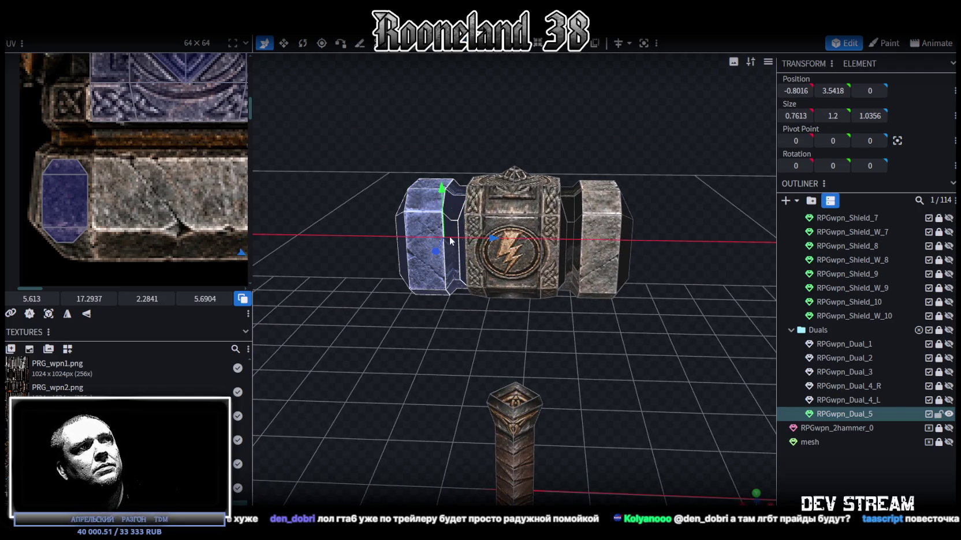
pyautogui.moveTo(466, 236); pyautogui.dragTo(475, 250)
# Step: Move the right block and the blue block in beside the centre block
pyautogui.moveTo(422, 275); pyautogui.dragTo(453, 305)
pyautogui.click(611, 250)
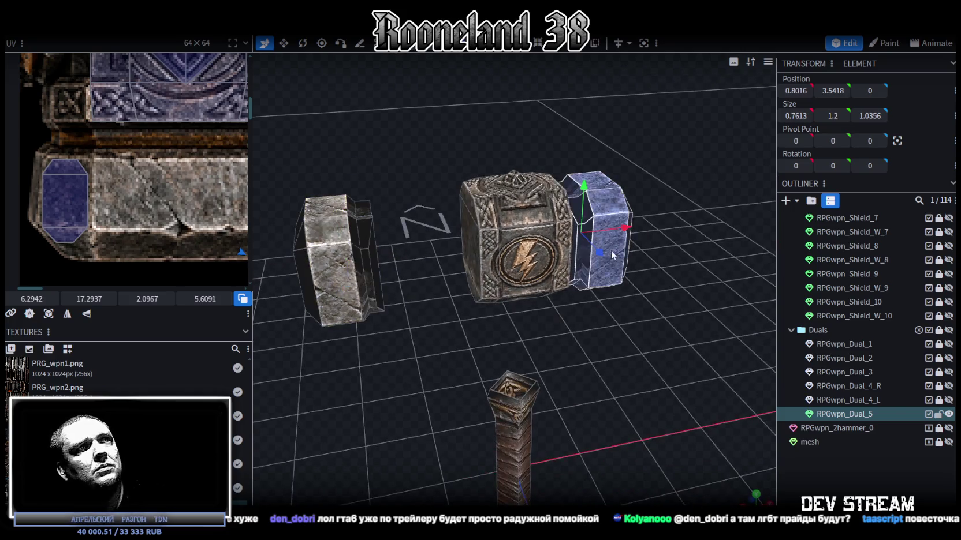
pyautogui.moveTo(638, 218); pyautogui.dragTo(649, 211)
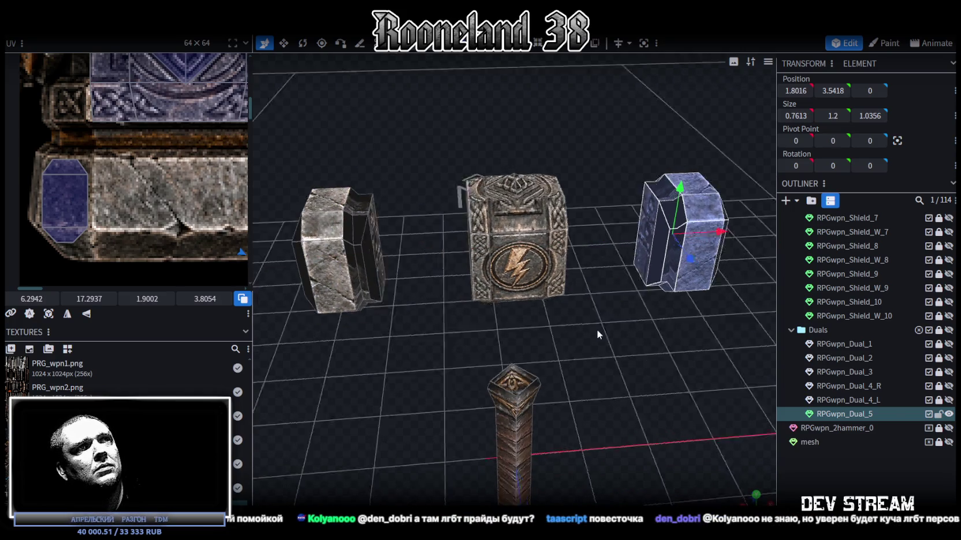
pyautogui.click(647, 201)
pyautogui.moveTo(614, 229)
pyautogui.mouseDown()
pyautogui.moveTo(365, 302)
pyautogui.moveTo(390, 233)
pyautogui.mouseUp()
pyautogui.click(389, 232)
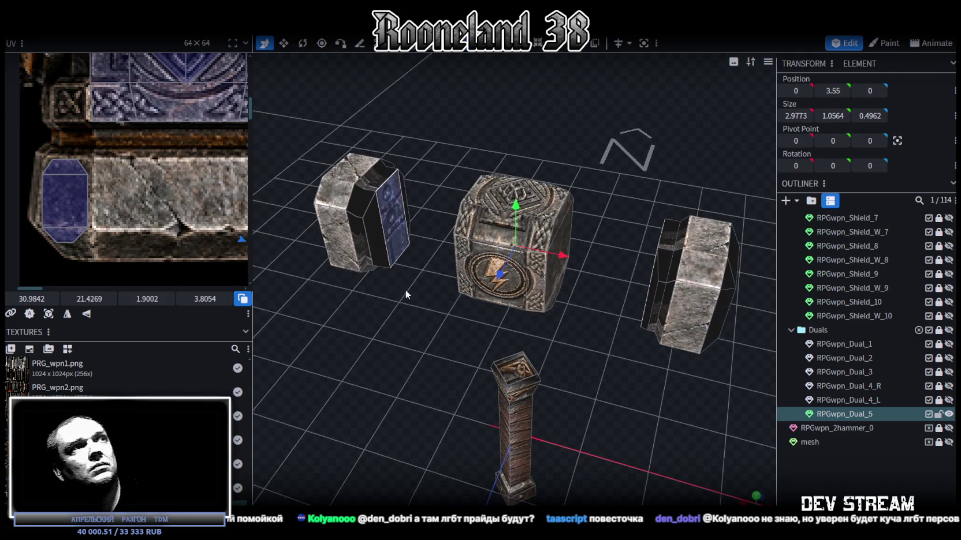
pyautogui.moveTo(434, 309); pyautogui.dragTo(638, 272)
pyautogui.click(675, 271)
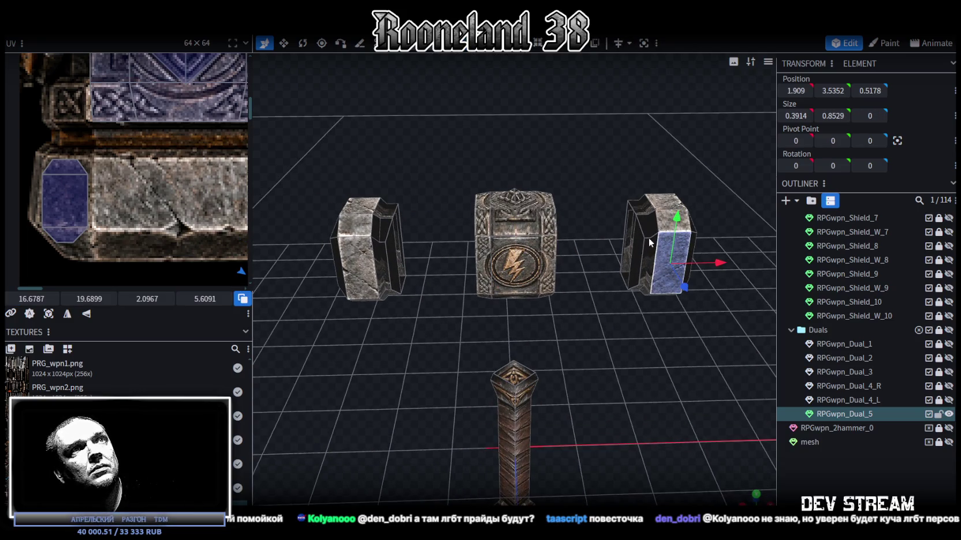
pyautogui.click(648, 242)
pyautogui.moveTo(651, 245); pyautogui.dragTo(583, 236)
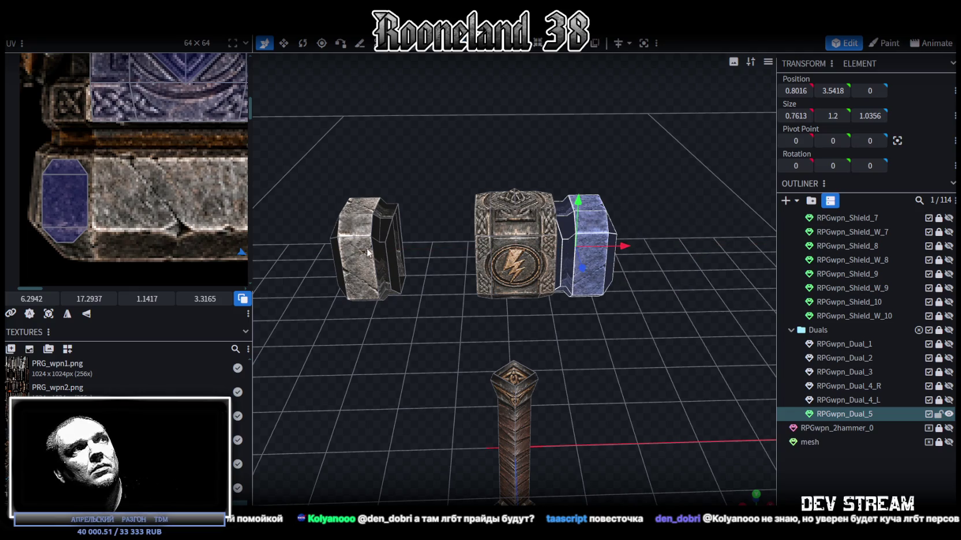
pyautogui.moveTo(368, 252); pyautogui.dragTo(491, 247)
# Step: Restore the block to its full 2.5 length and snap it to the origin
pyautogui.moveTo(413, 167)
pyautogui.mouseDown()
pyautogui.moveTo(423, 121)
pyautogui.moveTo(469, 357)
pyautogui.mouseUp()
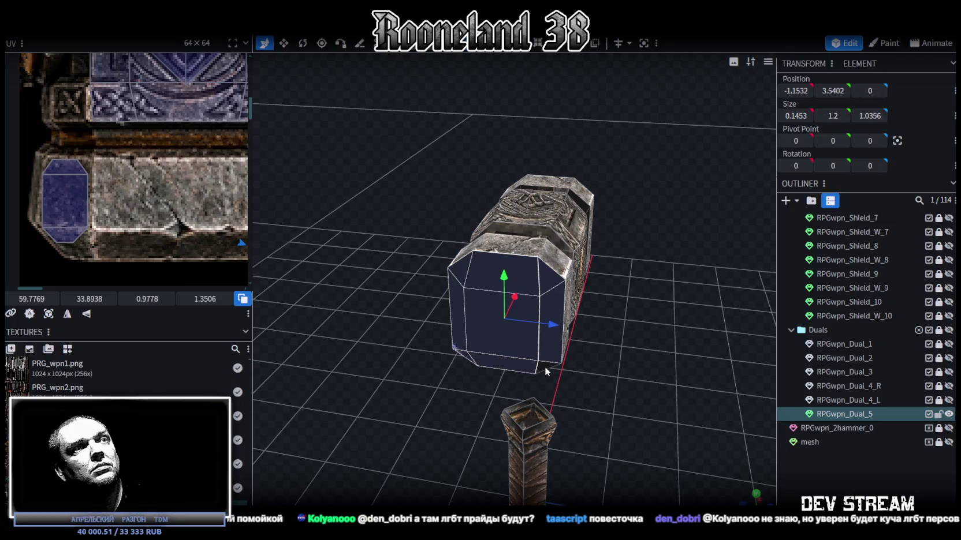
pyautogui.moveTo(544, 366); pyautogui.dragTo(462, 329)
pyautogui.hotkey('ctrl', 'z')
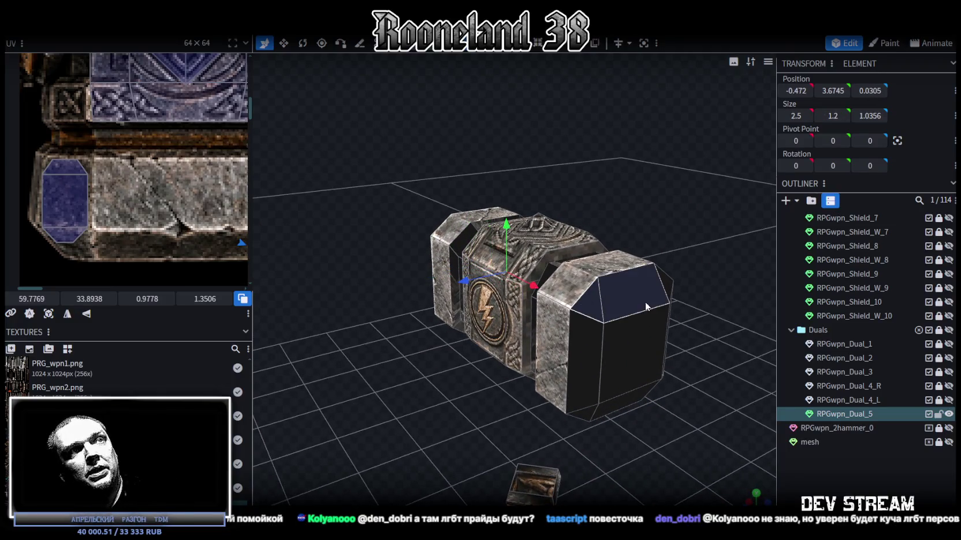
pyautogui.moveTo(581, 355)
pyautogui.mouseDown()
pyautogui.moveTo(585, 417)
pyautogui.moveTo(634, 407)
pyautogui.moveTo(653, 377)
pyautogui.mouseUp()
pyautogui.moveTo(520, 296); pyautogui.dragTo(512, 410)
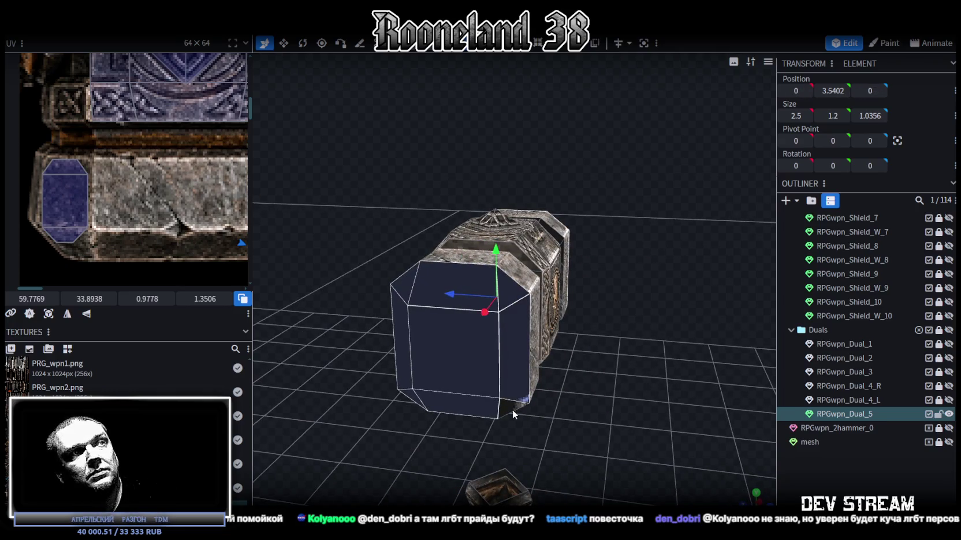
pyautogui.moveTo(612, 430); pyautogui.dragTo(623, 428)
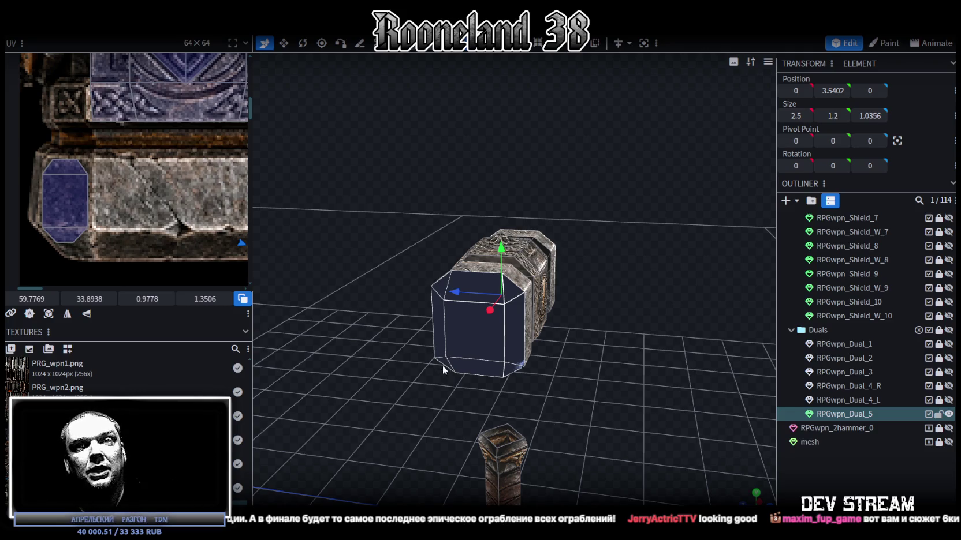
pyautogui.moveTo(408, 368)
pyautogui.mouseDown()
pyautogui.moveTo(527, 392)
pyautogui.moveTo(626, 387)
pyautogui.mouseUp()
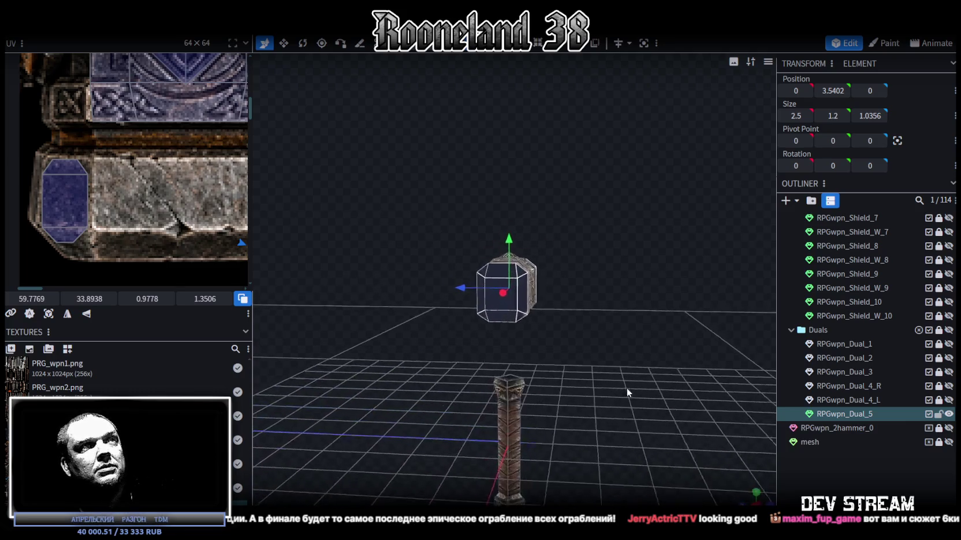
pyautogui.hotkey('ctrl', 's')
# Step: In side view, move the block's end-face UV onto the dark texture area
pyautogui.press('KP_3')
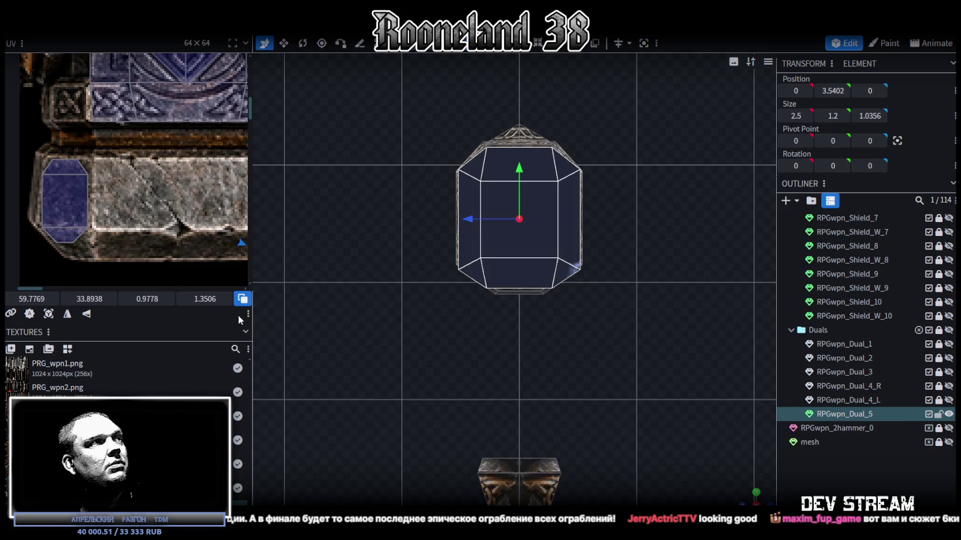
pyautogui.click(67, 314)
pyautogui.scroll(-3, 69, 202)
pyautogui.scroll(-3, 72, 179)
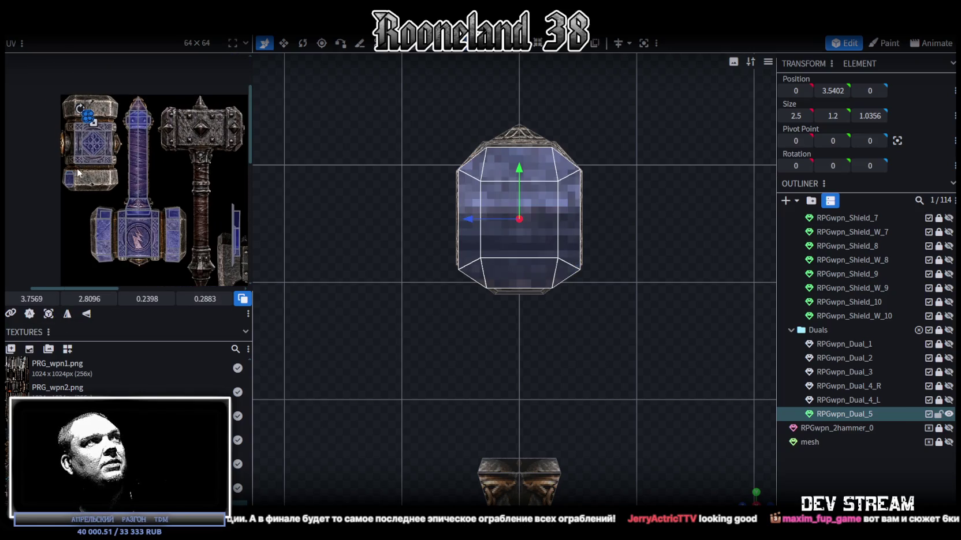
pyautogui.scroll(2, 92, 189)
pyautogui.scroll(2, 99, 144)
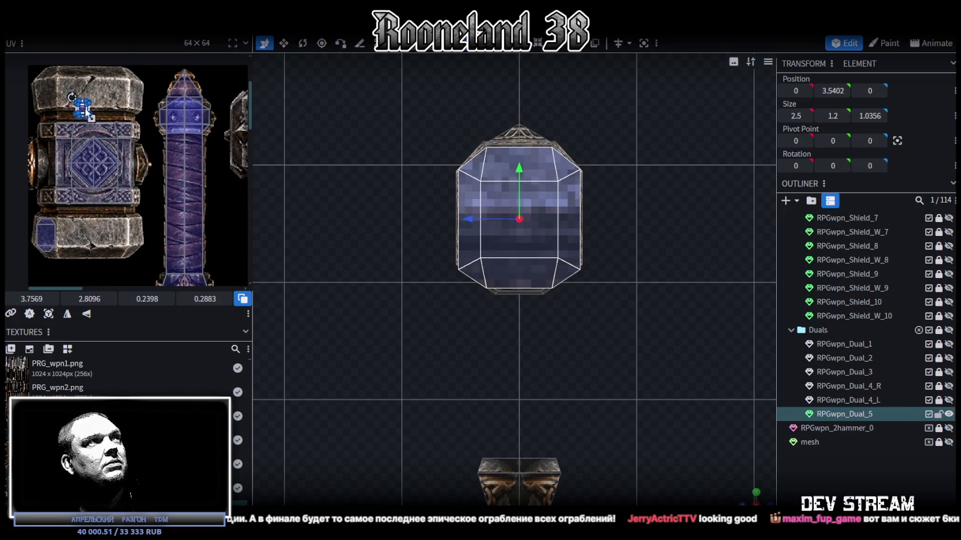
pyautogui.moveTo(87, 113); pyautogui.dragTo(224, 224)
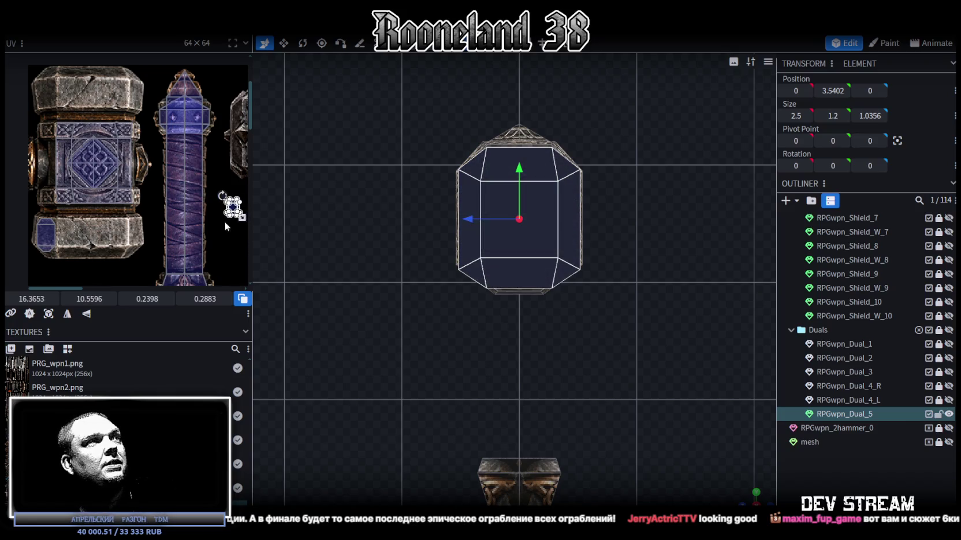
pyautogui.scroll(2, 226, 225)
pyautogui.scroll(2, 199, 184)
pyautogui.scroll(1, 538, 208)
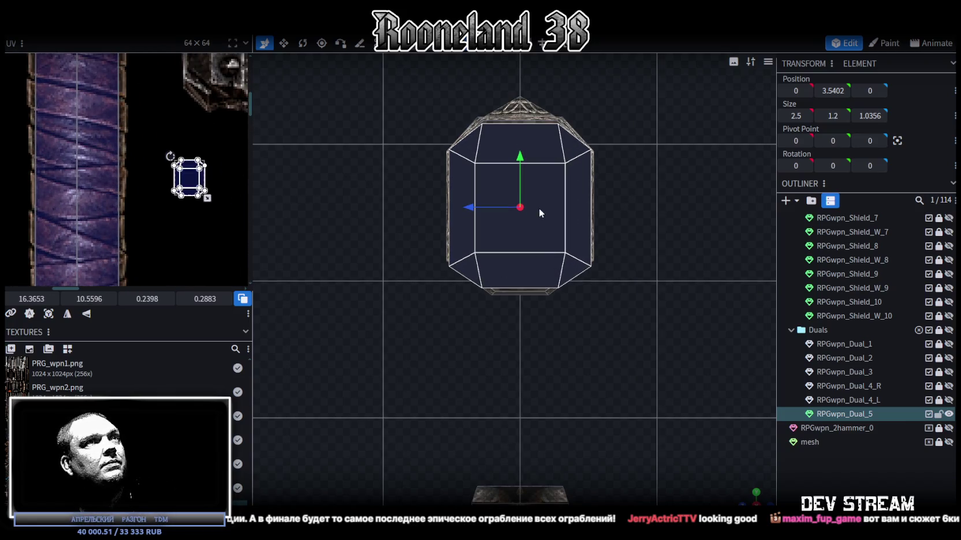
# Step: Map the octagonal end face's UV onto the upper stone block and rotate it
pyautogui.click(539, 208)
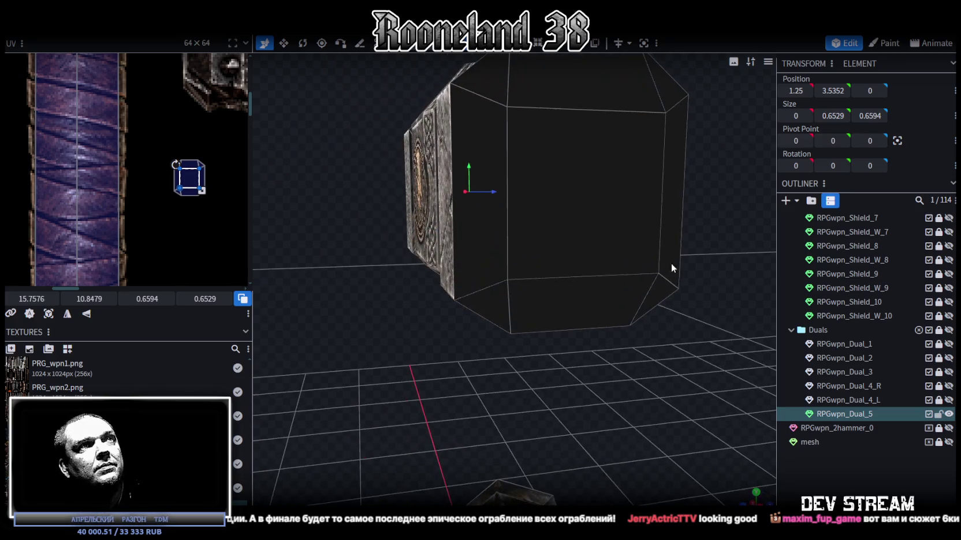
pyautogui.moveTo(688, 295); pyautogui.dragTo(474, 351)
pyautogui.moveTo(476, 396); pyautogui.dragTo(263, 221)
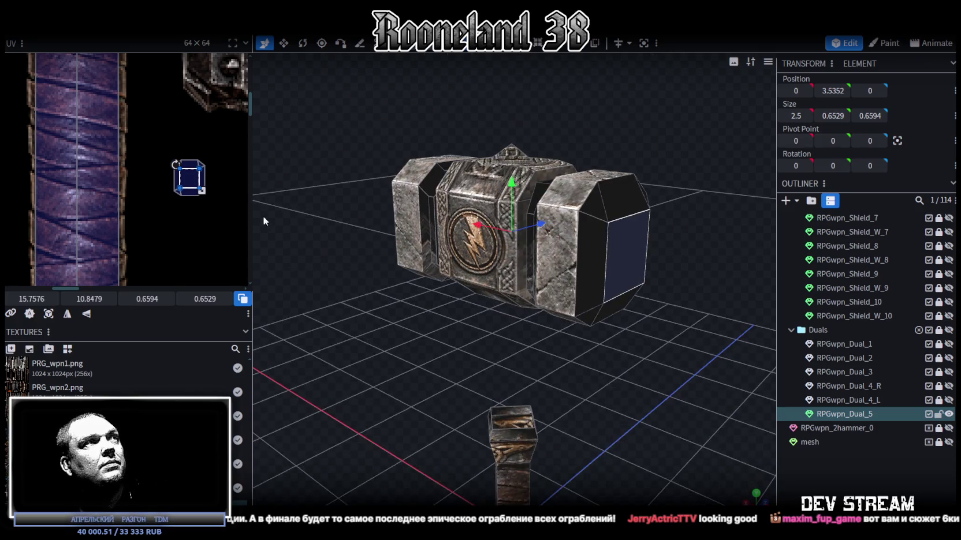
pyautogui.click(189, 176)
pyautogui.scroll(-3, 216, 211)
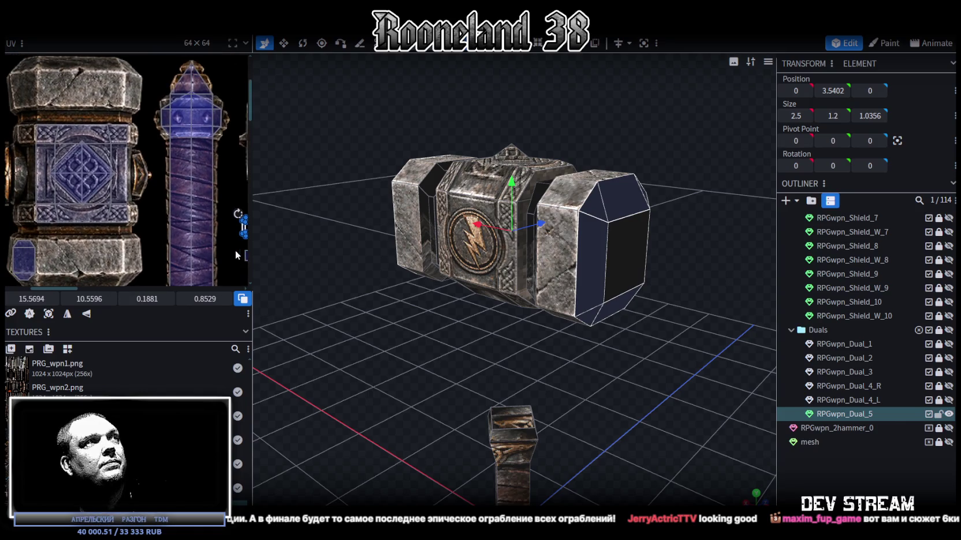
pyautogui.scroll(-2, 236, 249)
pyautogui.moveTo(243, 233); pyautogui.dragTo(132, 129)
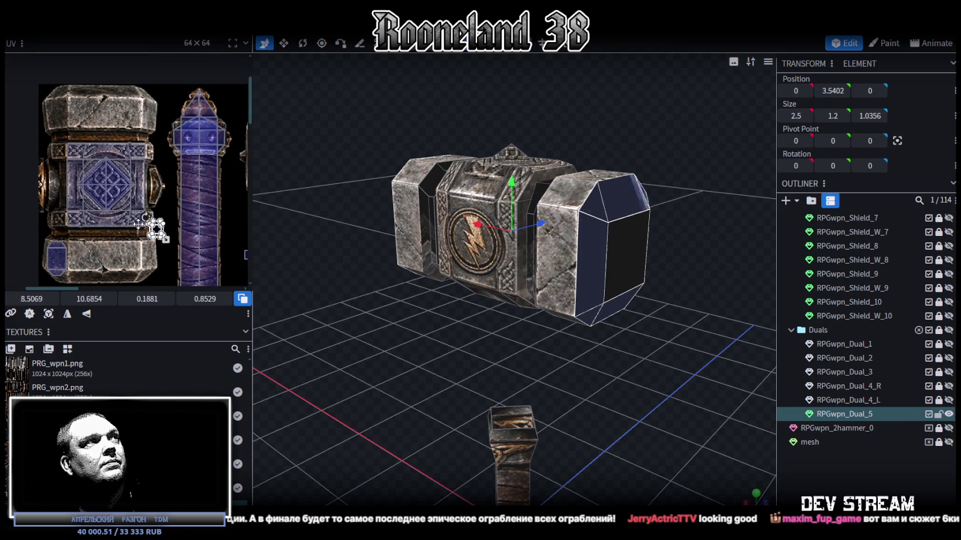
pyautogui.scroll(3, 164, 149)
pyautogui.scroll(-3, 164, 149)
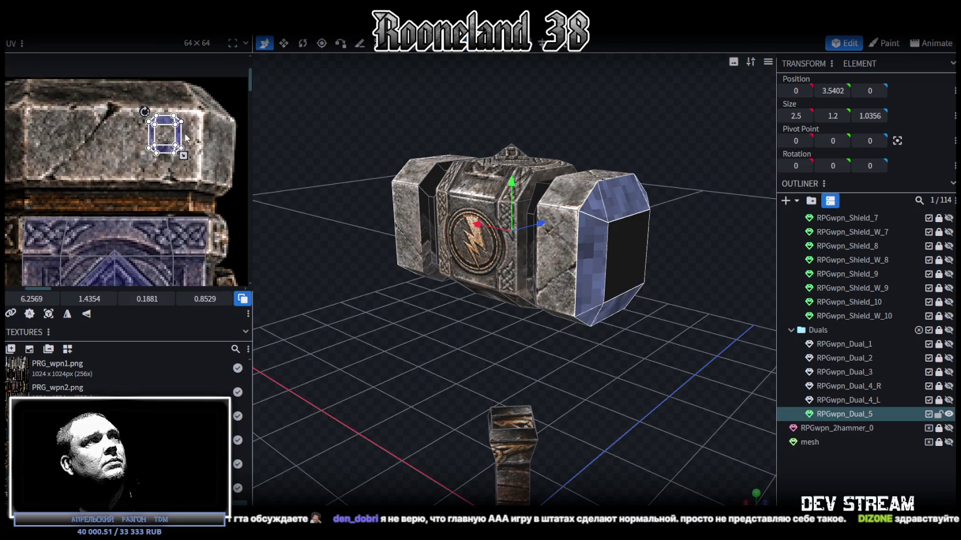
pyautogui.rightClick(168, 124)
# Step: Rotate the UV a quarter turn and fit the thin top bevel face along the stone's top edge
pyautogui.click(214, 351)
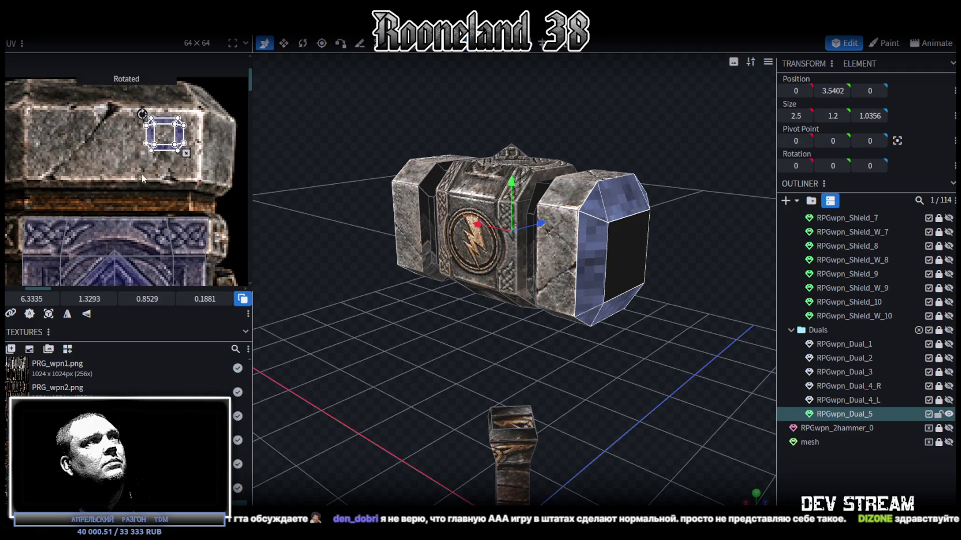
pyautogui.scroll(2, 149, 109)
pyautogui.click(101, 97)
pyautogui.moveTo(101, 97); pyautogui.dragTo(168, 213, button='middle')
pyautogui.moveTo(194, 182)
pyautogui.mouseDown()
pyautogui.moveTo(92, 162)
pyautogui.moveTo(204, 186)
pyautogui.mouseUp()
pyautogui.scroll(-2, 168, 199)
pyautogui.scroll(-1, 79, 165)
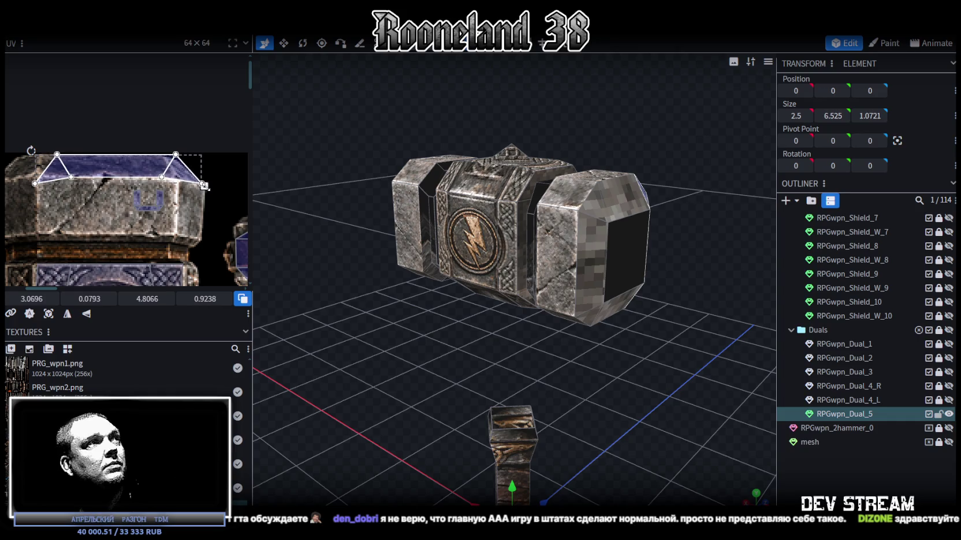
pyautogui.scroll(2, 88, 161)
pyautogui.moveTo(88, 160); pyautogui.dragTo(98, 175)
pyautogui.hscroll(2, 132, 231)
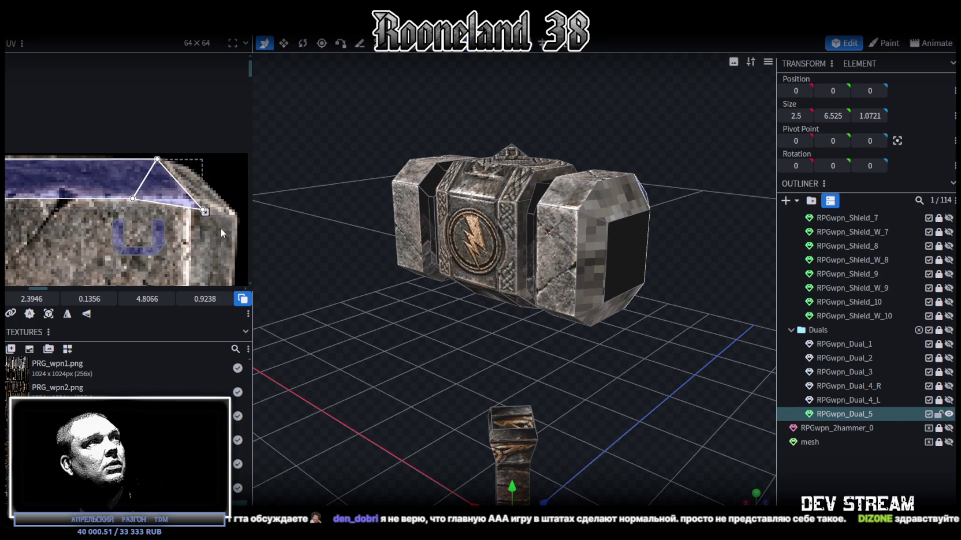
pyautogui.moveTo(204, 212); pyautogui.dragTo(202, 214)
pyautogui.hscroll(2, 202, 216)
pyautogui.scroll(2, 200, 211)
pyautogui.click(177, 172)
pyautogui.moveTo(182, 177); pyautogui.dragTo(143, 179)
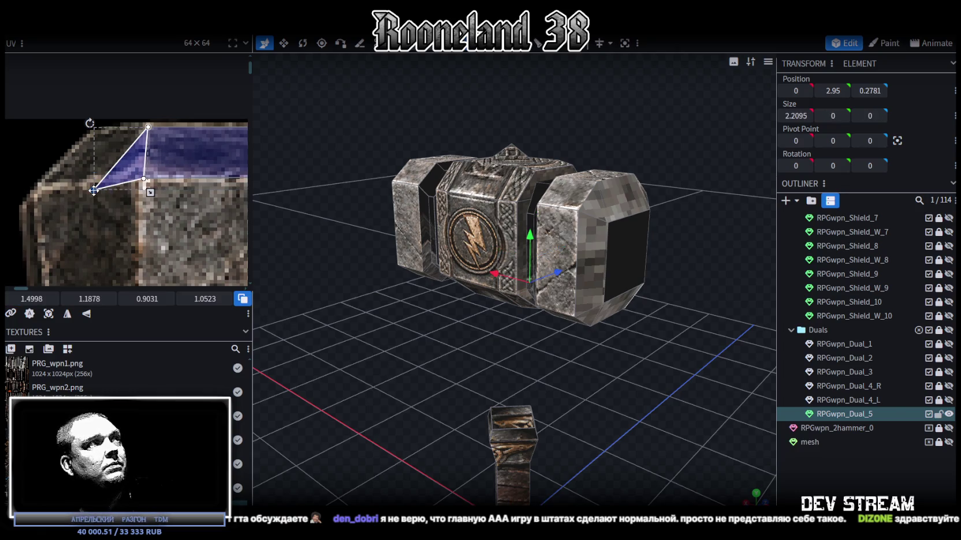
pyautogui.hscroll(3, 90, 223)
# Step: Align the triangular corner face's UV vertices onto the stone bevel corner
pyautogui.click(124, 159)
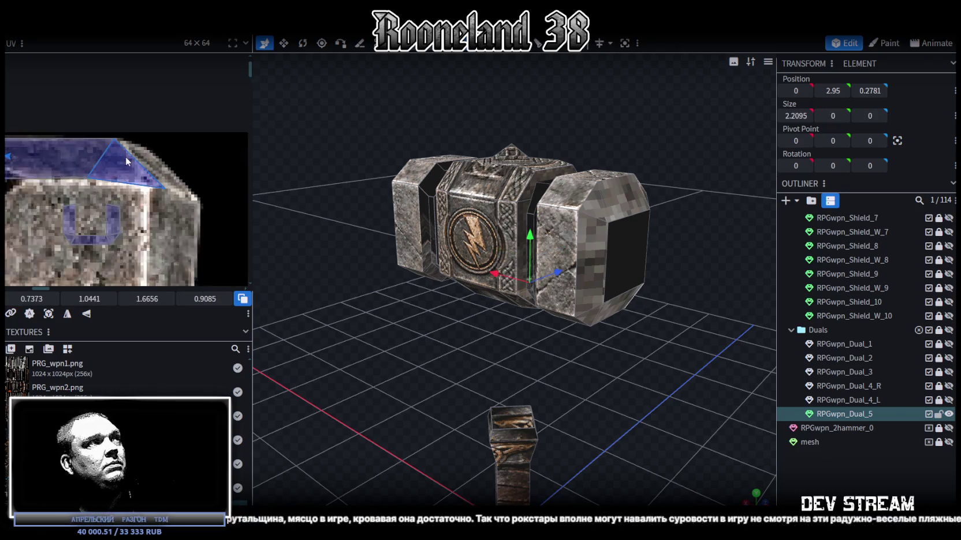
pyautogui.scroll(2, 124, 159)
pyautogui.click(122, 183)
pyautogui.moveTo(121, 183); pyautogui.dragTo(121, 185)
pyautogui.click(181, 198)
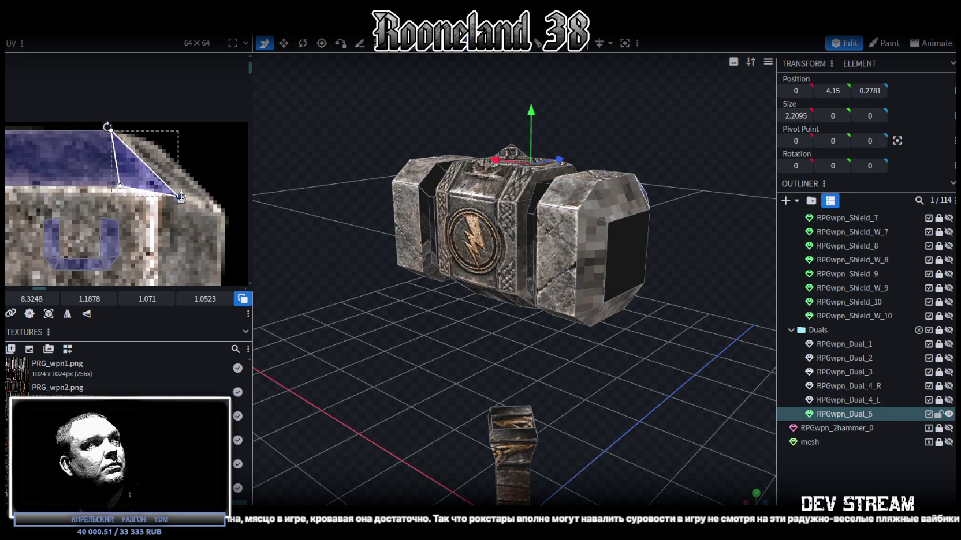
pyautogui.moveTo(196, 196); pyautogui.dragTo(209, 204)
pyautogui.scroll(-5, 159, 183)
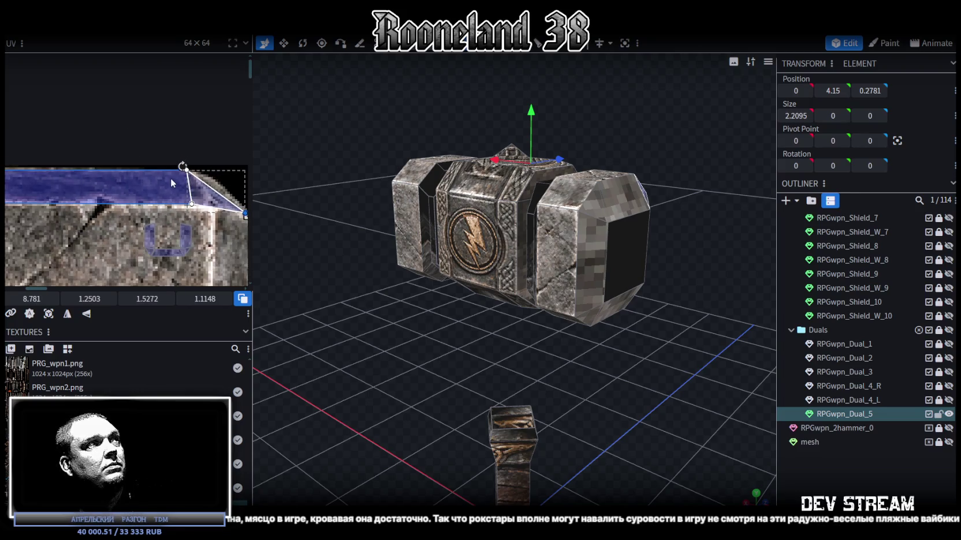
pyautogui.scroll(-2, 160, 183)
# Step: Select the RPGwpn_Dual_5 end cap's side and top bevel faces and map them onto grey stone
pyautogui.moveTo(423, 345)
pyautogui.mouseDown()
pyautogui.moveTo(629, 365)
pyautogui.moveTo(668, 349)
pyautogui.mouseUp()
pyautogui.click(774, 443)
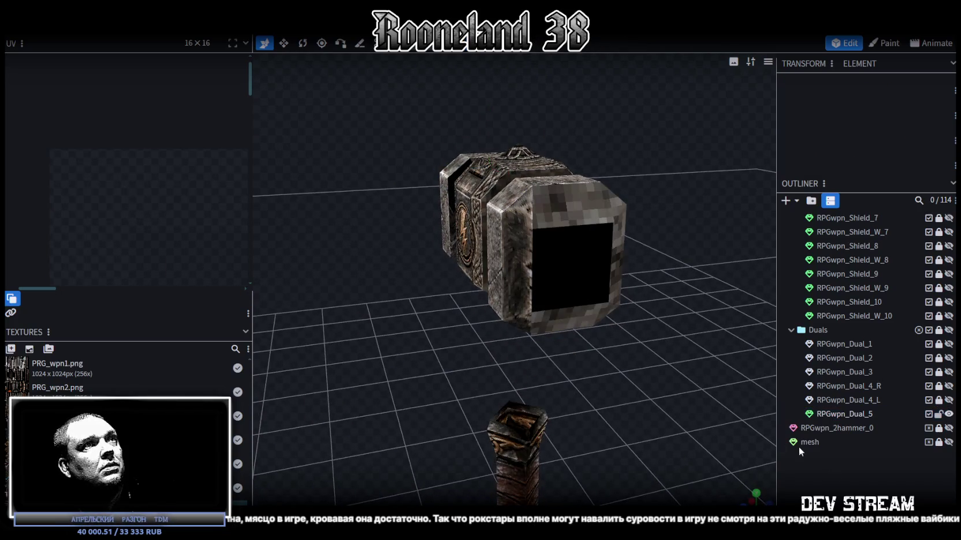
pyautogui.moveTo(774, 443); pyautogui.dragTo(433, 305)
pyautogui.scroll(3, 501, 252)
pyautogui.click(570, 100)
pyautogui.click(567, 276)
pyautogui.moveTo(568, 275); pyautogui.dragTo(527, 334)
pyautogui.scroll(2, 143, 189)
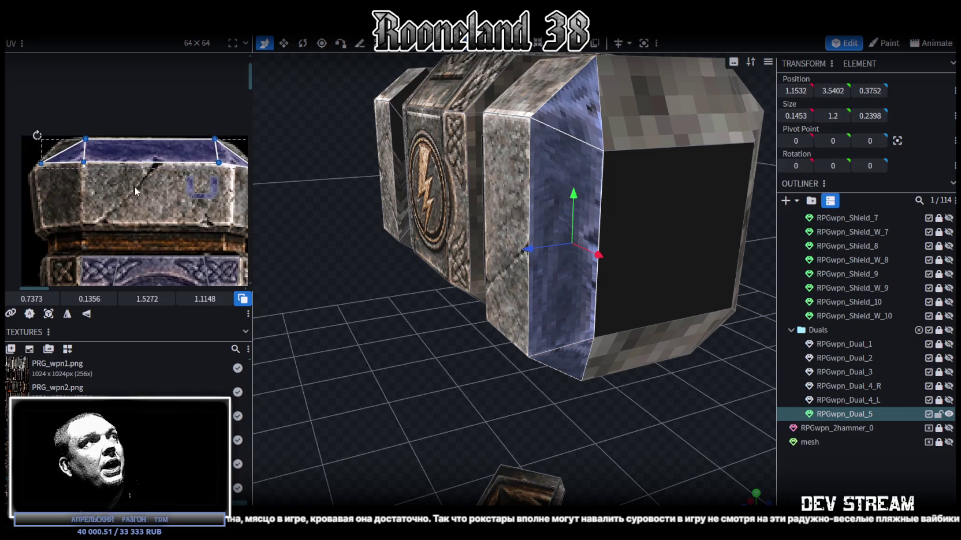
pyautogui.moveTo(147, 191); pyautogui.dragTo(112, 186, button='middle')
pyautogui.moveTo(44, 182); pyautogui.dragTo(204, 129)
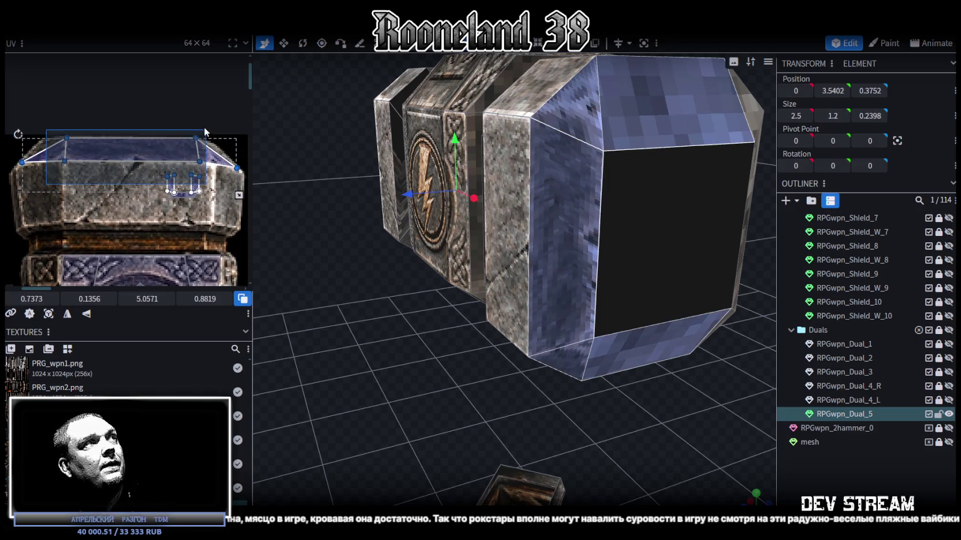
pyautogui.click(44, 149)
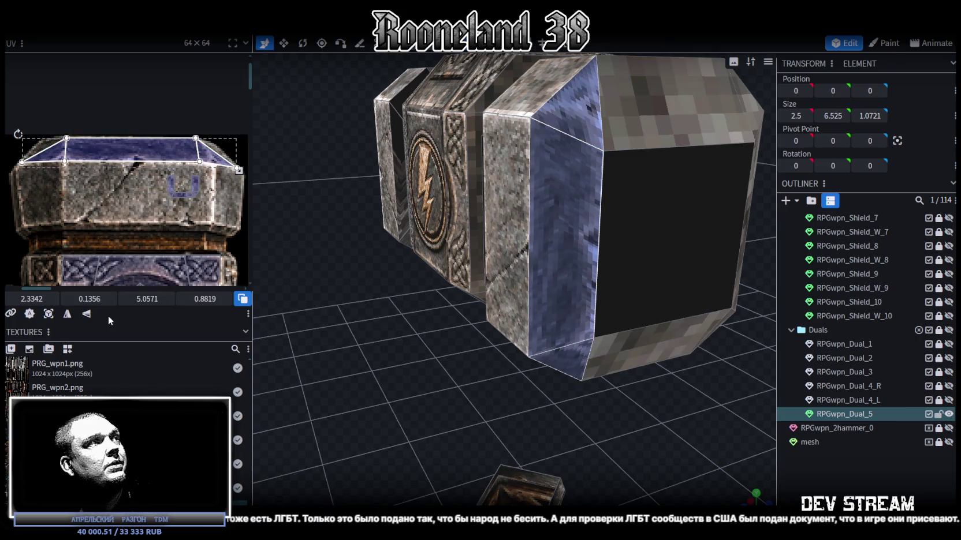
# Step: Flip the selected faces' UV vertically and select its edge vertices for adjustment
pyautogui.click(84, 319)
pyautogui.scroll(3, 61, 166)
pyautogui.scroll(2, 92, 155)
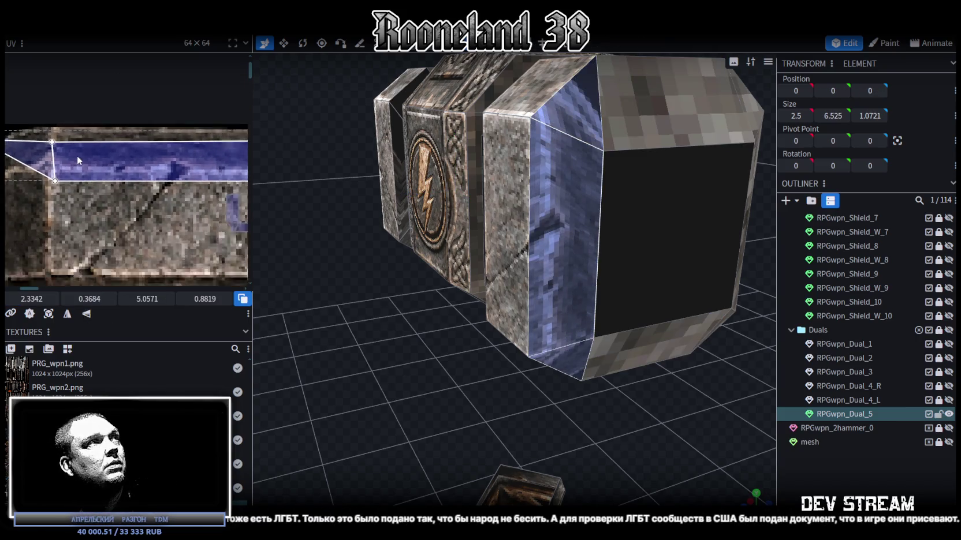
pyautogui.moveTo(51, 139)
pyautogui.mouseDown()
pyautogui.moveTo(225, 154)
pyautogui.moveTo(215, 143)
pyautogui.mouseUp()
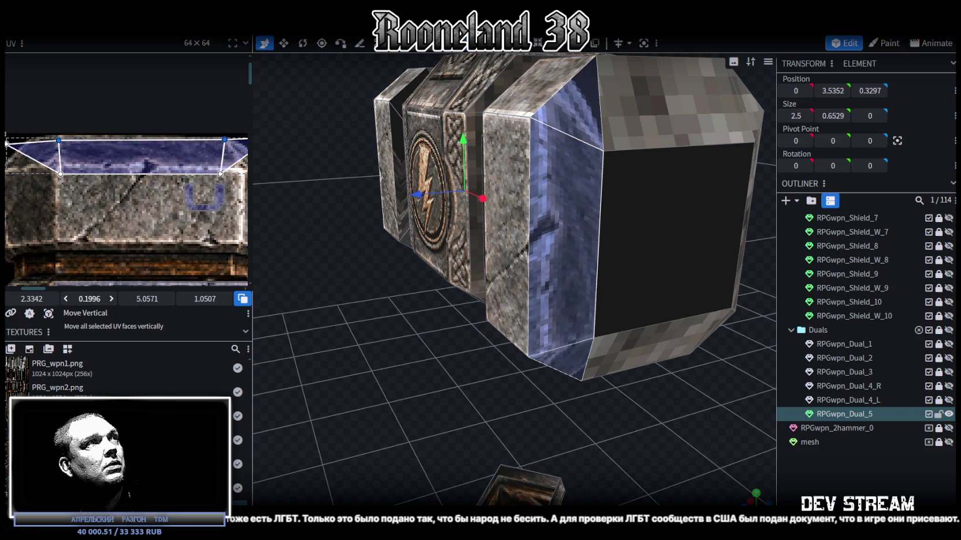
pyautogui.moveTo(55, 184)
pyautogui.mouseDown()
pyautogui.moveTo(278, 163)
pyautogui.moveTo(220, 165)
pyautogui.mouseUp()
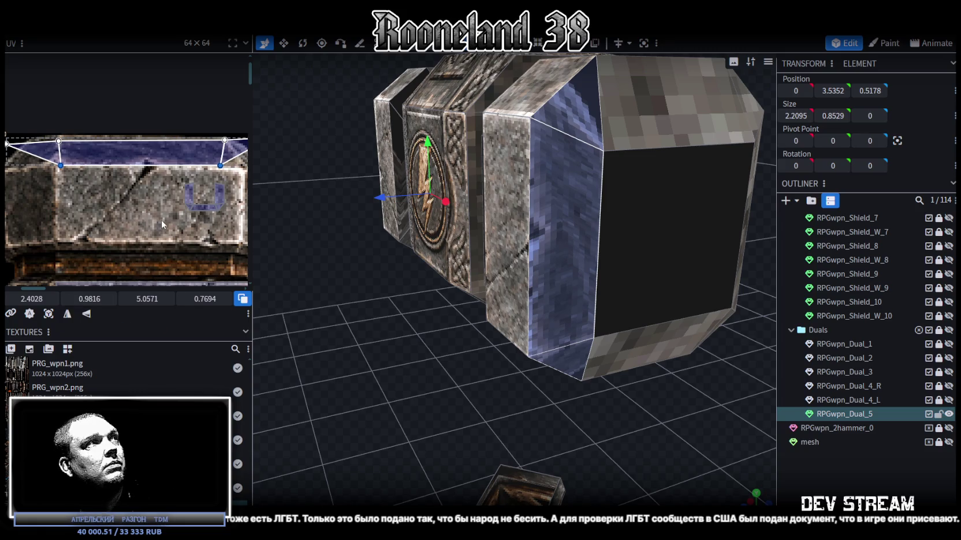
pyautogui.scroll(2, 162, 220)
pyautogui.scroll(2, 152, 195)
pyautogui.click(130, 181)
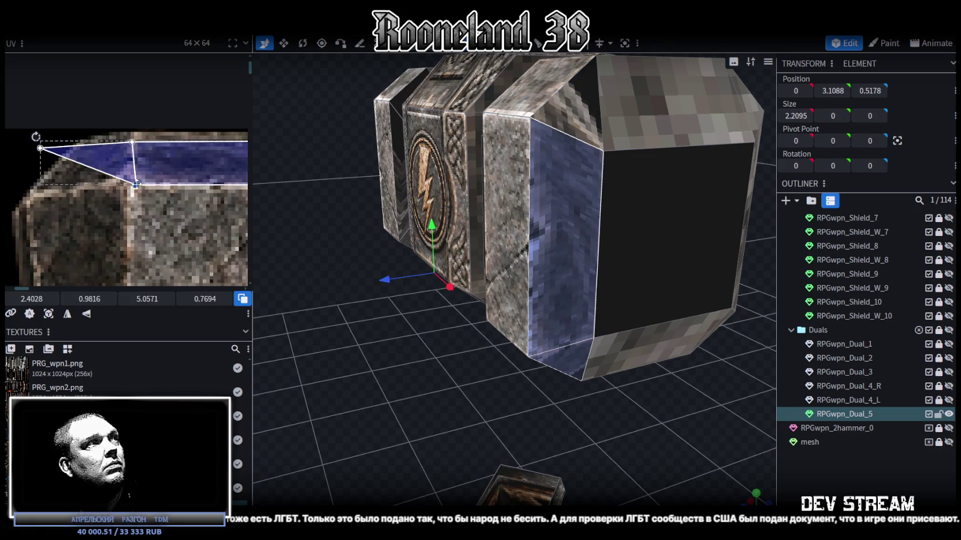
# Step: Drag the corner triangle's UV vertices onto the stone's beveled corner and check it in 3D
pyautogui.moveTo(136, 184); pyautogui.dragTo(127, 180)
pyautogui.moveTo(40, 148); pyautogui.dragTo(42, 194)
pyautogui.moveTo(347, 347)
pyautogui.mouseDown()
pyautogui.moveTo(367, 358)
pyautogui.moveTo(360, 352)
pyautogui.mouseUp()
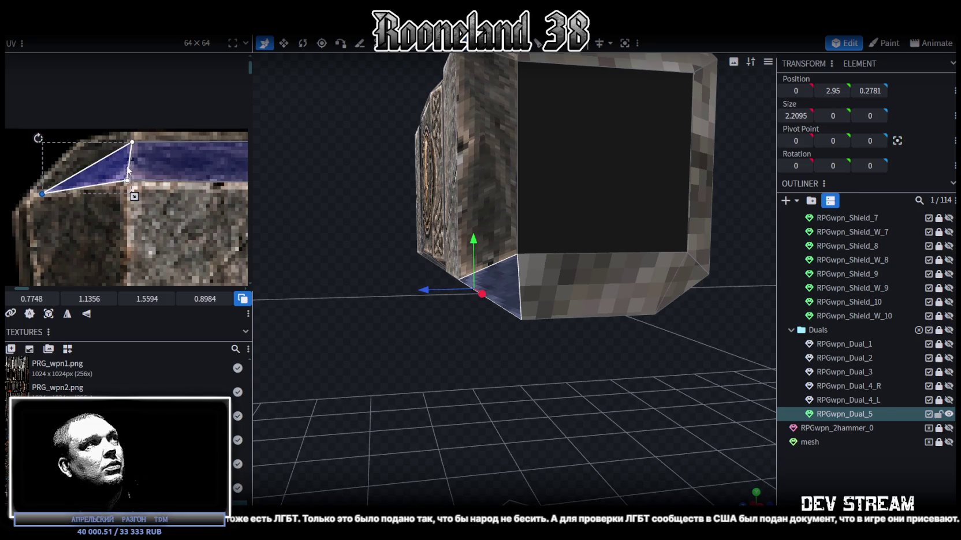
pyautogui.moveTo(46, 189)
pyautogui.mouseDown()
pyautogui.moveTo(91, 181)
pyautogui.moveTo(75, 180)
pyautogui.mouseUp()
pyautogui.moveTo(120, 137)
pyautogui.mouseDown()
pyautogui.moveTo(142, 189)
pyautogui.moveTo(107, 179)
pyautogui.mouseUp()
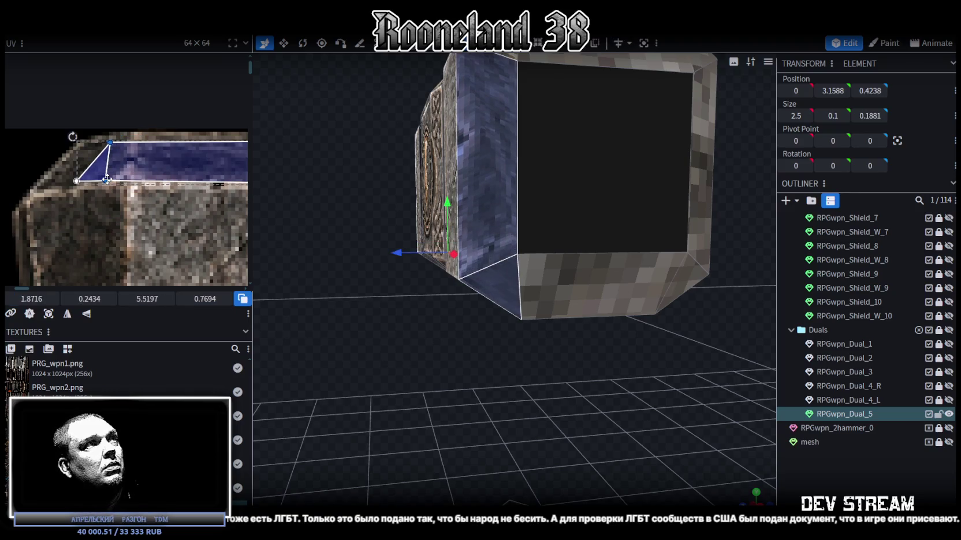
pyautogui.scroll(-2, 117, 179)
pyautogui.moveTo(457, 340); pyautogui.dragTo(451, 373)
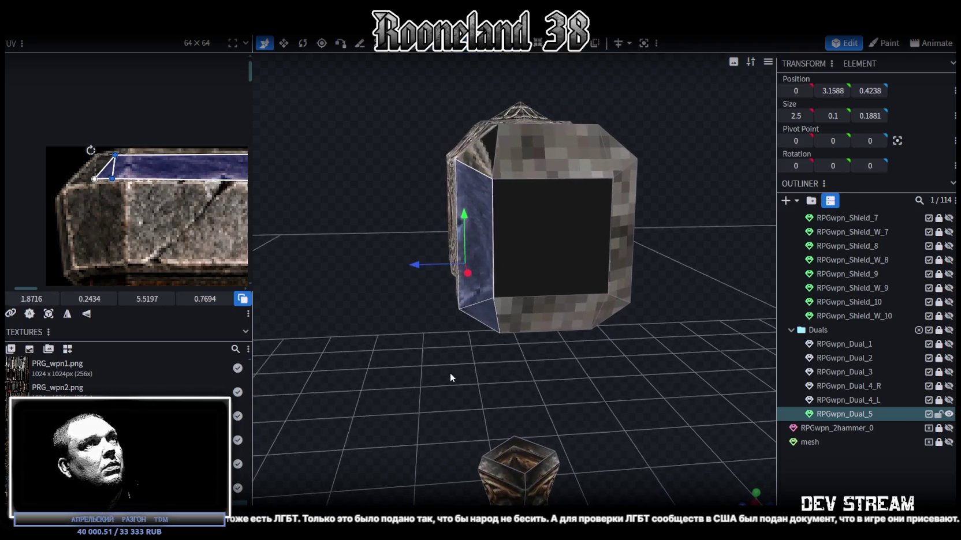
# Step: Select the end block's bevel faces in front view and reset their UV to a narrow strip
pyautogui.moveTo(189, 261); pyautogui.dragTo(92, 177, button='middle')
pyautogui.scroll(-2, 85, 182)
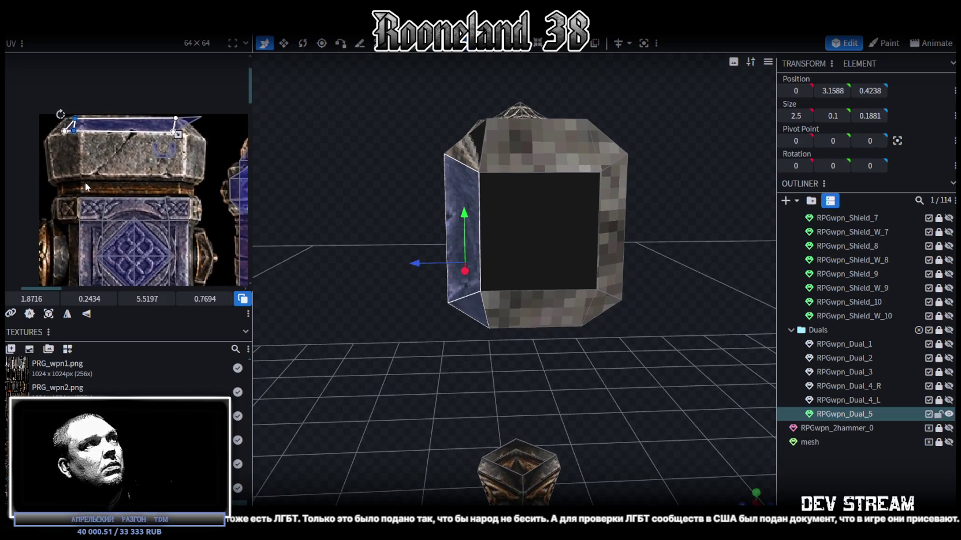
pyautogui.keyDown('shift'); pyautogui.click(474, 153); pyautogui.keyUp('shift')
pyautogui.moveTo(379, 301)
pyautogui.mouseDown()
pyautogui.moveTo(524, 215)
pyautogui.moveTo(541, 379)
pyautogui.mouseUp()
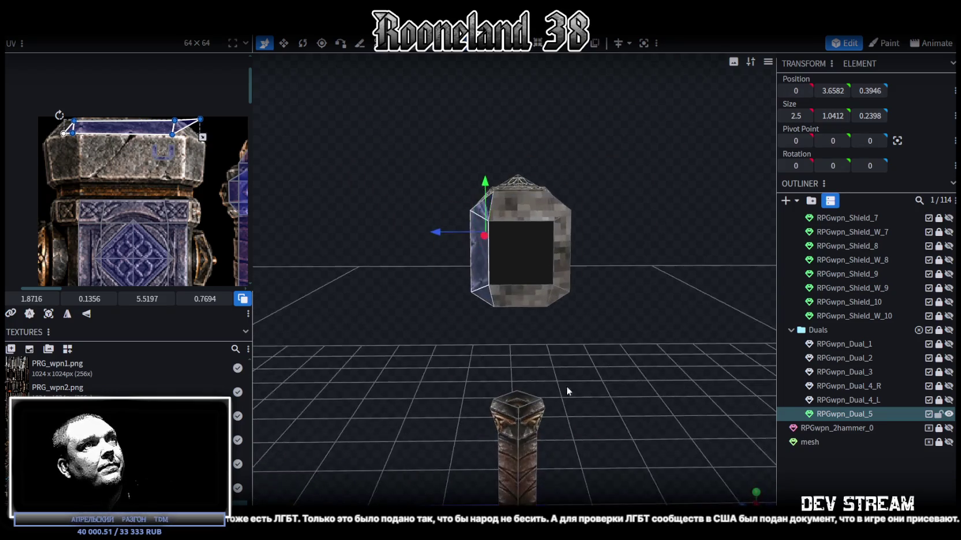
pyautogui.click(753, 496)
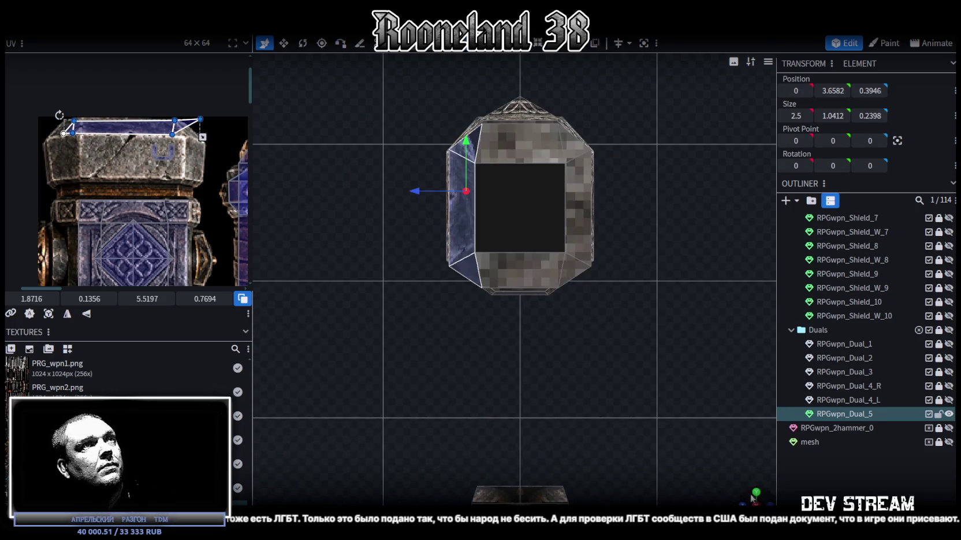
pyautogui.click(49, 314)
pyautogui.scroll(1, 96, 135)
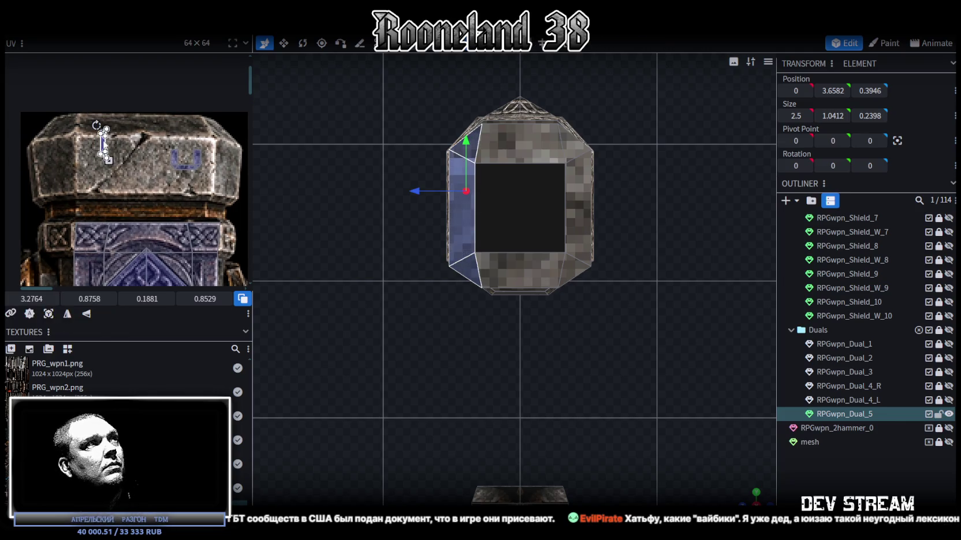
# Step: Rotate the bevel UV a quarter turn left, mirror it vertically, and move it to the texture's top-left
pyautogui.rightClick(102, 141)
pyautogui.click(162, 356)
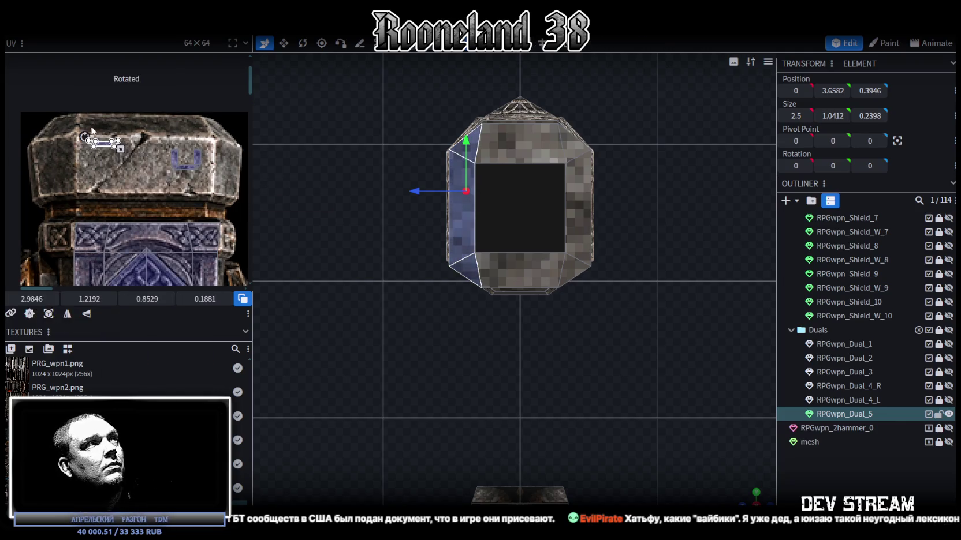
pyautogui.scroll(2, 115, 144)
pyautogui.scroll(2, 117, 146)
pyautogui.click(88, 314)
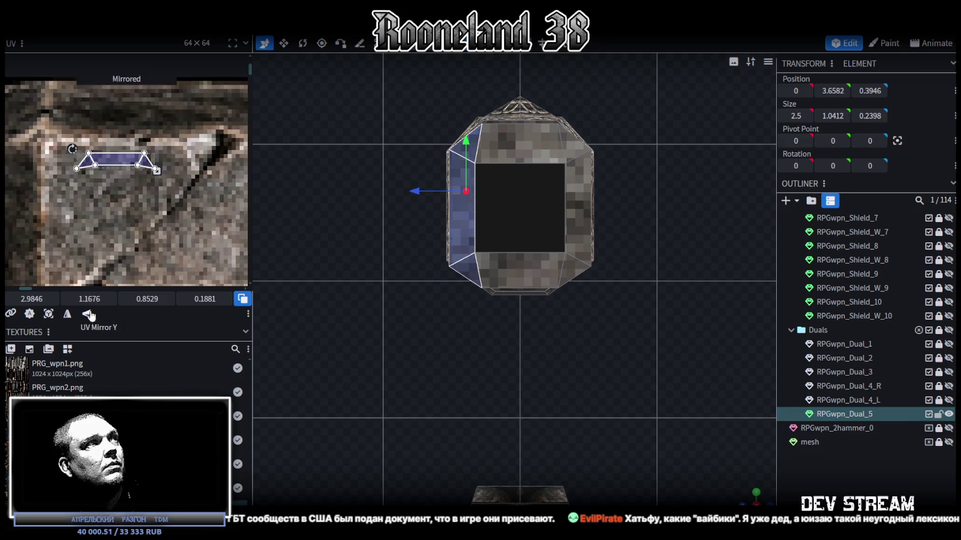
pyautogui.scroll(-2, 115, 195)
pyautogui.moveTo(116, 176)
pyautogui.mouseDown()
pyautogui.moveTo(40, 152)
pyautogui.moveTo(39, 133)
pyautogui.mouseUp()
pyautogui.scroll(1, 39, 133)
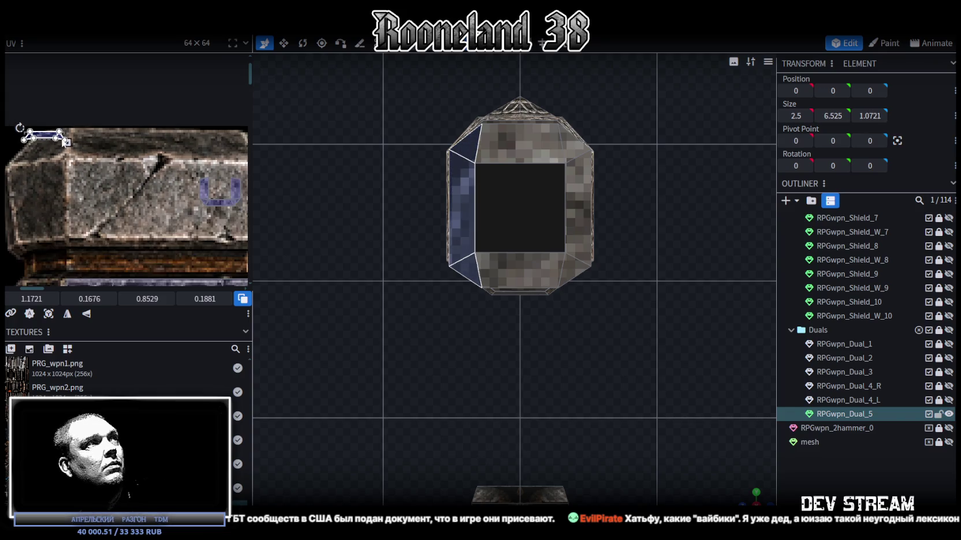
pyautogui.scroll(1, 60, 128)
pyautogui.moveTo(53, 141); pyautogui.dragTo(52, 145)
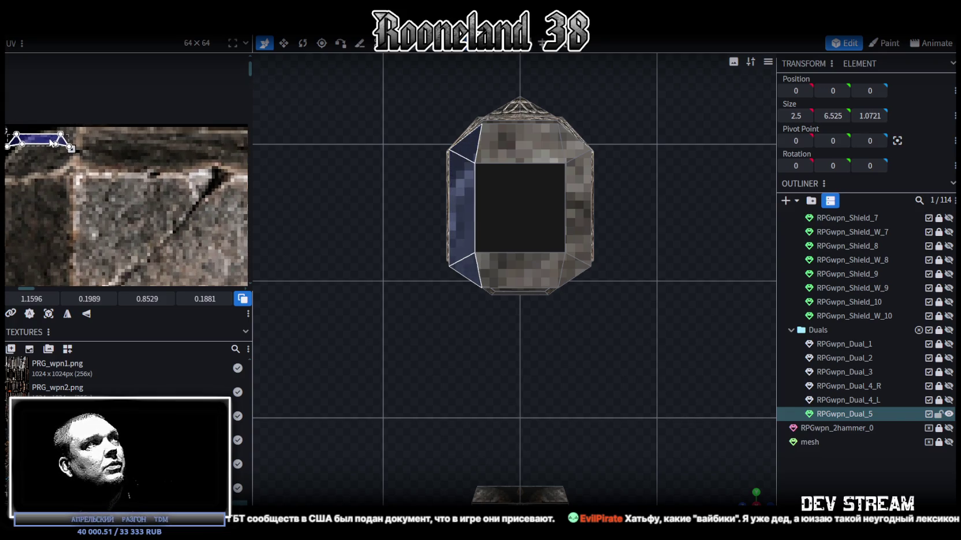
pyautogui.scroll(-2, 79, 152)
# Step: Size and slide the bevel UV along the stone top edge, then check it in perspective
pyautogui.moveTo(63, 142); pyautogui.dragTo(208, 160)
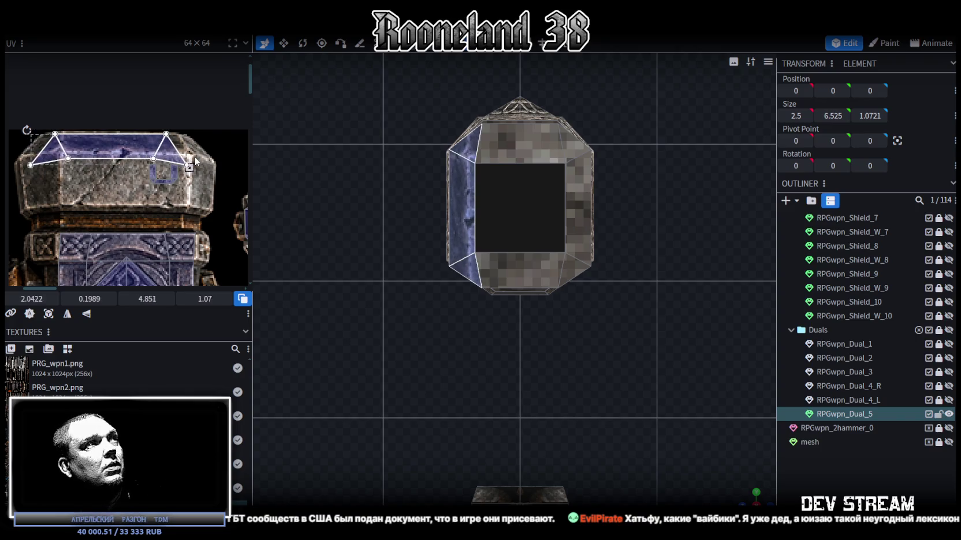
pyautogui.moveTo(205, 158); pyautogui.dragTo(147, 145)
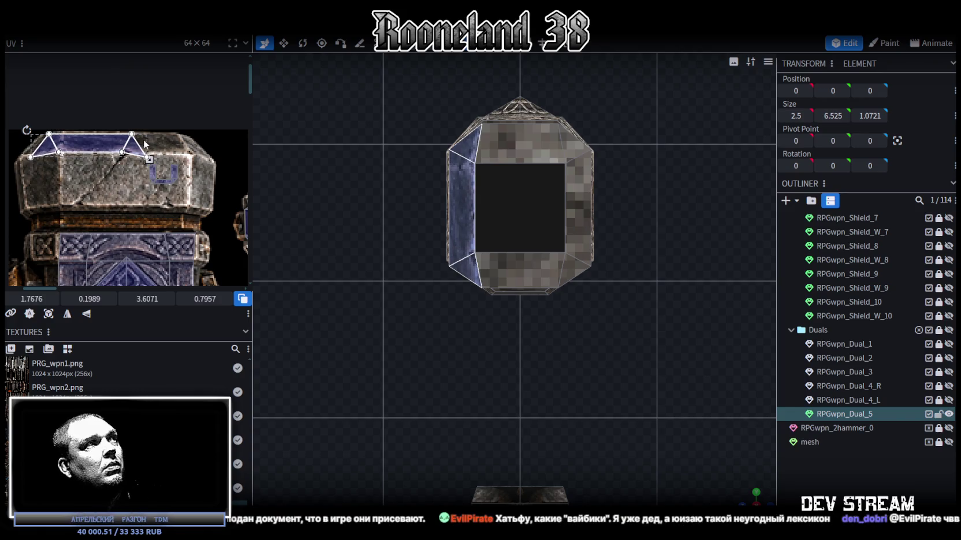
pyautogui.moveTo(99, 140); pyautogui.dragTo(127, 141)
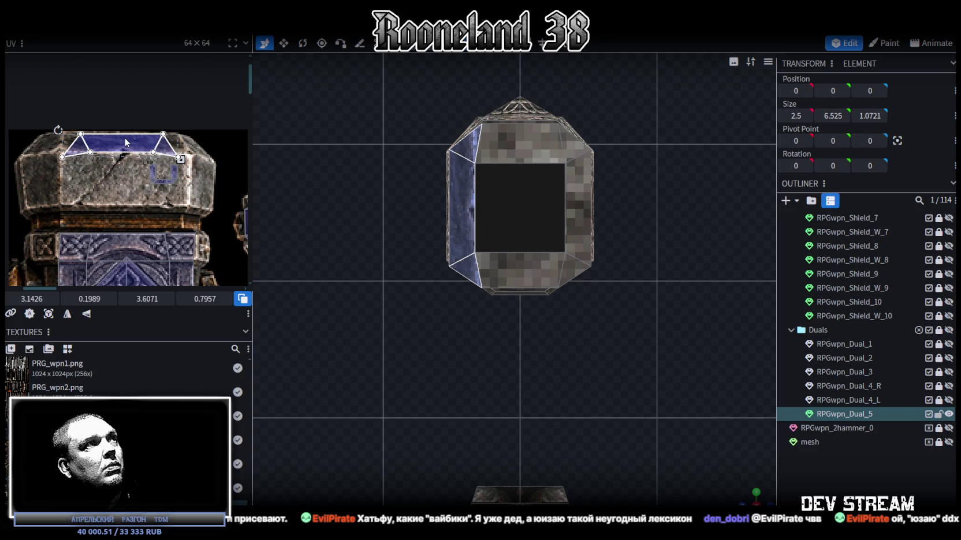
pyautogui.scroll(2, 127, 139)
pyautogui.moveTo(139, 145); pyautogui.dragTo(135, 146)
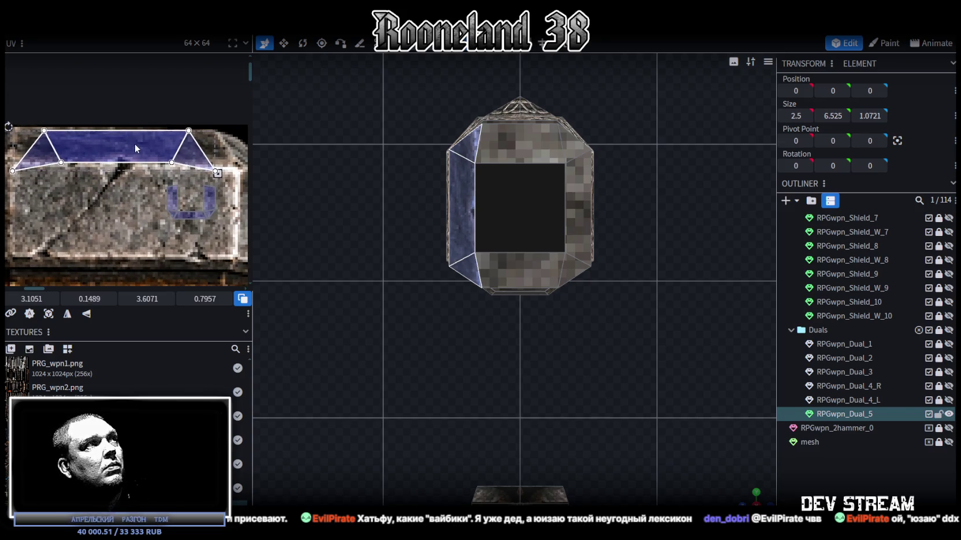
pyautogui.scroll(-2, 100, 152)
pyautogui.moveTo(42, 166)
pyautogui.mouseDown()
pyautogui.moveTo(182, 166)
pyautogui.moveTo(174, 162)
pyautogui.mouseUp()
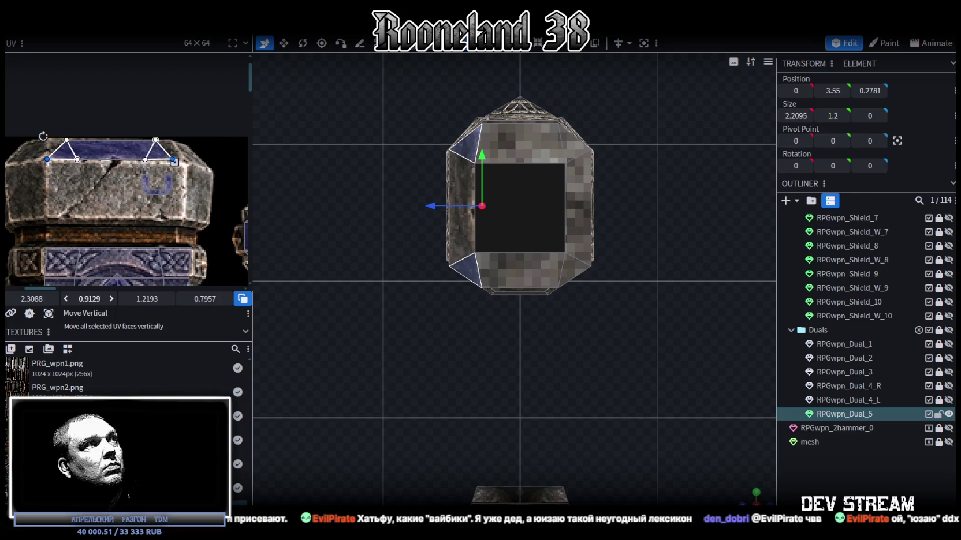
pyautogui.moveTo(763, 467)
pyautogui.mouseDown()
pyautogui.moveTo(693, 439)
pyautogui.moveTo(626, 430)
pyautogui.mouseUp()
pyautogui.click(667, 431)
pyautogui.scroll(-3, 626, 427)
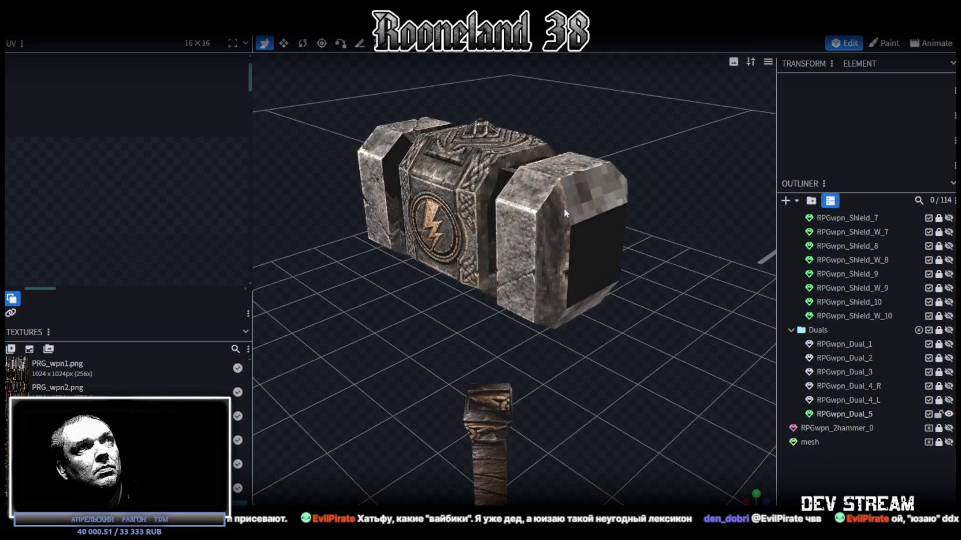
# Step: Drag the right end block's bevel UV island left and down onto the stone cap
pyautogui.click(561, 210)
pyautogui.keyDown('shift'); pyautogui.click(555, 262); pyautogui.keyUp('shift')
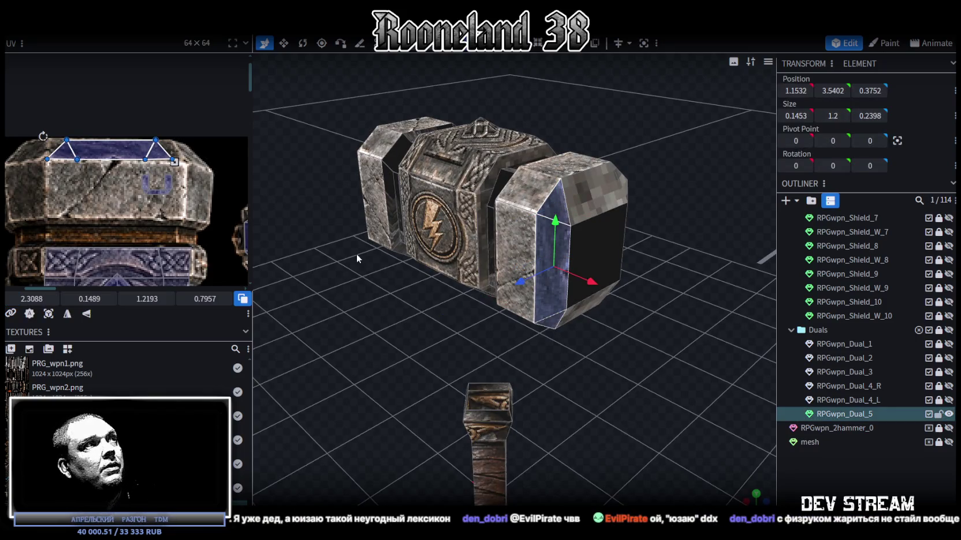
pyautogui.click(126, 186)
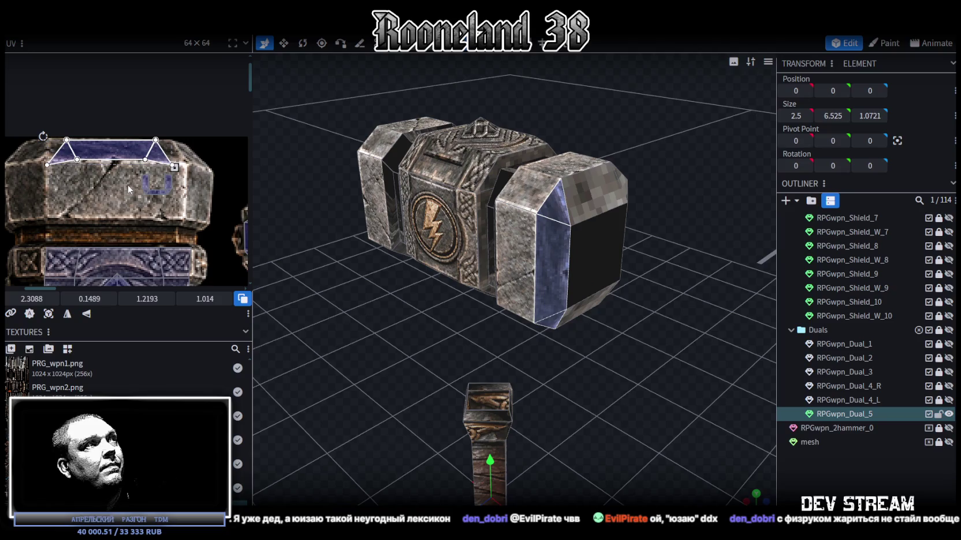
pyautogui.moveTo(38, 146); pyautogui.dragTo(167, 162)
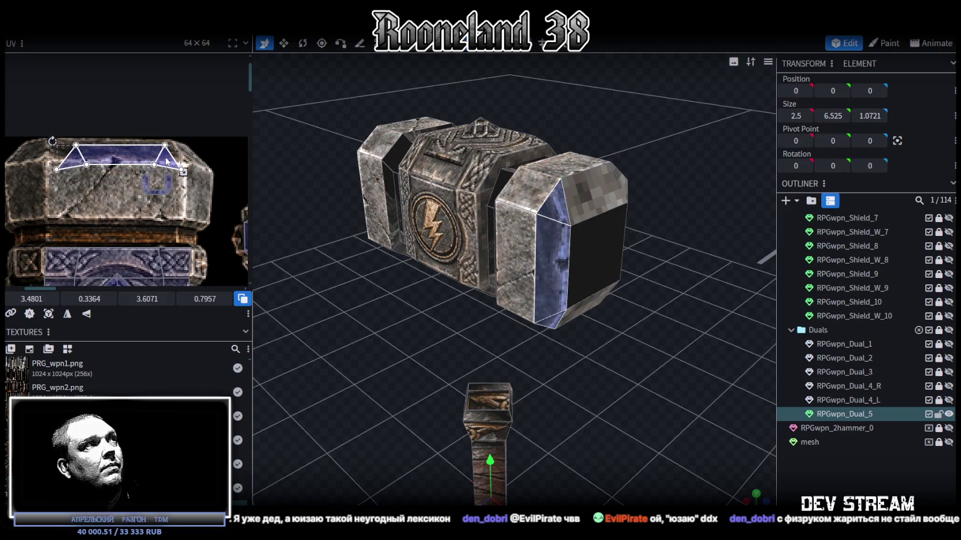
pyautogui.moveTo(167, 162); pyautogui.dragTo(162, 186)
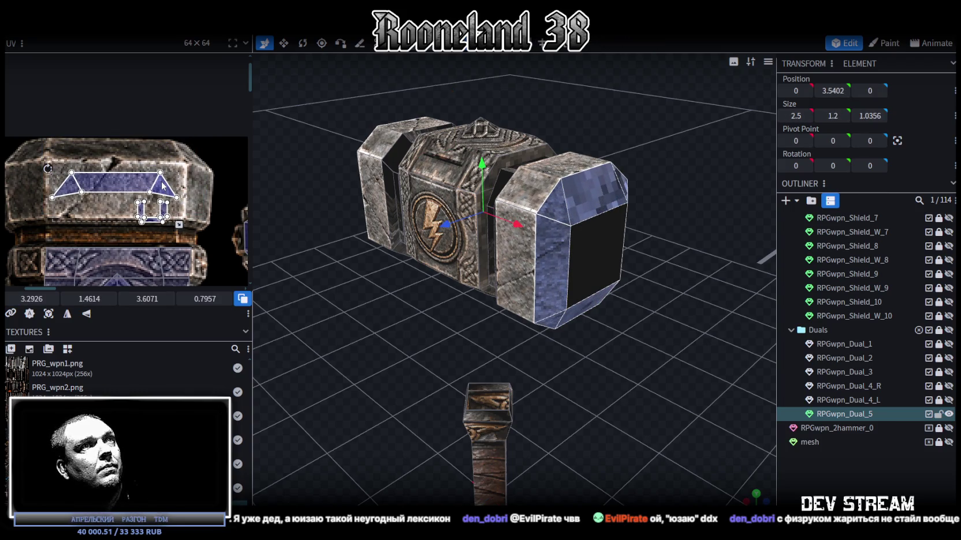
pyautogui.moveTo(473, 294)
pyautogui.mouseDown()
pyautogui.moveTo(552, 349)
pyautogui.moveTo(484, 327)
pyautogui.mouseUp()
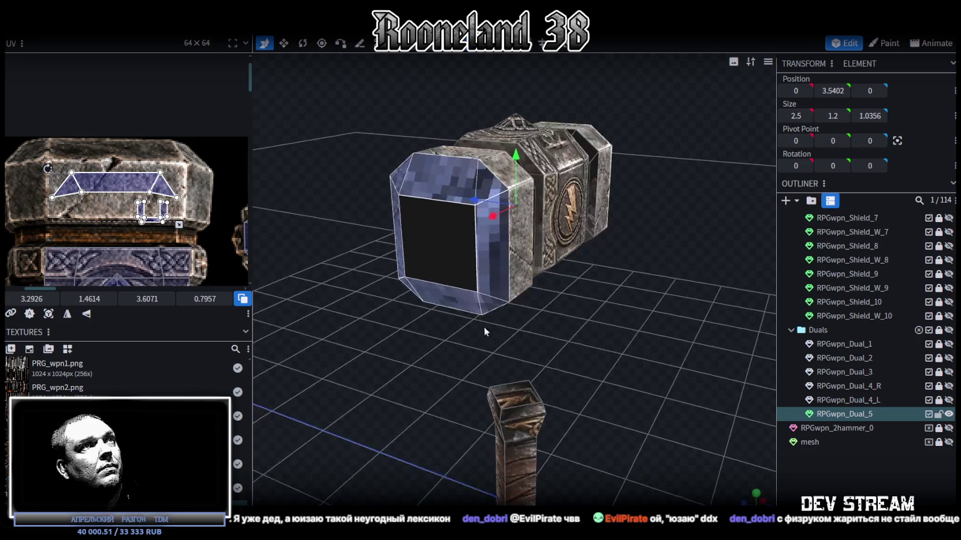
# Step: Move the right-side bevel strip's UV down onto the lower stone area
pyautogui.click(484, 185)
pyautogui.scroll(-3, 172, 160)
pyautogui.scroll(-1, 172, 161)
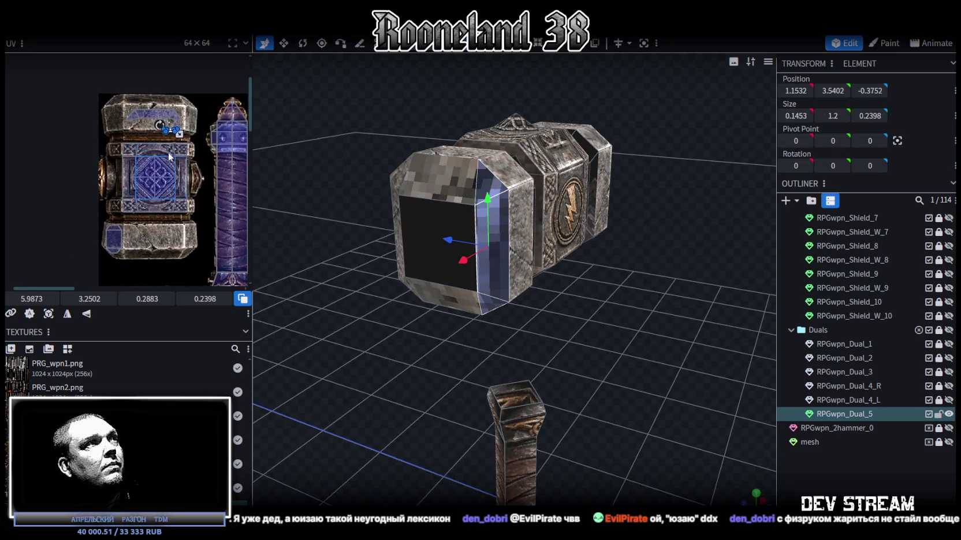
pyautogui.scroll(2, 171, 161)
pyautogui.scroll(2, 172, 161)
pyautogui.moveTo(190, 65)
pyautogui.mouseDown()
pyautogui.moveTo(127, 244)
pyautogui.moveTo(209, 260)
pyautogui.moveTo(166, 252)
pyautogui.mouseUp()
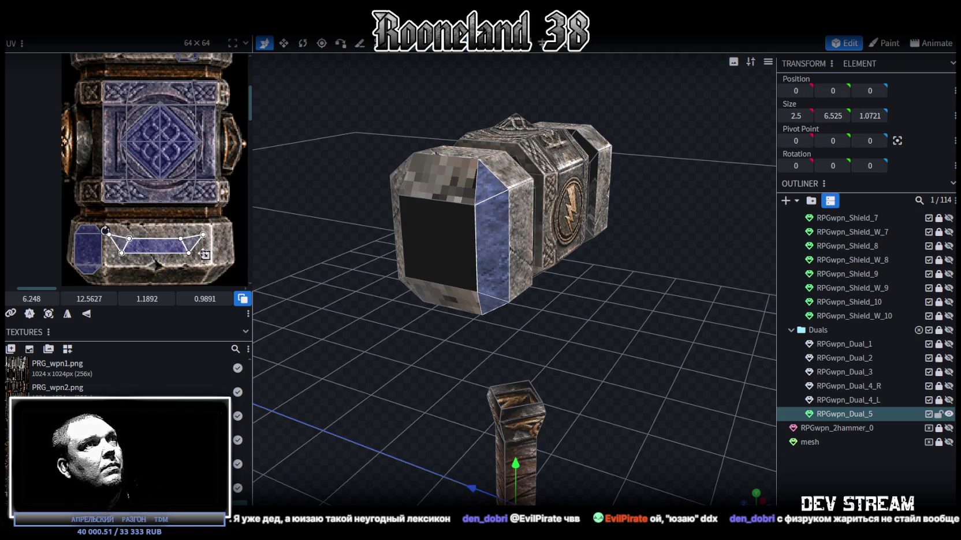
pyautogui.moveTo(415, 330); pyautogui.dragTo(447, 335)
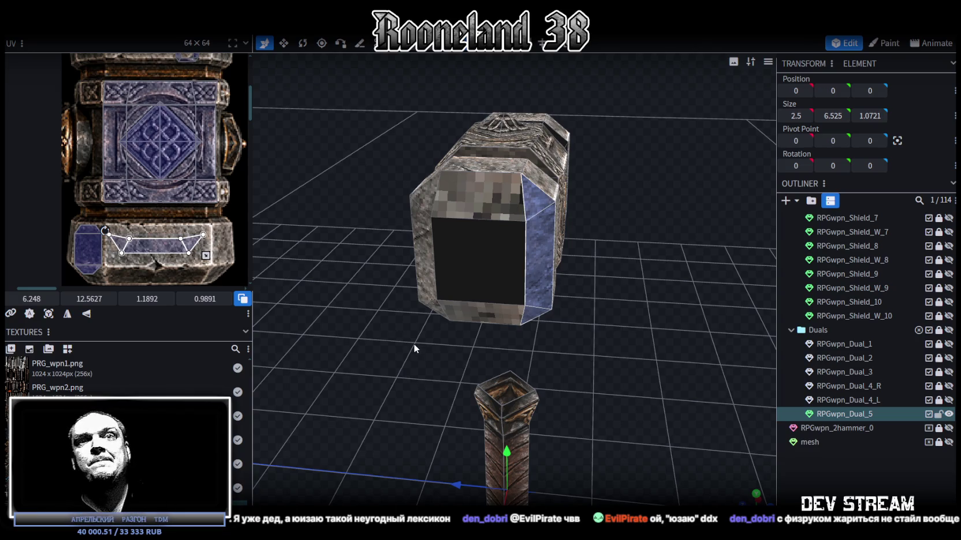
# Step: Select another end-block bevel face and move its UV down the texture
pyautogui.click(450, 174)
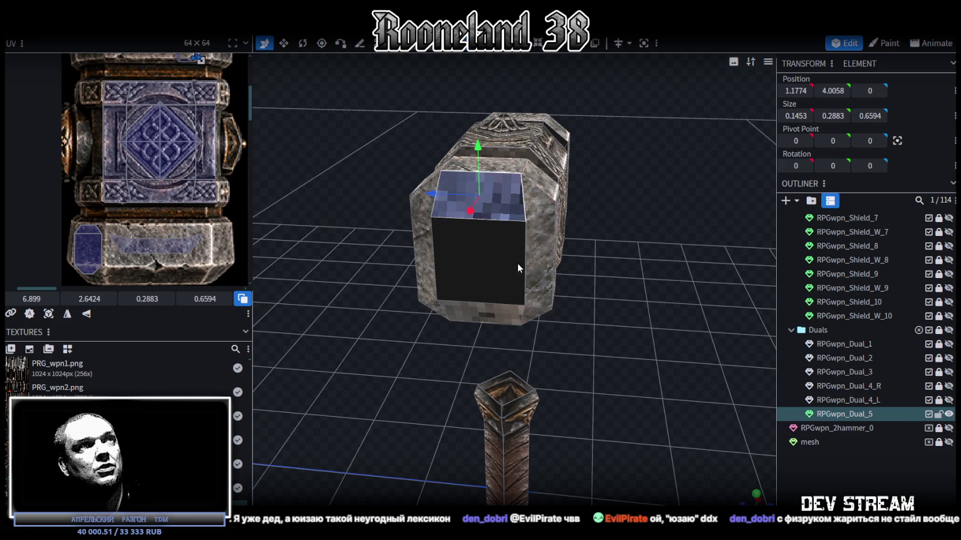
pyautogui.moveTo(503, 310); pyautogui.dragTo(568, 244)
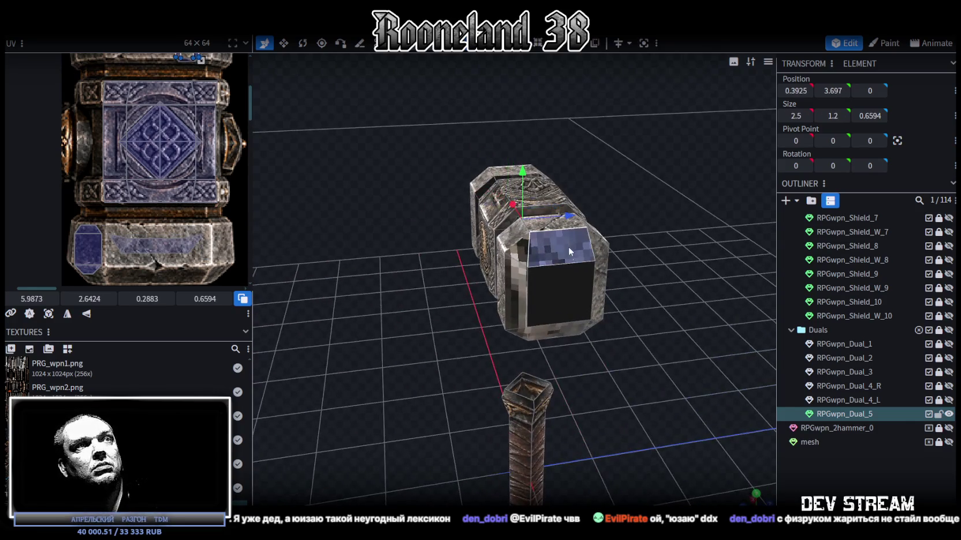
pyautogui.scroll(2, 173, 219)
pyautogui.scroll(3, 150, 184)
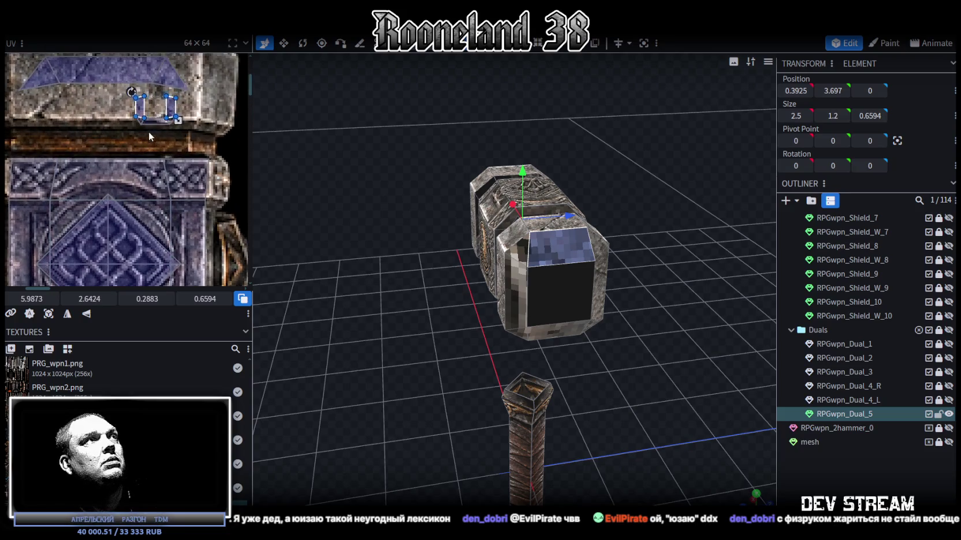
pyautogui.scroll(2, 167, 126)
pyautogui.click(172, 123)
pyautogui.click(166, 130)
pyautogui.scroll(-5, 170, 145)
pyautogui.moveTo(166, 74); pyautogui.dragTo(135, 285)
# Step: Place that bevel's UV on the stone and stretch it across the stone strip
pyautogui.scroll(-4, 186, 150)
pyautogui.moveTo(175, 102)
pyautogui.mouseDown()
pyautogui.moveTo(119, 172)
pyautogui.moveTo(92, 153)
pyautogui.mouseUp()
pyautogui.scroll(3, 122, 173)
pyautogui.scroll(2, 116, 168)
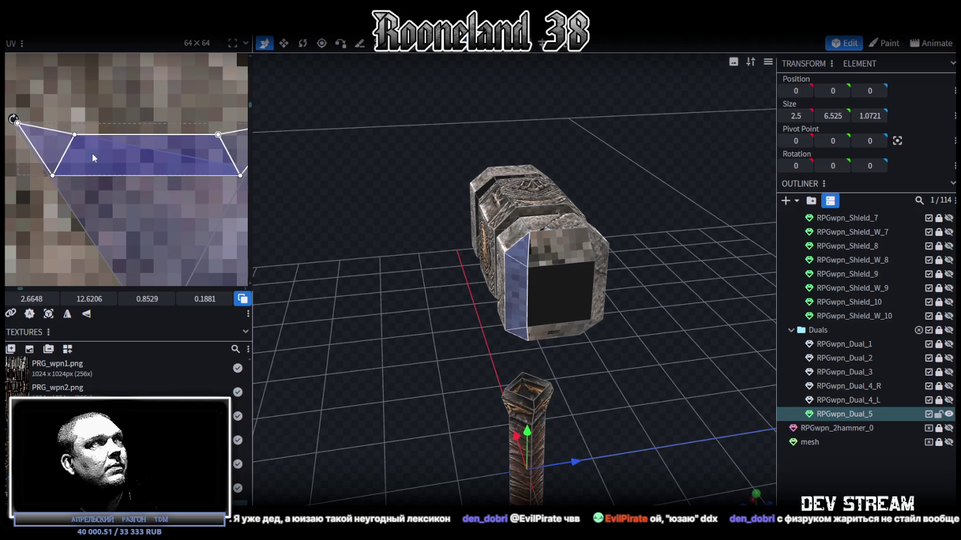
pyautogui.scroll(-4, 103, 163)
pyautogui.moveTo(144, 159); pyautogui.dragTo(85, 138, button='middle')
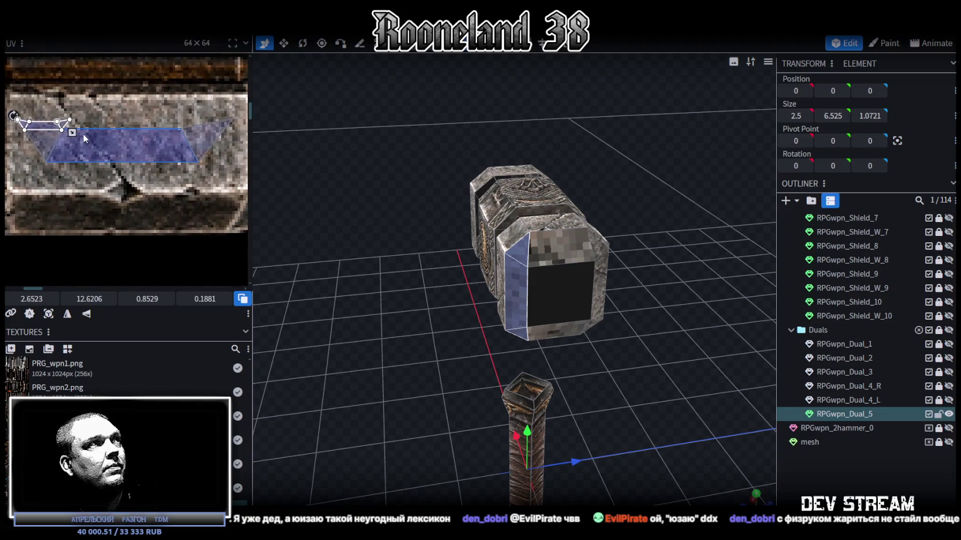
pyautogui.moveTo(81, 135); pyautogui.dragTo(234, 164)
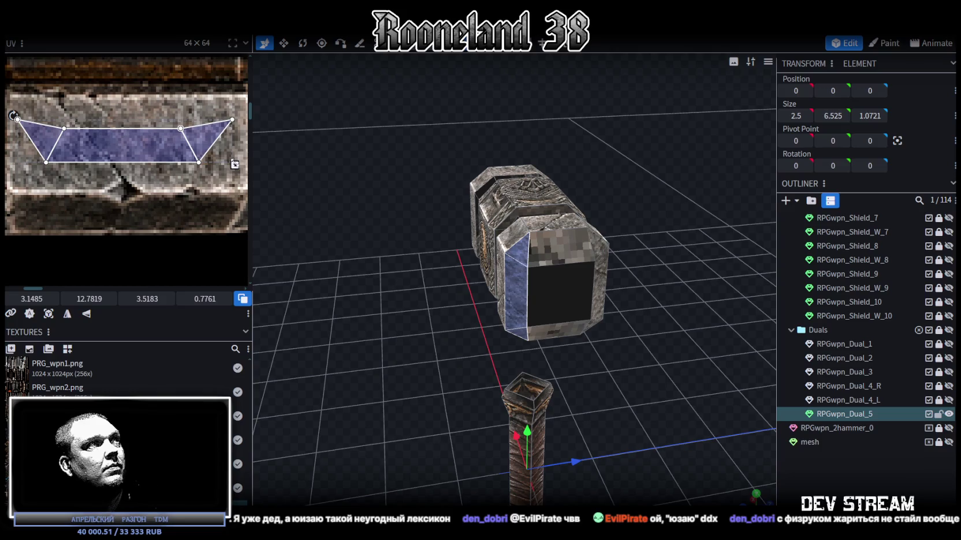
# Step: Re-project the top and bottom bevel UVs from the straight-on front end view
pyautogui.moveTo(686, 363); pyautogui.dragTo(576, 248)
pyautogui.click(576, 248)
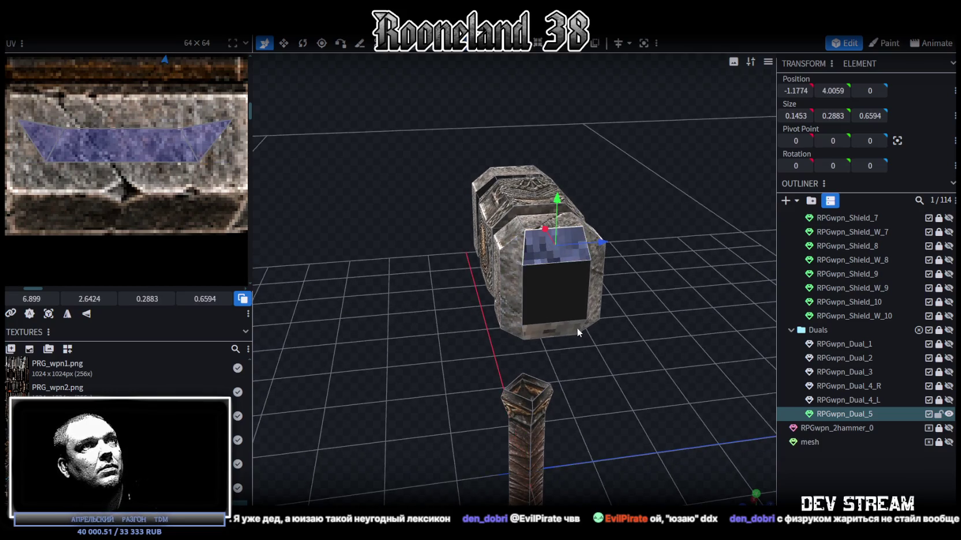
pyautogui.moveTo(403, 308)
pyautogui.mouseDown()
pyautogui.moveTo(614, 315)
pyautogui.moveTo(466, 231)
pyautogui.mouseUp()
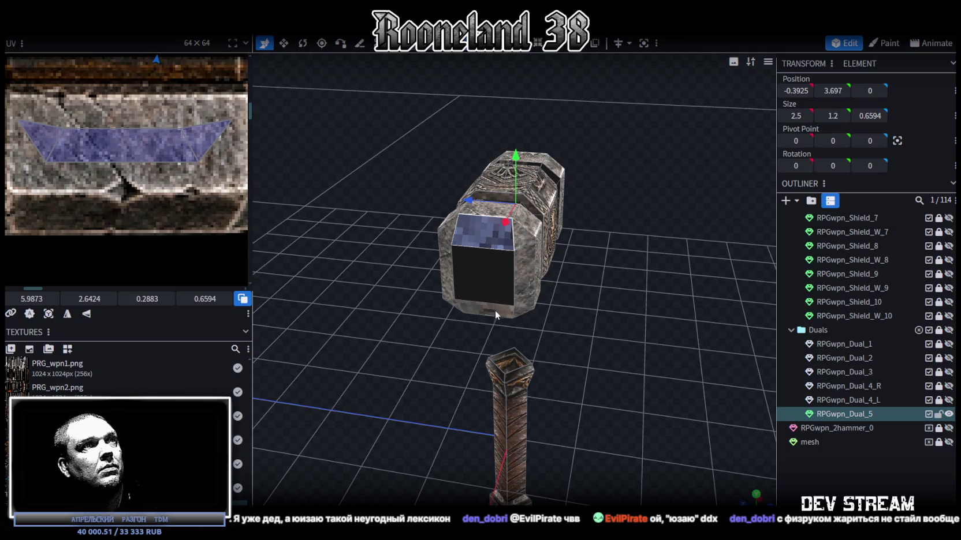
pyautogui.click(495, 310)
pyautogui.moveTo(585, 261); pyautogui.dragTo(402, 250)
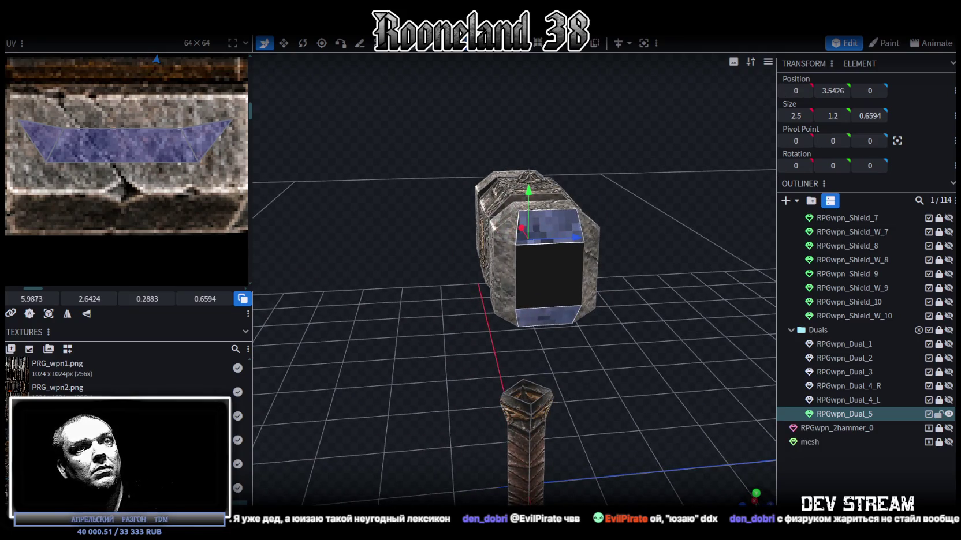
pyautogui.click(753, 500)
pyautogui.click(48, 313)
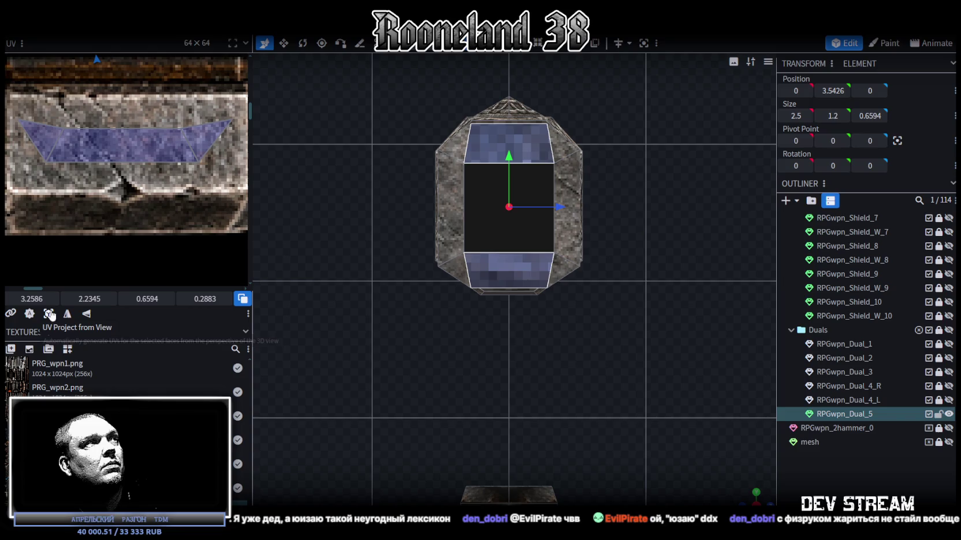
# Step: Enlarge the bevel UVs over the knotwork block and shift them right and up
pyautogui.scroll(-2, 71, 249)
pyautogui.scroll(2, 182, 257)
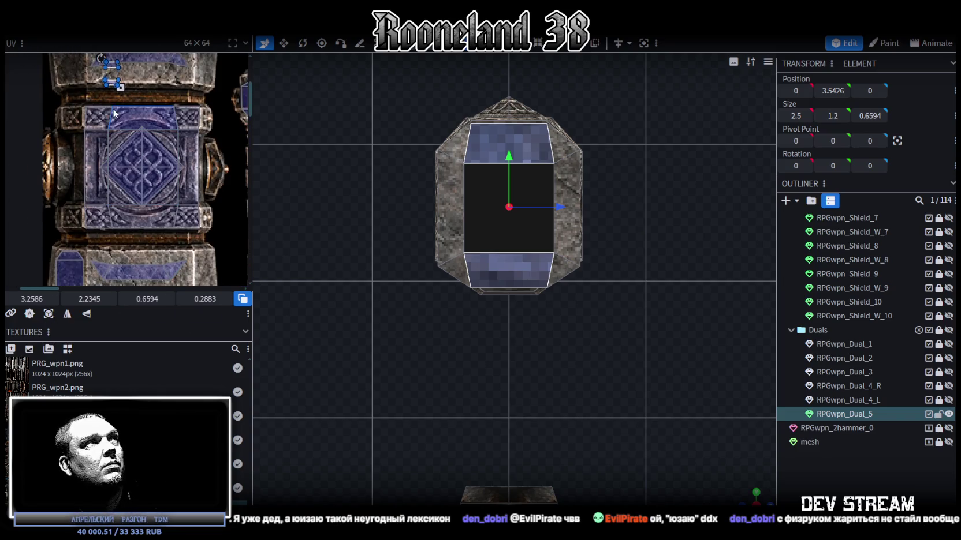
pyautogui.moveTo(120, 87); pyautogui.dragTo(176, 187)
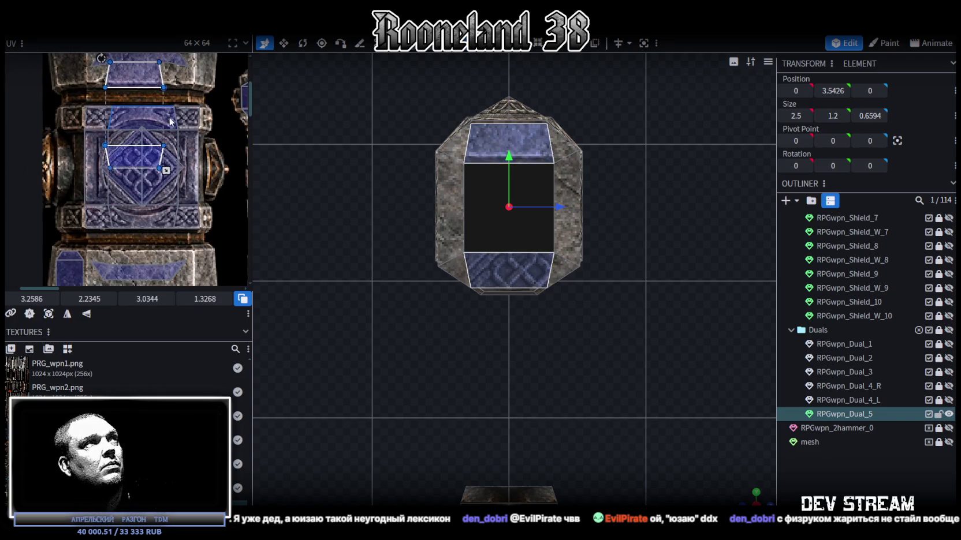
pyautogui.scroll(2, 173, 191)
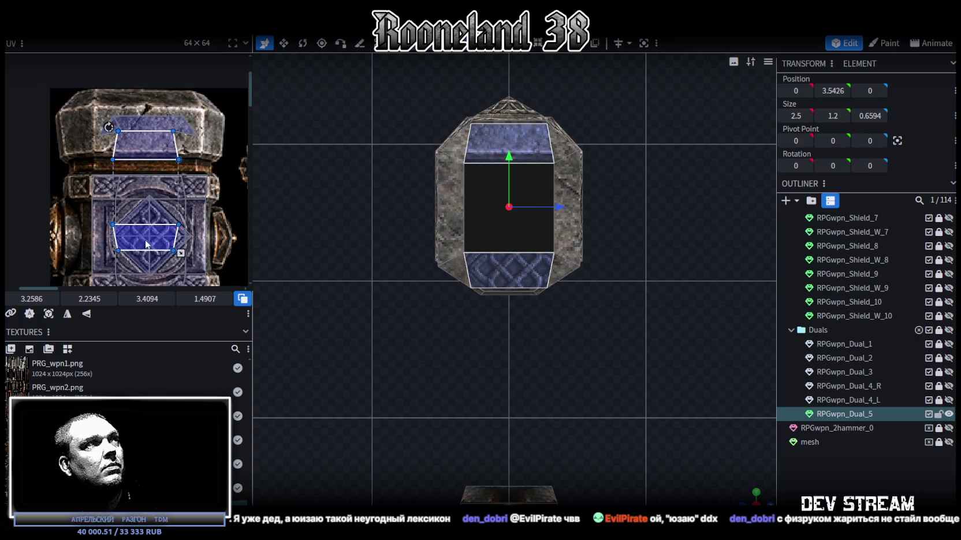
pyautogui.moveTo(146, 244); pyautogui.dragTo(179, 233)
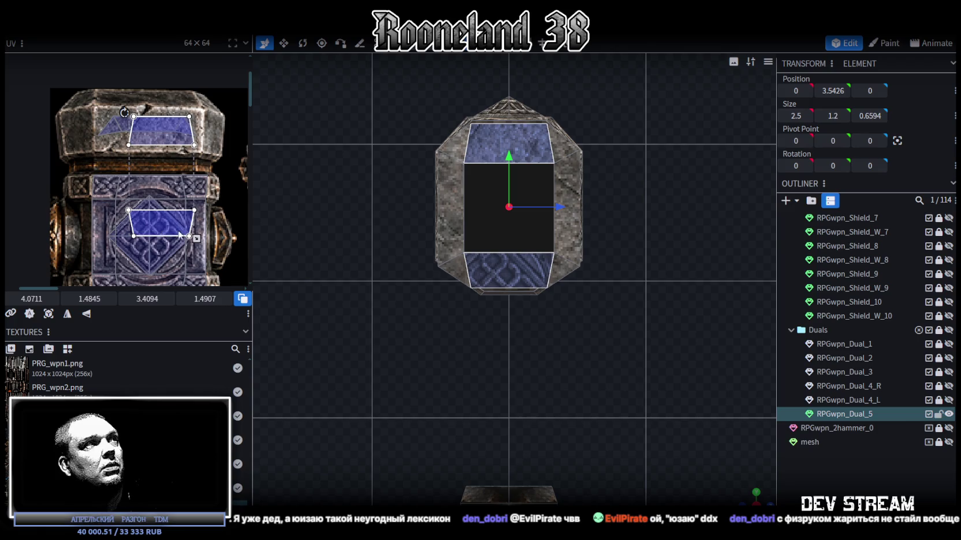
# Step: Put the bottom bevel's UV on the lower blue panel, mirrored vertically
pyautogui.click(511, 272)
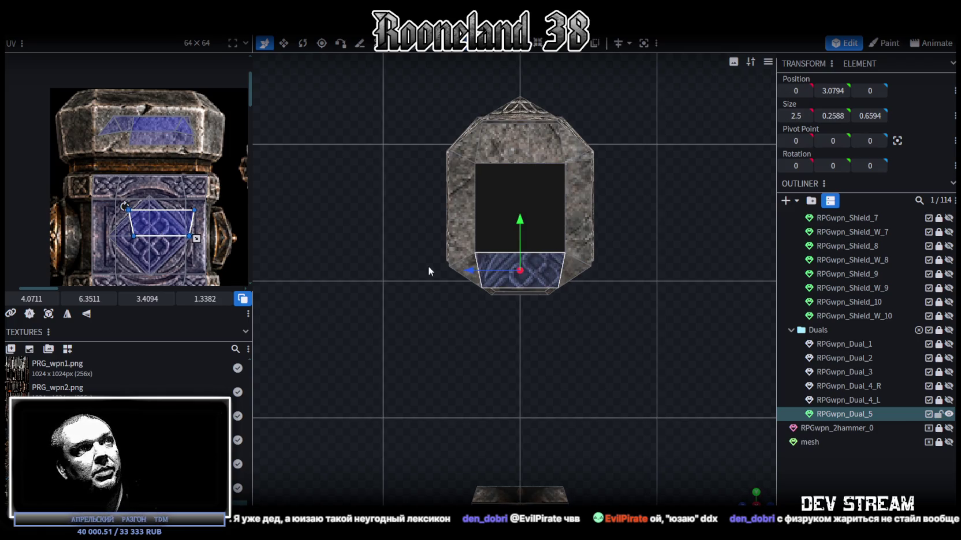
pyautogui.moveTo(155, 206); pyautogui.dragTo(145, 98, button='middle')
pyautogui.moveTo(146, 99); pyautogui.dragTo(149, 209)
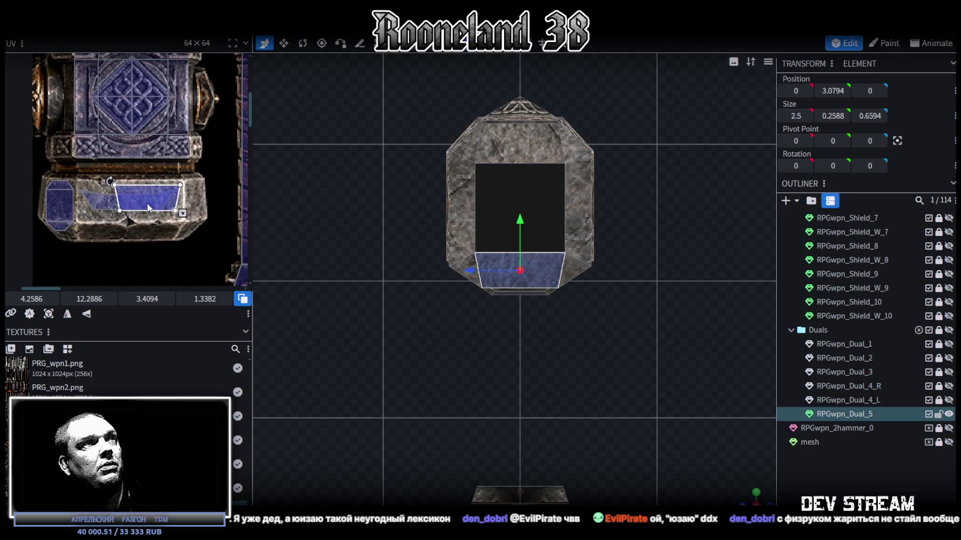
pyautogui.click(85, 314)
pyautogui.moveTo(142, 195); pyautogui.dragTo(135, 196)
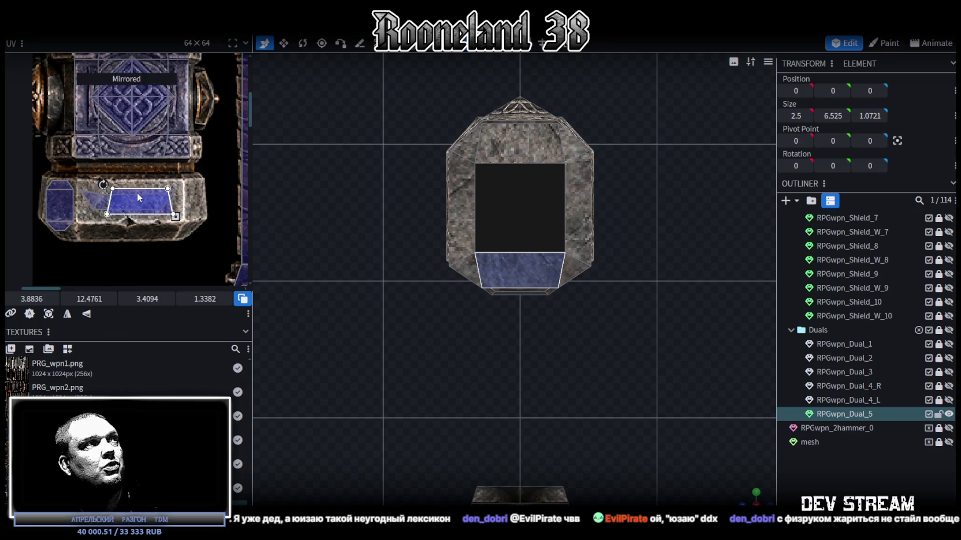
# Step: Select the dark end face on the end blocks of the hammer
pyautogui.moveTo(756, 494); pyautogui.dragTo(750, 488)
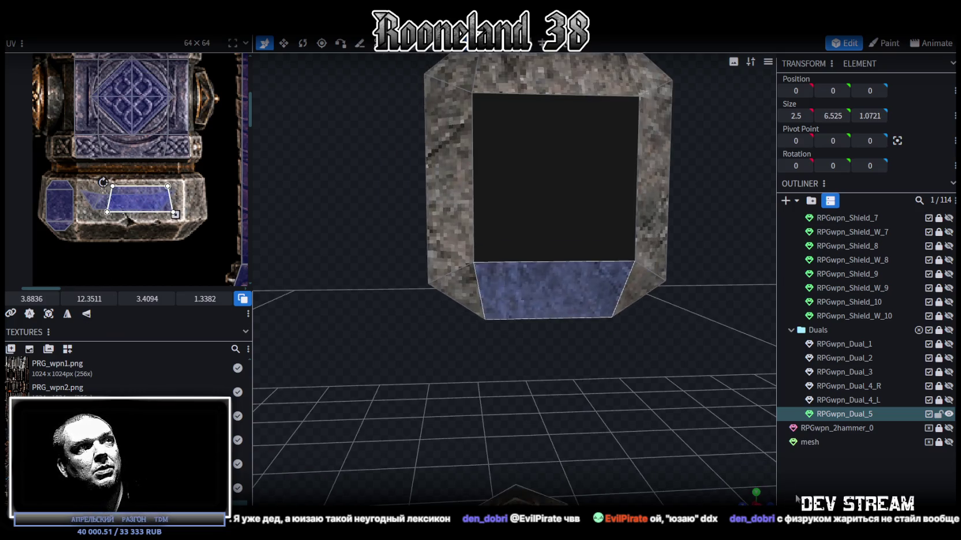
pyautogui.click(522, 165)
pyautogui.moveTo(522, 165); pyautogui.dragTo(344, 281)
pyautogui.click(550, 184)
pyautogui.moveTo(550, 185)
pyautogui.mouseDown()
pyautogui.moveTo(482, 340)
pyautogui.moveTo(415, 281)
pyautogui.mouseUp()
pyautogui.click(415, 281)
# Step: Map the dark end face onto the blue hammer texture near the knot panel
pyautogui.scroll(-2, 123, 174)
pyautogui.scroll(-2, 123, 175)
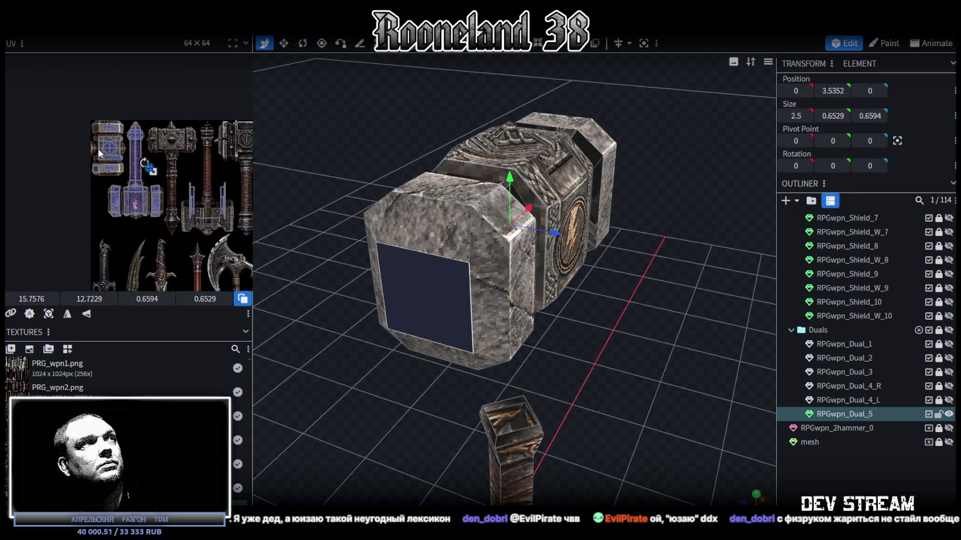
pyautogui.scroll(2, 153, 144)
pyautogui.scroll(2, 154, 145)
pyautogui.scroll(2, 180, 173)
pyautogui.moveTo(173, 180); pyautogui.dragTo(30, 108)
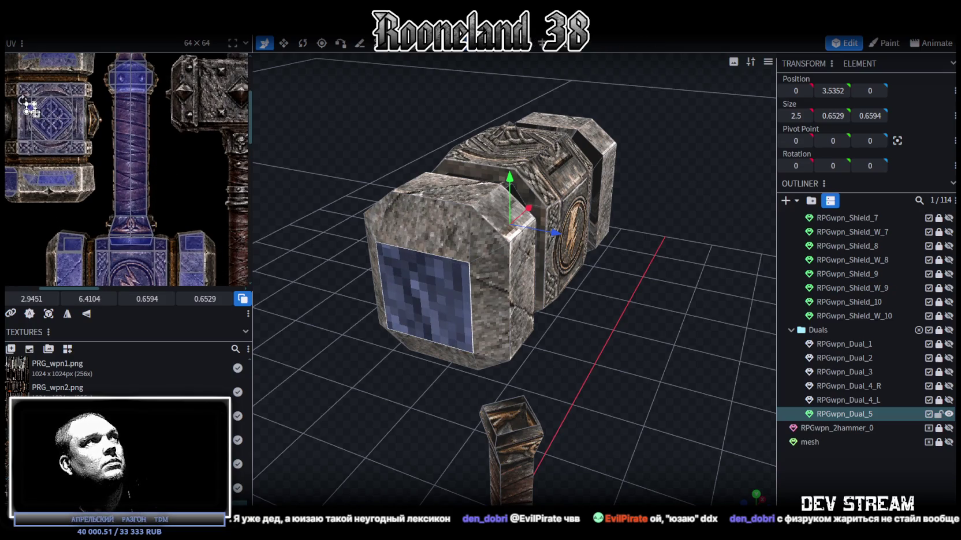
pyautogui.scroll(2, 30, 108)
pyautogui.scroll(1, 30, 108)
pyautogui.scroll(2, 125, 146)
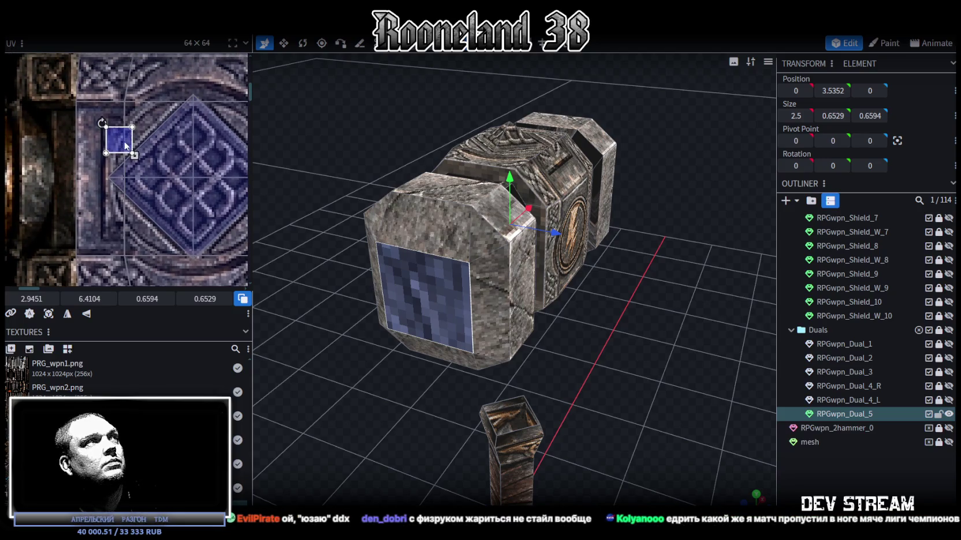
pyautogui.scroll(-3, 126, 145)
pyautogui.moveTo(98, 113); pyautogui.dragTo(91, 109)
# Step: Move and enlarge the end face's UV to cover the whole knot panel
pyautogui.scroll(-1, 152, 128)
pyautogui.scroll(2, 151, 128)
pyautogui.scroll(1, 94, 112)
pyautogui.moveTo(93, 112)
pyautogui.mouseDown()
pyautogui.moveTo(132, 125)
pyautogui.moveTo(224, 198)
pyautogui.mouseUp()
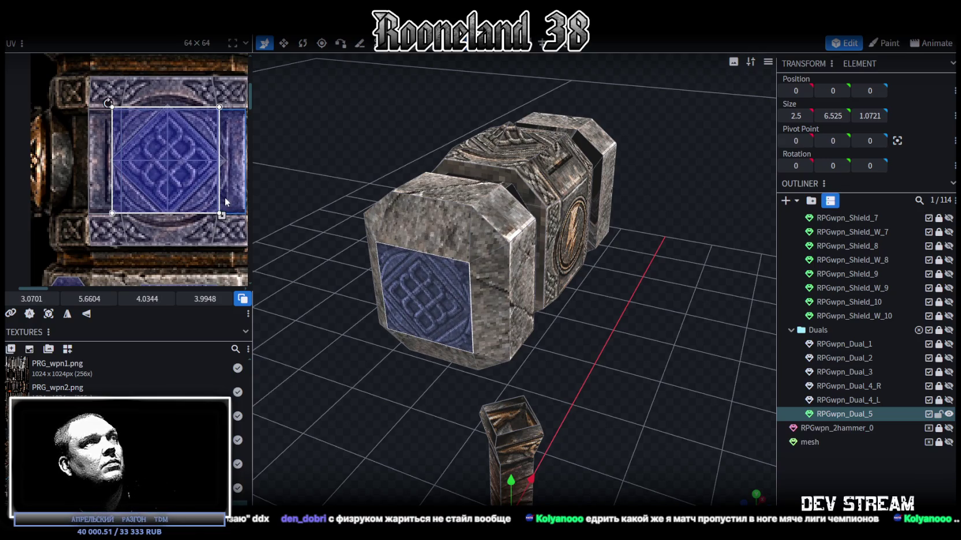
pyautogui.moveTo(223, 197); pyautogui.dragTo(237, 213)
pyautogui.moveTo(162, 160); pyautogui.dragTo(133, 125)
pyautogui.scroll(-1, 163, 160)
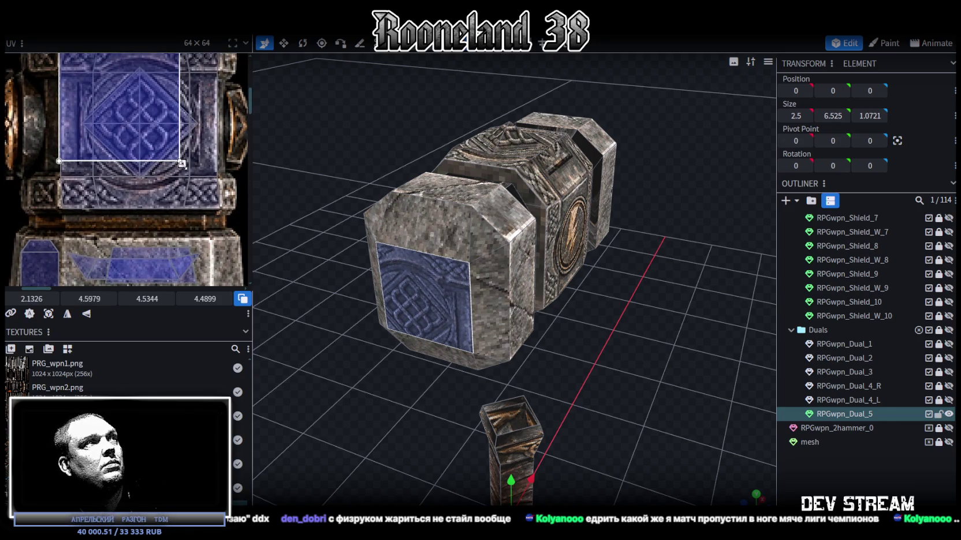
pyautogui.moveTo(182, 164); pyautogui.dragTo(220, 201)
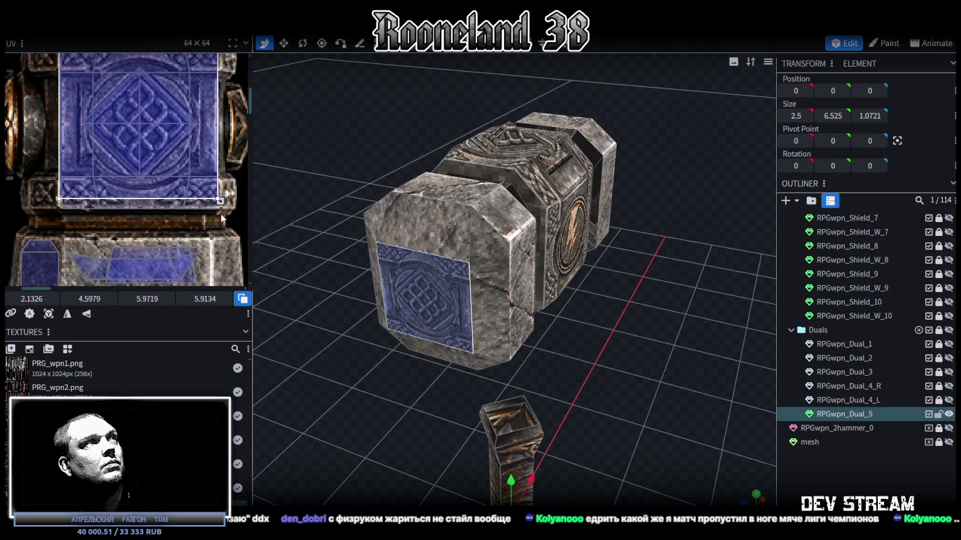
pyautogui.moveTo(220, 201); pyautogui.dragTo(224, 211)
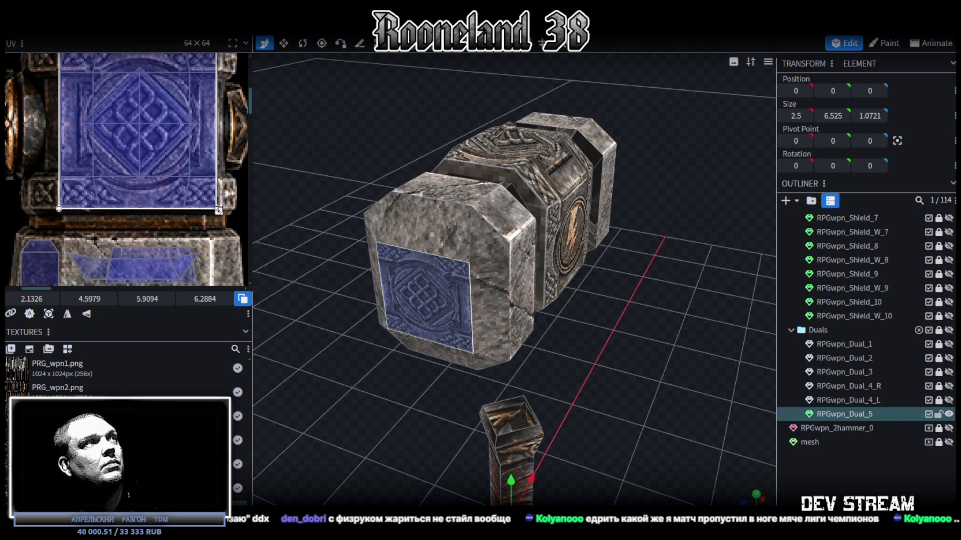
# Step: Rotate the end face's UV a quarter turn left and align its edges to the panel
pyautogui.moveTo(387, 366); pyautogui.dragTo(419, 346)
pyautogui.rightClick(144, 171)
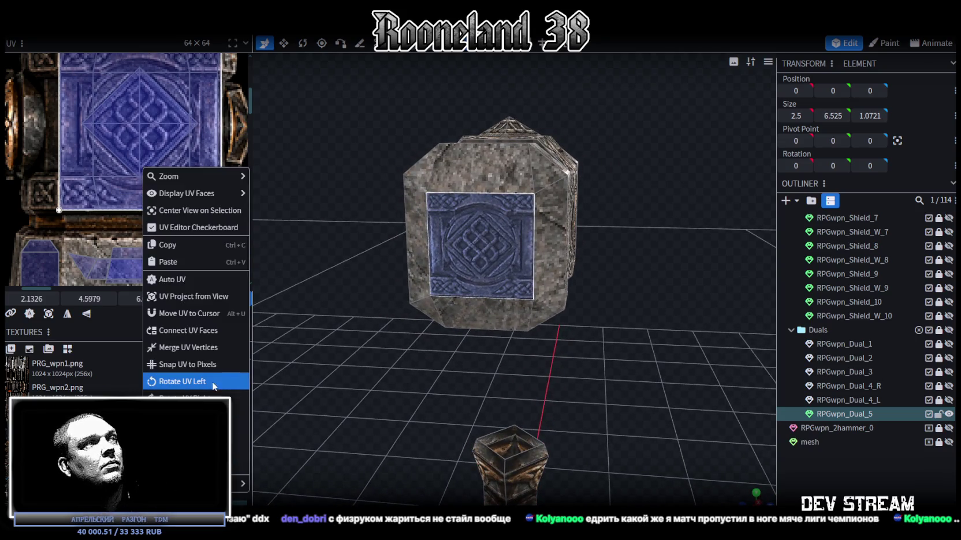
pyautogui.click(190, 381)
pyautogui.scroll(3, 169, 205)
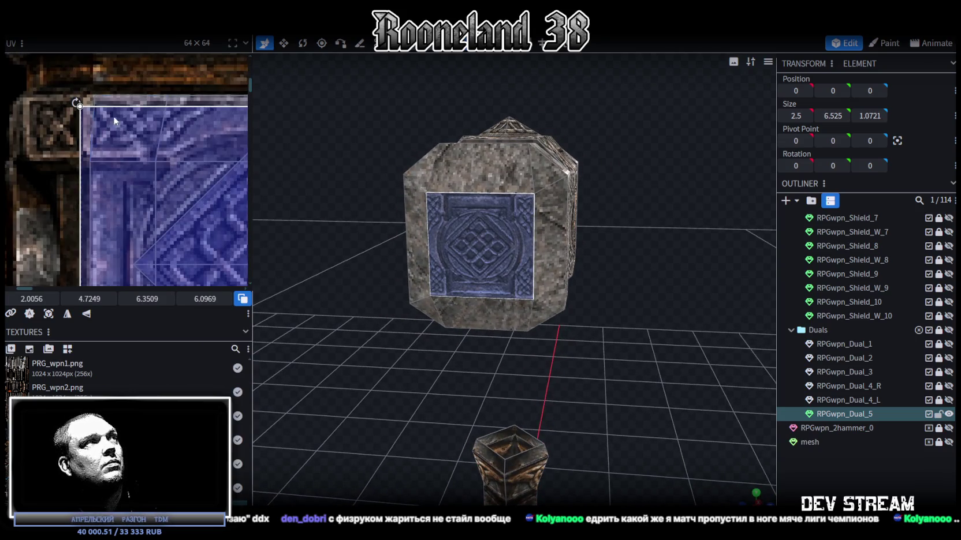
pyautogui.moveTo(110, 120); pyautogui.dragTo(105, 109)
pyautogui.scroll(-2, 105, 110)
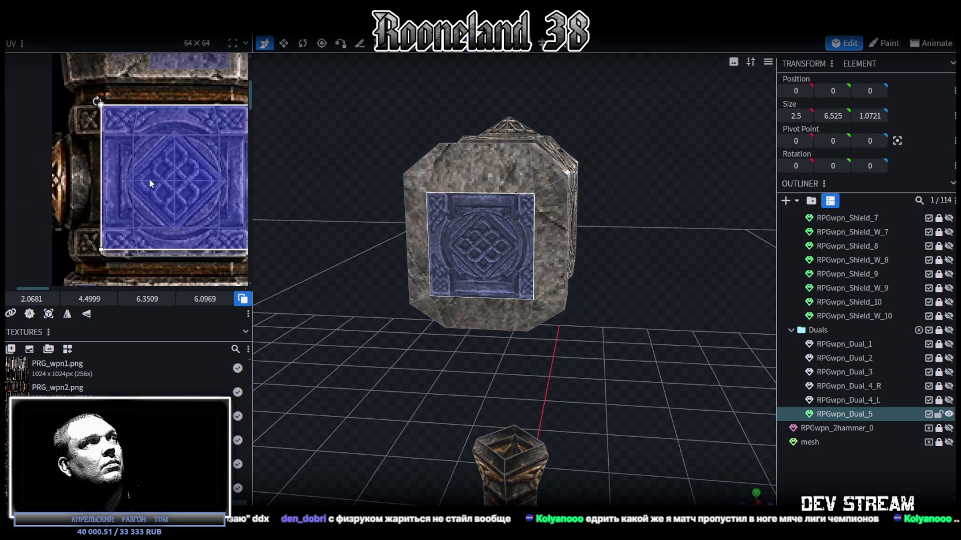
pyautogui.scroll(3, 178, 174)
pyautogui.moveTo(219, 179); pyautogui.dragTo(208, 190)
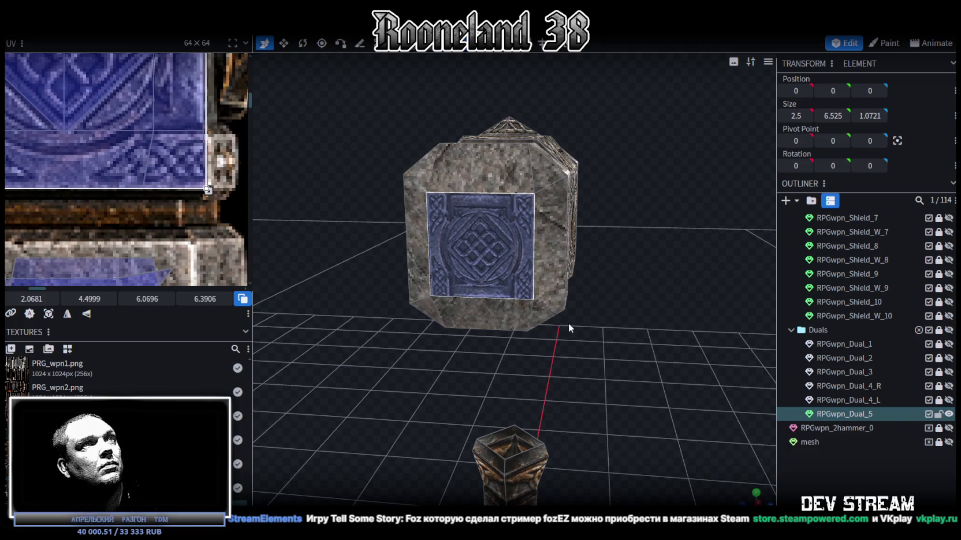
pyautogui.click(629, 346)
pyautogui.moveTo(629, 346); pyautogui.dragTo(640, 322)
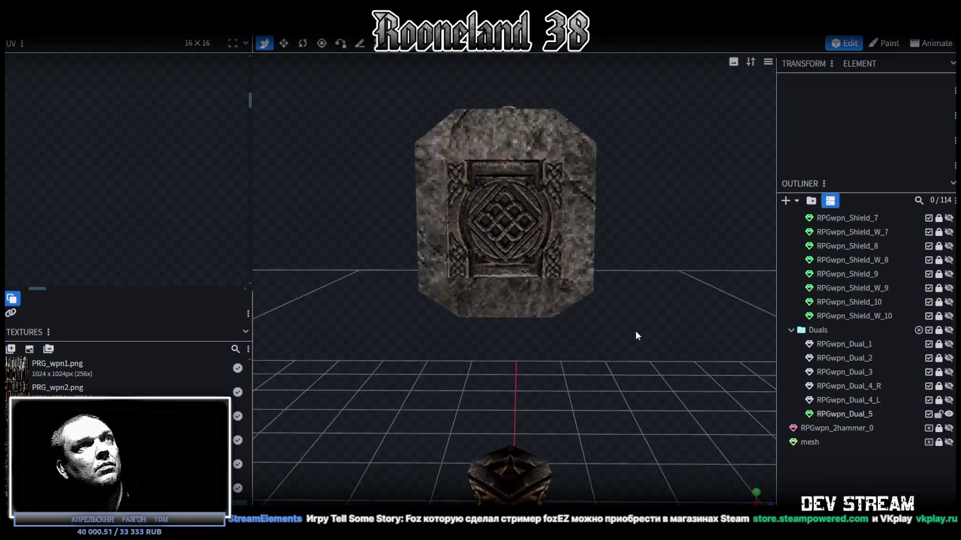
# Step: Reselect the end face and shrink its UV to frame the whole knot
pyautogui.scroll(3, 634, 331)
pyautogui.click(504, 223)
pyautogui.moveTo(668, 343)
pyautogui.mouseDown()
pyautogui.moveTo(405, 345)
pyautogui.moveTo(596, 234)
pyautogui.mouseUp()
pyautogui.click(596, 235)
pyautogui.scroll(2, 168, 162)
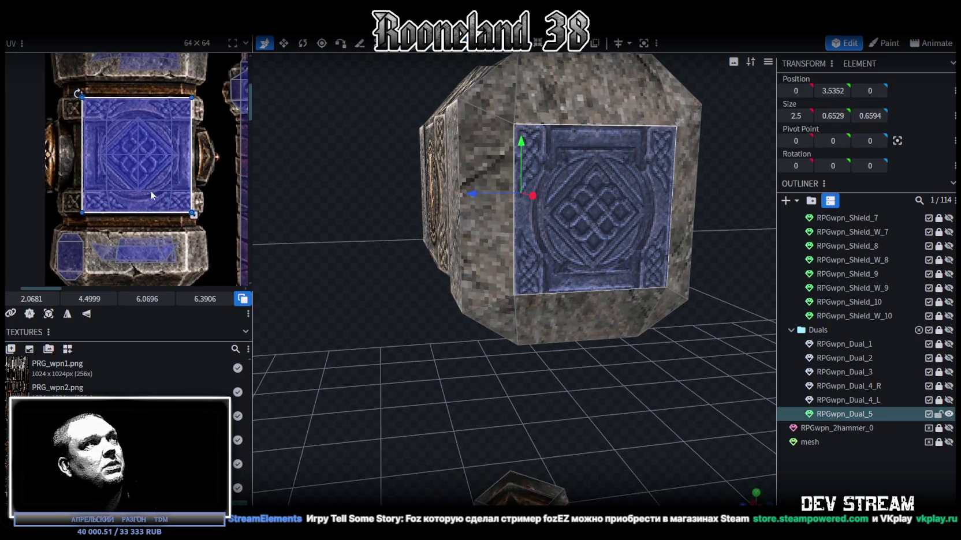
pyautogui.scroll(1, 103, 145)
pyautogui.moveTo(103, 145)
pyautogui.mouseDown()
pyautogui.moveTo(188, 199)
pyautogui.moveTo(139, 182)
pyautogui.mouseUp()
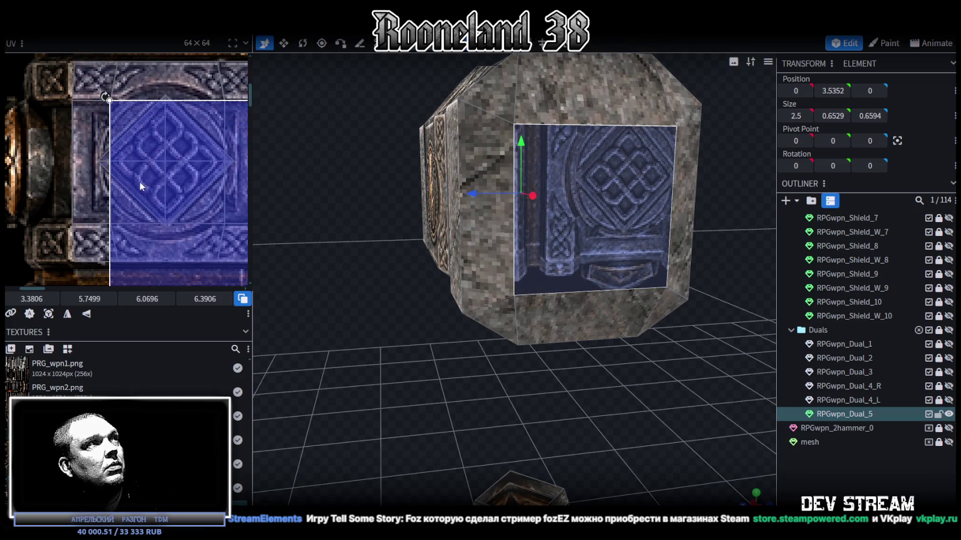
pyautogui.moveTo(144, 180); pyautogui.dragTo(84, 168, button='middle')
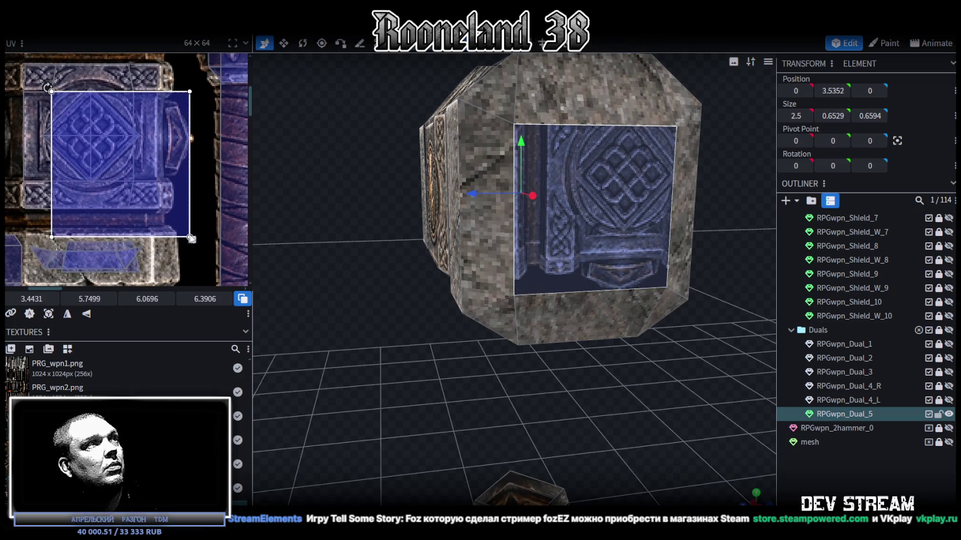
pyautogui.moveTo(190, 237)
pyautogui.mouseDown()
pyautogui.moveTo(144, 188)
pyautogui.moveTo(139, 210)
pyautogui.mouseUp()
# Step: Turn the UV 45° onto the diamond and shrink it to a centred knot close-up
pyautogui.moveTo(183, 213); pyautogui.dragTo(185, 229, button='middle')
pyautogui.scroll(1, 185, 230)
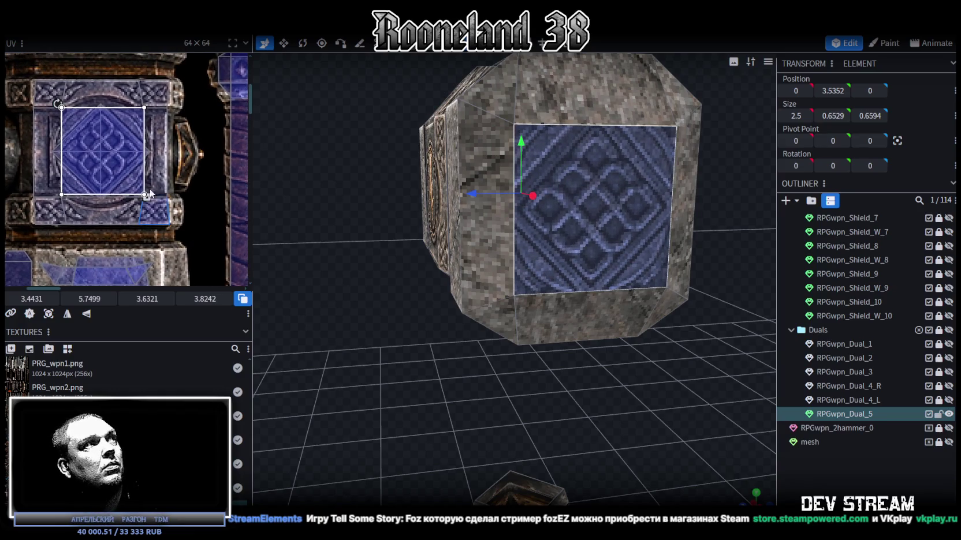
pyautogui.moveTo(53, 99); pyautogui.dragTo(46, 155)
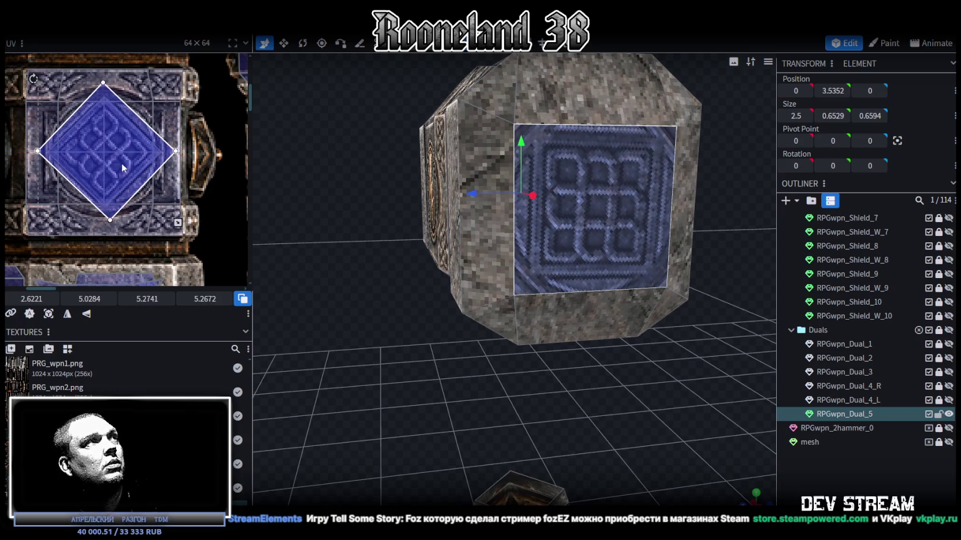
pyautogui.moveTo(121, 161); pyautogui.dragTo(123, 186)
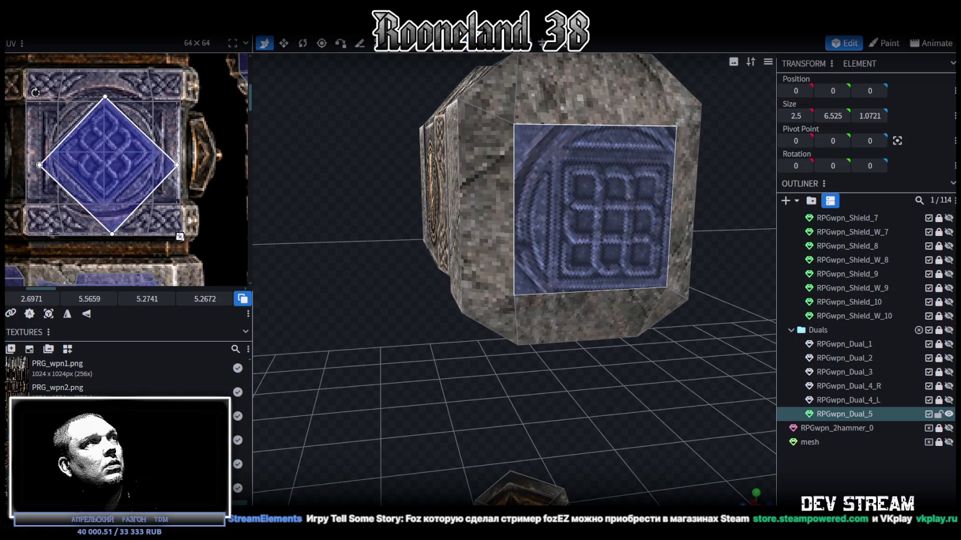
pyautogui.moveTo(180, 237); pyautogui.dragTo(148, 225)
pyautogui.moveTo(97, 156); pyautogui.dragTo(108, 158)
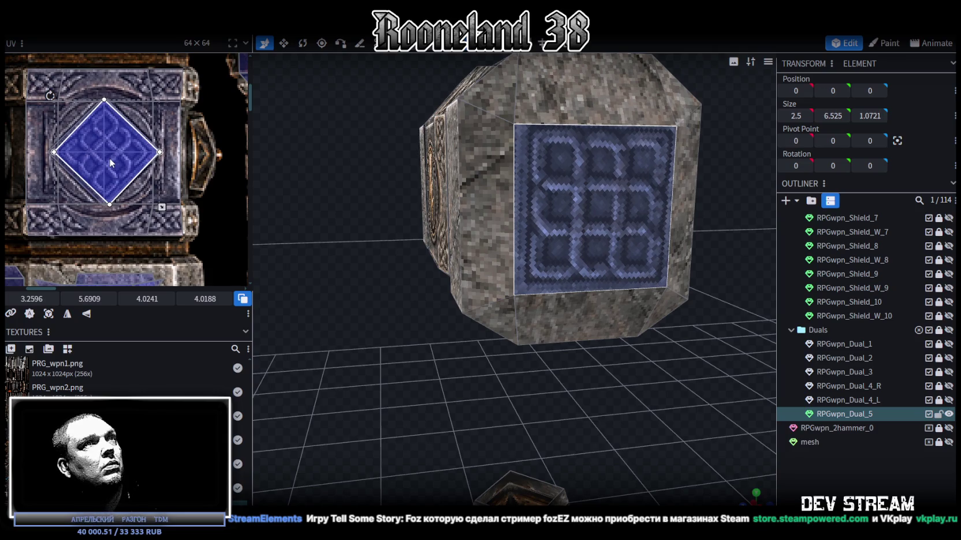
pyautogui.moveTo(108, 157); pyautogui.dragTo(110, 158)
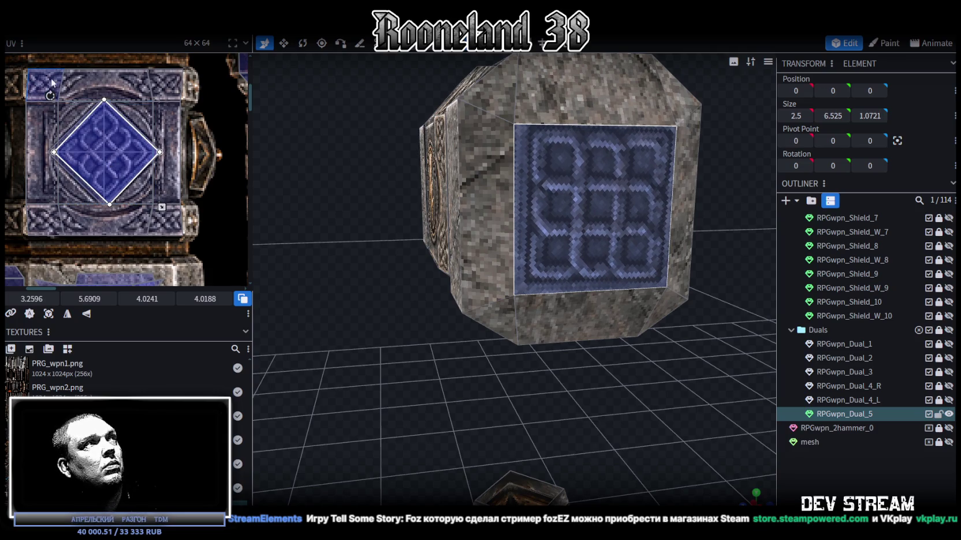
pyautogui.moveTo(50, 96); pyautogui.dragTo(51, 95)
# Step: Nudge the UV to centre the knot grid and preview the whole hammer
pyautogui.scroll(1, 601, 264)
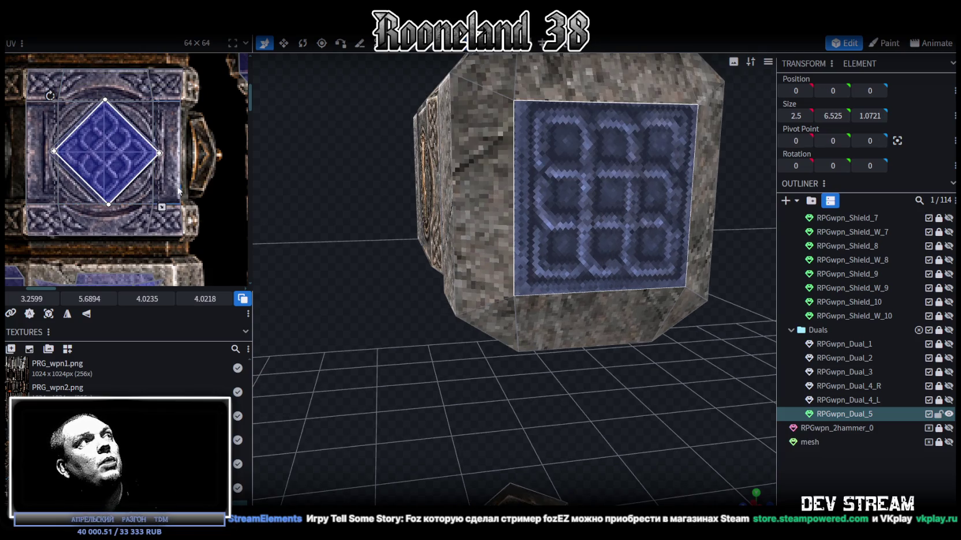
pyautogui.scroll(2, 104, 148)
pyautogui.moveTo(102, 148); pyautogui.dragTo(126, 173)
pyautogui.click(656, 390)
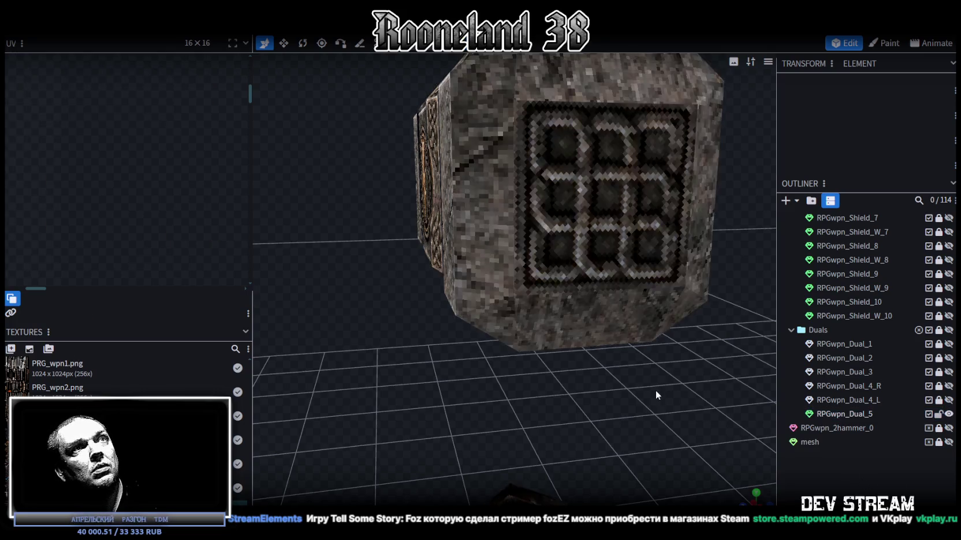
pyautogui.scroll(-3, 623, 379)
pyautogui.moveTo(620, 379)
pyautogui.mouseDown()
pyautogui.moveTo(372, 385)
pyautogui.moveTo(622, 434)
pyautogui.moveTo(573, 377)
pyautogui.mouseUp()
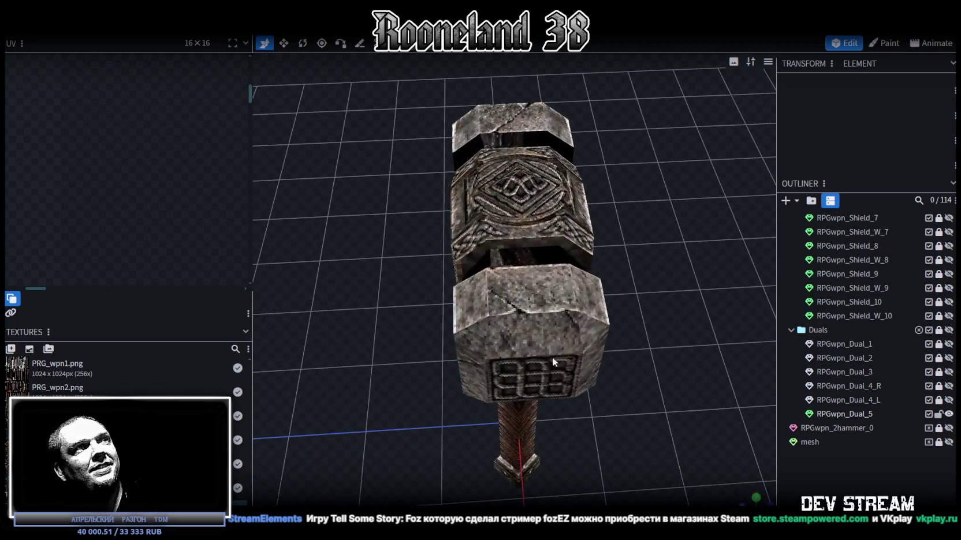
pyautogui.click(509, 216)
# Step: Select the centre block's top face, its diamond triangles and the lower strip
pyautogui.press('f')
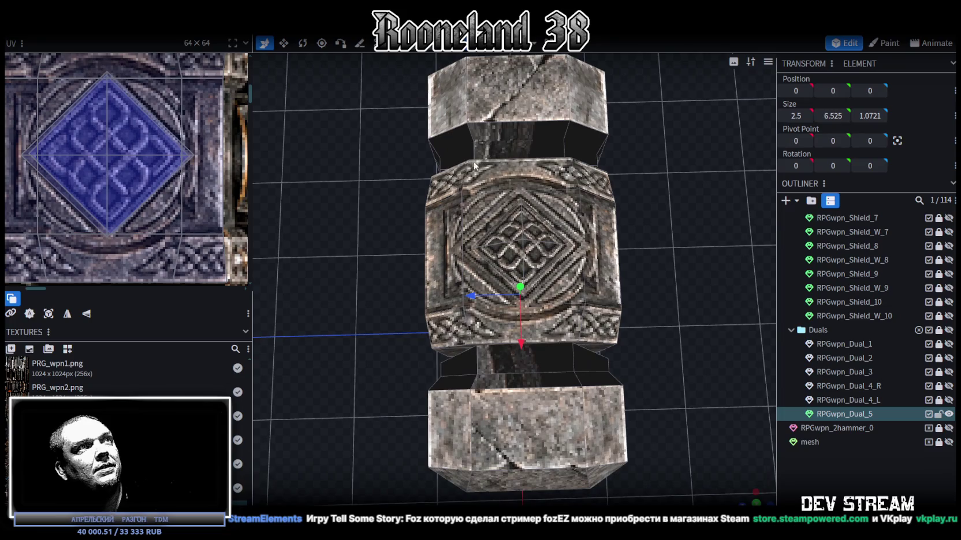
pyautogui.click(478, 166)
pyautogui.moveTo(614, 215)
pyautogui.mouseDown()
pyautogui.moveTo(695, 186)
pyautogui.moveTo(677, 185)
pyautogui.mouseUp()
pyautogui.click(558, 153)
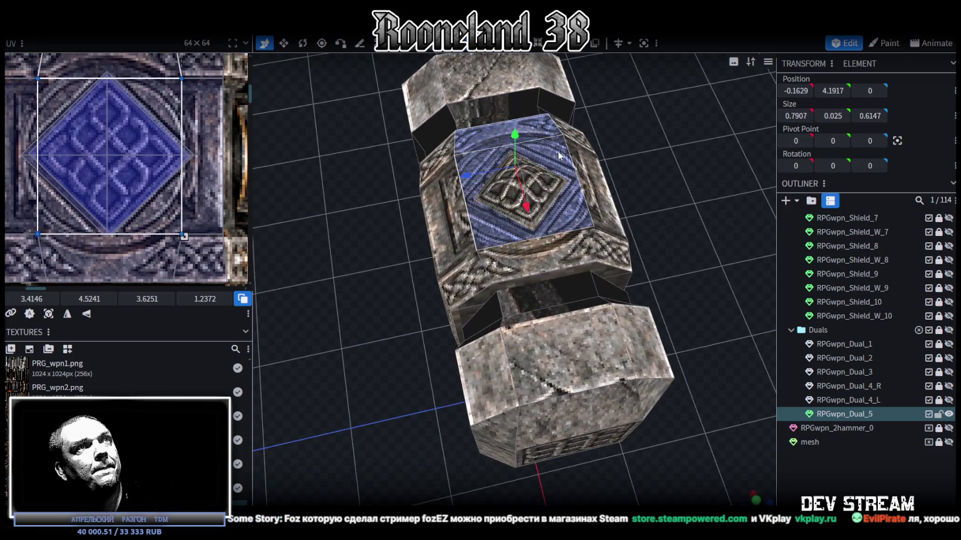
pyautogui.keyDown('shift'); pyautogui.click(556, 188); pyautogui.keyUp('shift')
pyautogui.keyDown('shift'); pyautogui.click(520, 165); pyautogui.keyUp('shift')
pyautogui.keyDown('shift'); pyautogui.click(494, 191); pyautogui.keyUp('shift')
pyautogui.keyDown('shift'); pyautogui.click(517, 217); pyautogui.keyUp('shift')
pyautogui.keyDown('shift'); pyautogui.click(537, 263); pyautogui.keyUp('shift')
# Step: Add the side blocks' top faces and lower all selected faces by 0.1
pyautogui.moveTo(696, 233)
pyautogui.mouseDown()
pyautogui.moveTo(749, 196)
pyautogui.moveTo(580, 72)
pyautogui.moveTo(609, 108)
pyautogui.moveTo(606, 94)
pyautogui.moveTo(591, 102)
pyautogui.moveTo(608, 196)
pyautogui.mouseUp()
pyautogui.keyDown('shift'); pyautogui.click(655, 220); pyautogui.keyUp('shift')
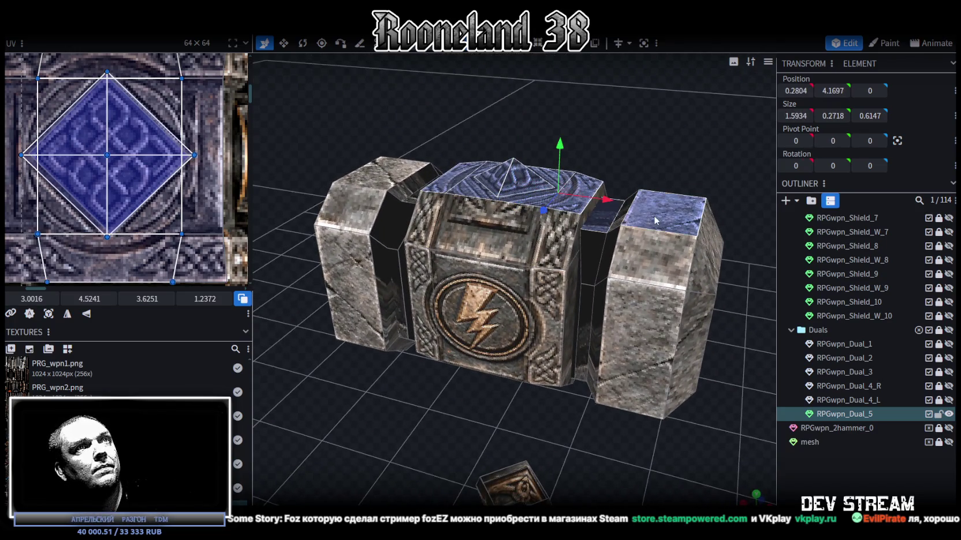
pyautogui.keyDown('shift'); pyautogui.click(412, 201); pyautogui.keyUp('shift')
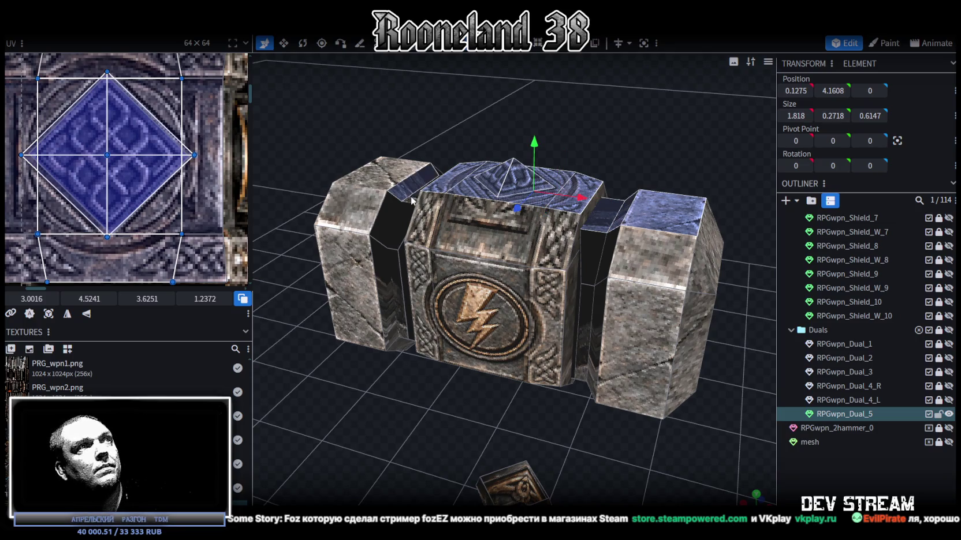
pyautogui.keyDown('shift'); pyautogui.click(388, 177); pyautogui.keyUp('shift')
pyautogui.moveTo(422, 174); pyautogui.dragTo(471, 207)
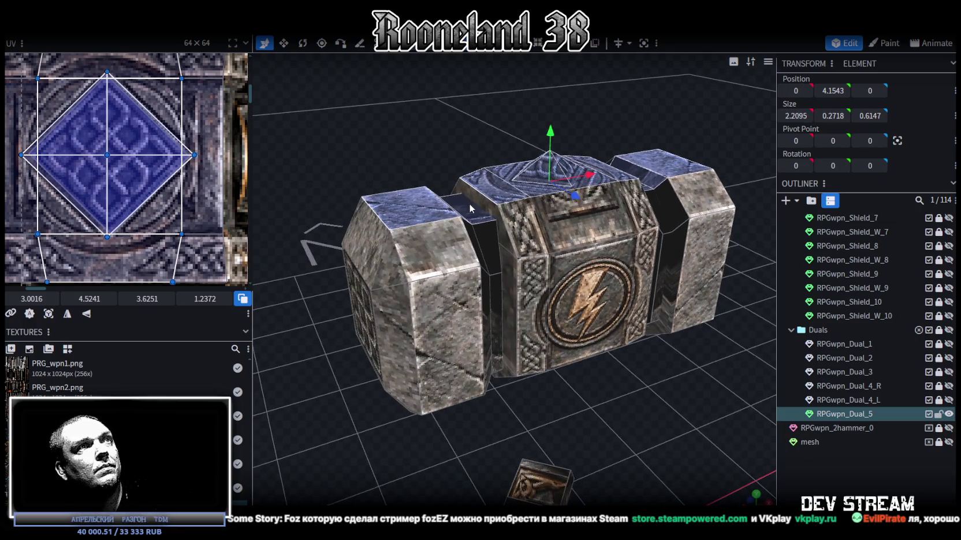
pyautogui.moveTo(526, 125)
pyautogui.mouseDown()
pyautogui.moveTo(532, 108)
pyautogui.moveTo(513, 105)
pyautogui.moveTo(550, 104)
pyautogui.moveTo(519, 151)
pyautogui.mouseUp()
pyautogui.moveTo(639, 133)
pyautogui.mouseDown()
pyautogui.moveTo(639, 98)
pyautogui.moveTo(559, 155)
pyautogui.moveTo(538, 202)
pyautogui.moveTo(548, 140)
pyautogui.moveTo(608, 128)
pyautogui.moveTo(655, 151)
pyautogui.moveTo(577, 154)
pyautogui.mouseUp()
pyautogui.scroll(-4, 165, 135)
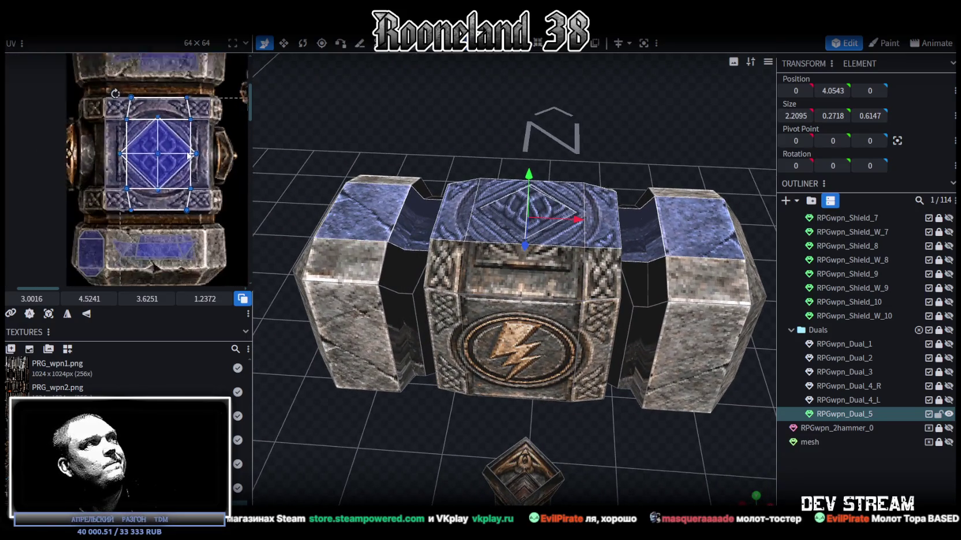
# Step: Select the central block's top face and box-select part of its UV
pyautogui.scroll(2, 165, 135)
pyautogui.moveTo(561, 200)
pyautogui.mouseDown()
pyautogui.moveTo(632, 157)
pyautogui.moveTo(578, 173)
pyautogui.mouseUp()
pyautogui.click(520, 300)
pyautogui.scroll(3, 138, 114)
pyautogui.scroll(2, 168, 85)
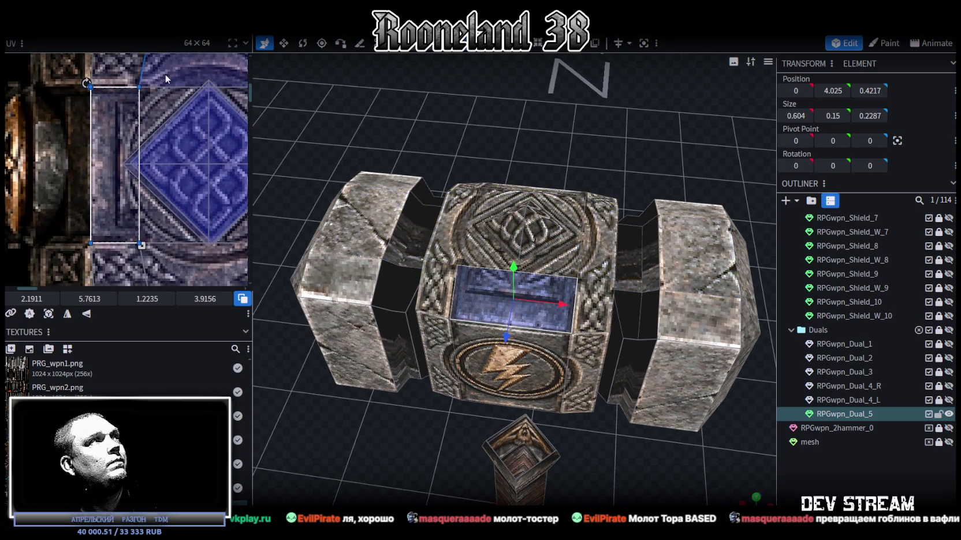
pyautogui.scroll(-2, 166, 75)
pyautogui.scroll(-2, 167, 87)
pyautogui.click(159, 145)
pyautogui.click(160, 144)
pyautogui.moveTo(168, 74); pyautogui.dragTo(145, 246)
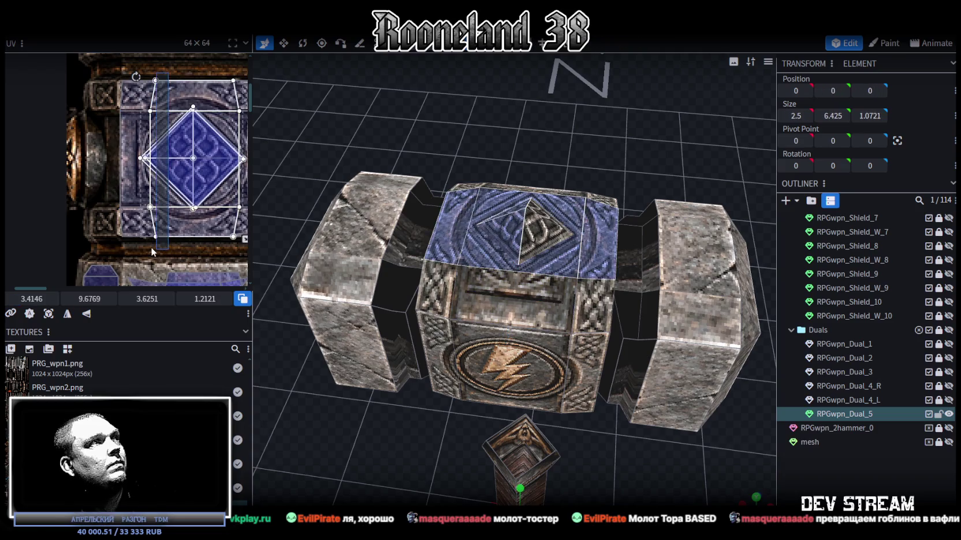
# Step: Try a new horizontal UV offset, pan to the diamond tile, then undo it
pyautogui.click(32, 299)
pyautogui.press('Return')
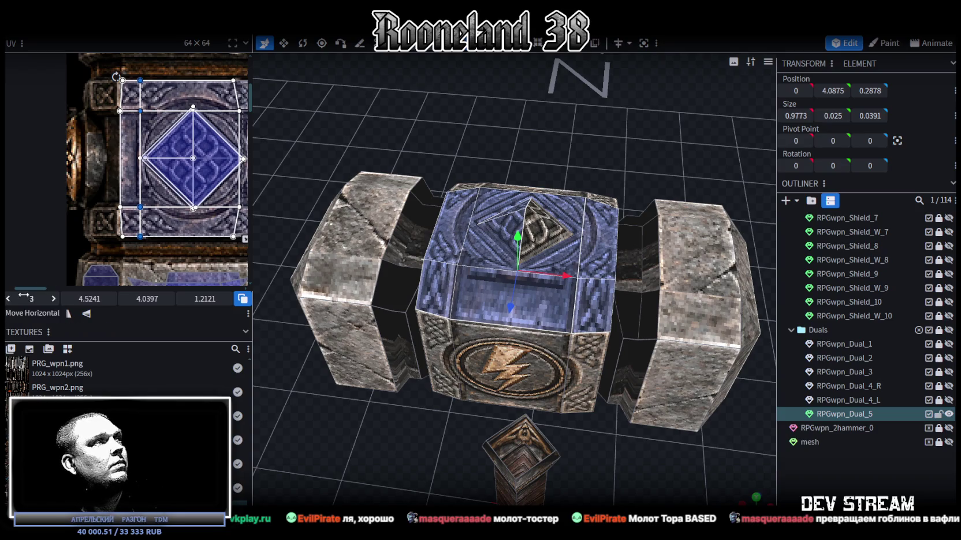
pyautogui.moveTo(29, 299)
pyautogui.mouseDown()
pyautogui.moveTo(18, 298)
pyautogui.moveTo(37, 298)
pyautogui.mouseUp()
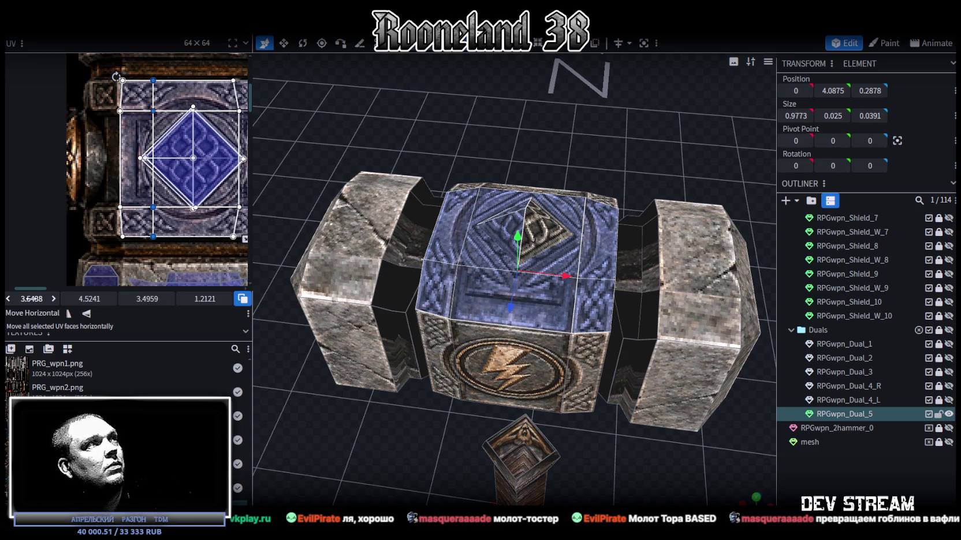
pyautogui.moveTo(229, 84); pyautogui.dragTo(186, 82, button='middle')
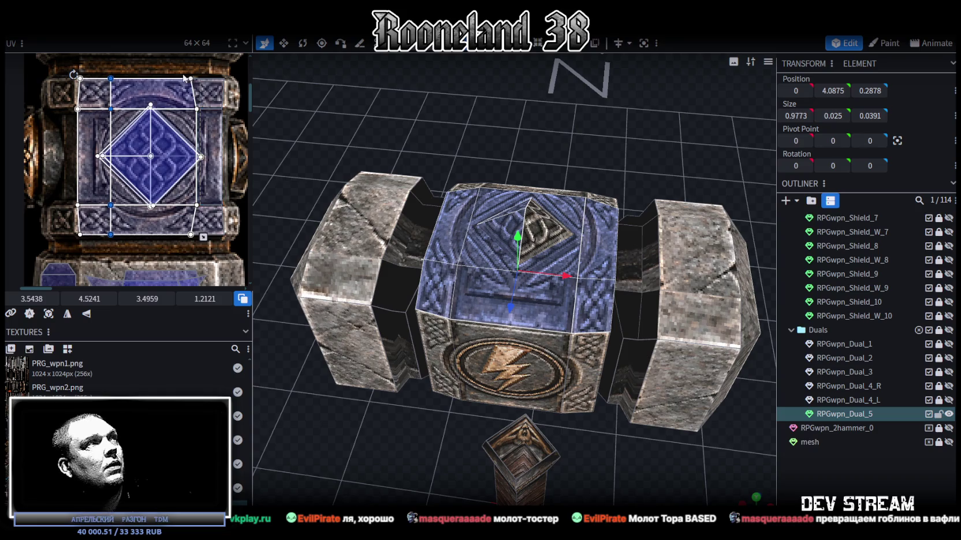
pyautogui.hotkey('ctrl', 'z')
# Step: Drag the right-hand UV vertices until the face covers the knotwork diamond tile
pyautogui.moveTo(198, 247); pyautogui.dragTo(197, 249)
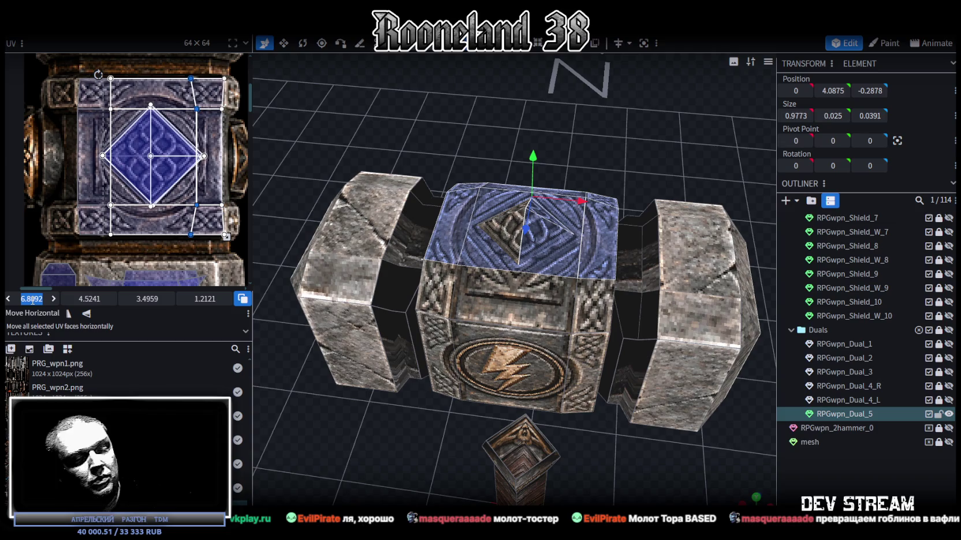
pyautogui.moveTo(32, 299); pyautogui.dragTo(141, 267)
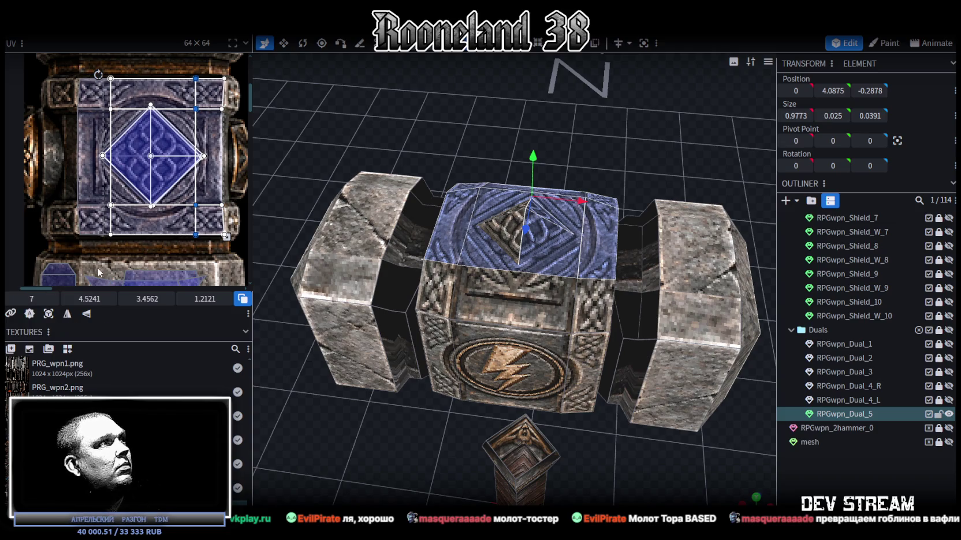
pyautogui.moveTo(32, 298); pyautogui.dragTo(26, 298)
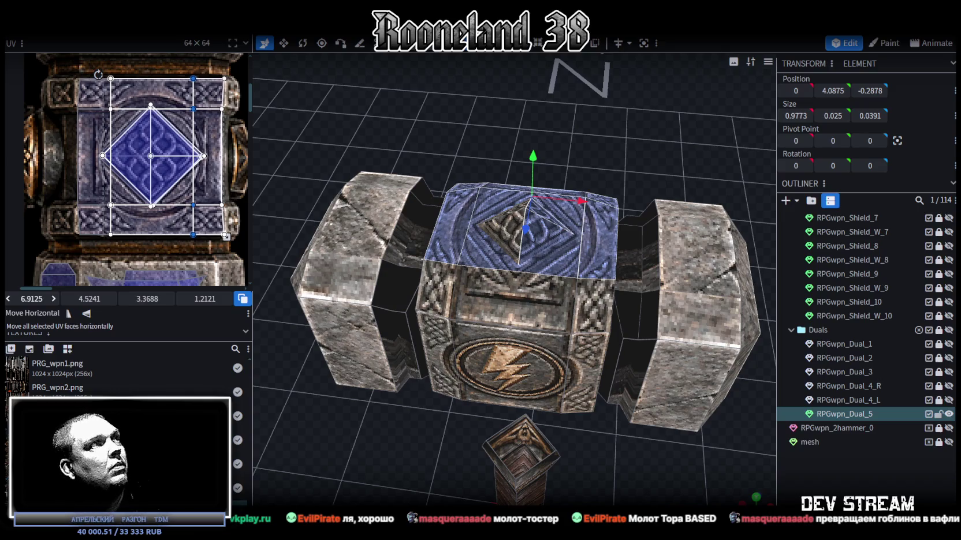
pyautogui.moveTo(26, 299); pyautogui.dragTo(20, 299)
pyautogui.moveTo(657, 161)
pyautogui.mouseDown()
pyautogui.moveTo(528, 217)
pyautogui.moveTo(552, 191)
pyautogui.moveTo(662, 152)
pyautogui.mouseUp()
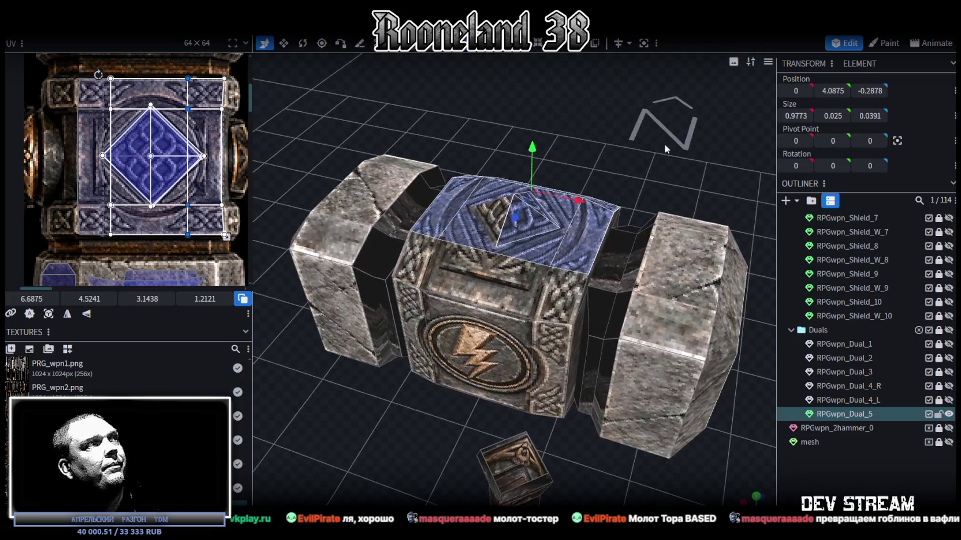
pyautogui.moveTo(664, 144)
pyautogui.mouseDown()
pyautogui.moveTo(688, 123)
pyautogui.moveTo(547, 112)
pyautogui.mouseUp()
pyautogui.click(539, 147)
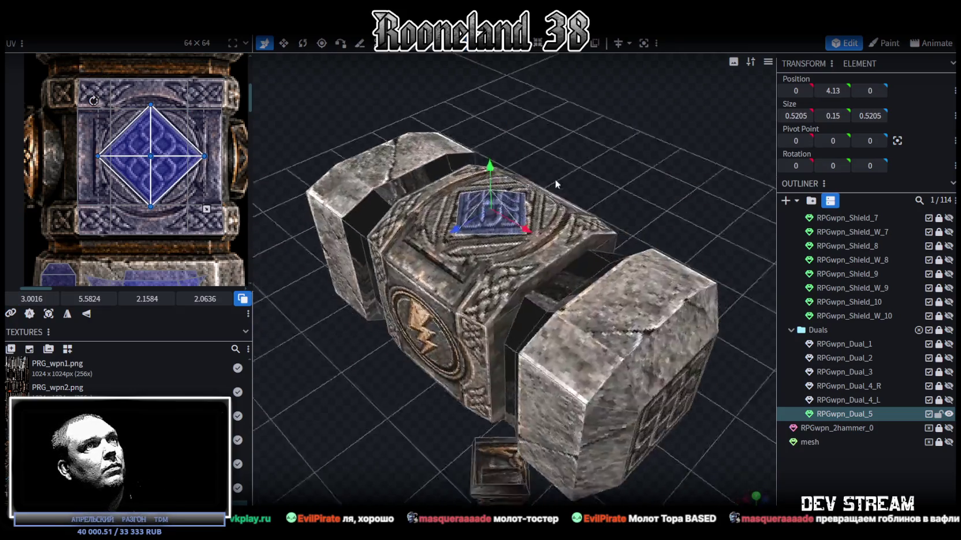
# Step: Resize the top diamond knotwork piece to about 0.82 in width and depth
pyautogui.moveTo(545, 160); pyautogui.dragTo(490, 244)
pyautogui.press('s')
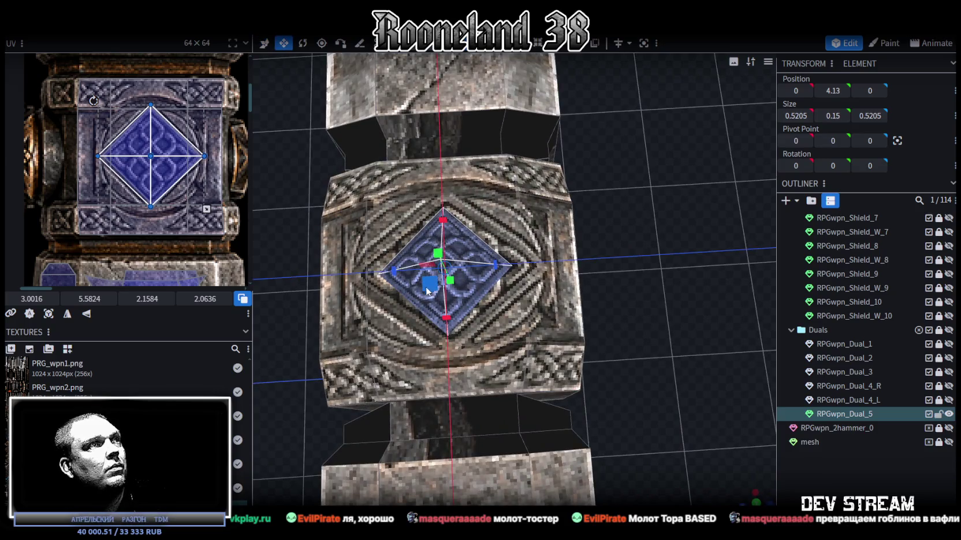
pyautogui.moveTo(425, 287); pyautogui.dragTo(418, 298)
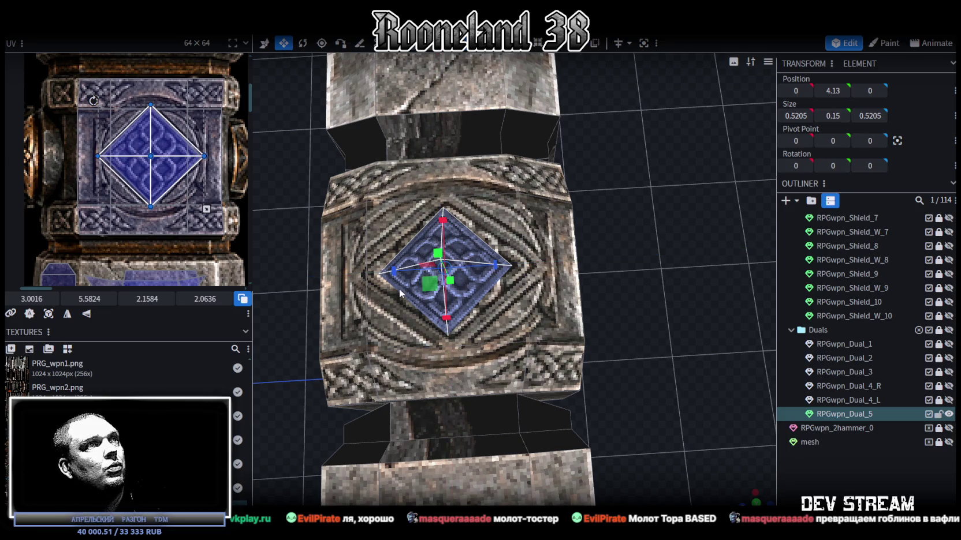
pyautogui.moveTo(379, 301); pyautogui.dragTo(413, 343)
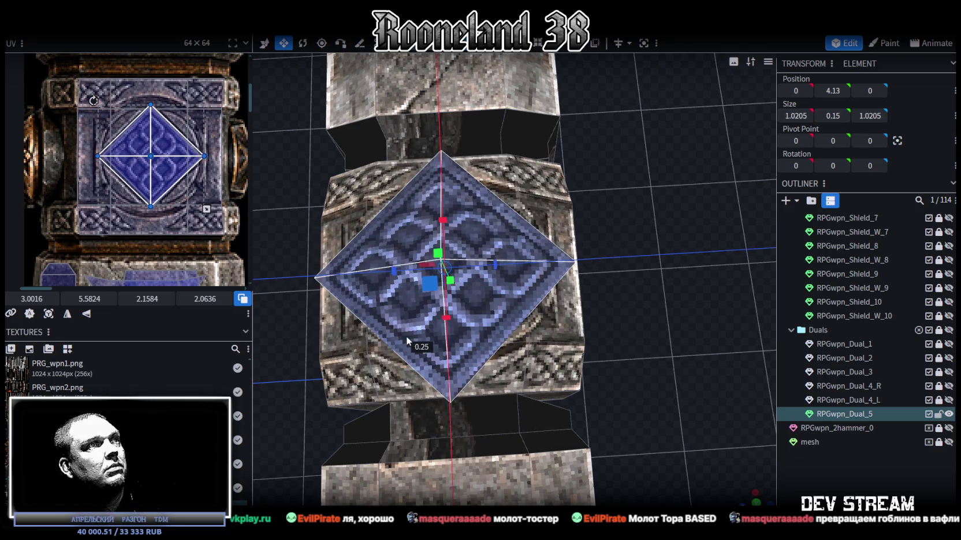
pyautogui.moveTo(394, 271); pyautogui.dragTo(465, 286)
# Step: Orbit out and select the hammer head RPGwpn_Dual_5 to inspect the result
pyautogui.click(811, 470)
pyautogui.moveTo(653, 317)
pyautogui.mouseDown(button='middle')
pyautogui.moveTo(638, 310)
pyautogui.moveTo(640, 362)
pyautogui.moveTo(450, 325)
pyautogui.moveTo(474, 340)
pyautogui.mouseUp(button='middle')
pyautogui.click(508, 268)
pyautogui.moveTo(508, 268)
pyautogui.mouseDown(button='middle')
pyautogui.moveTo(556, 107)
pyautogui.moveTo(511, 62)
pyautogui.moveTo(605, 135)
pyautogui.moveTo(446, 342)
pyautogui.moveTo(523, 263)
pyautogui.moveTo(462, 300)
pyautogui.mouseUp(button='middle')
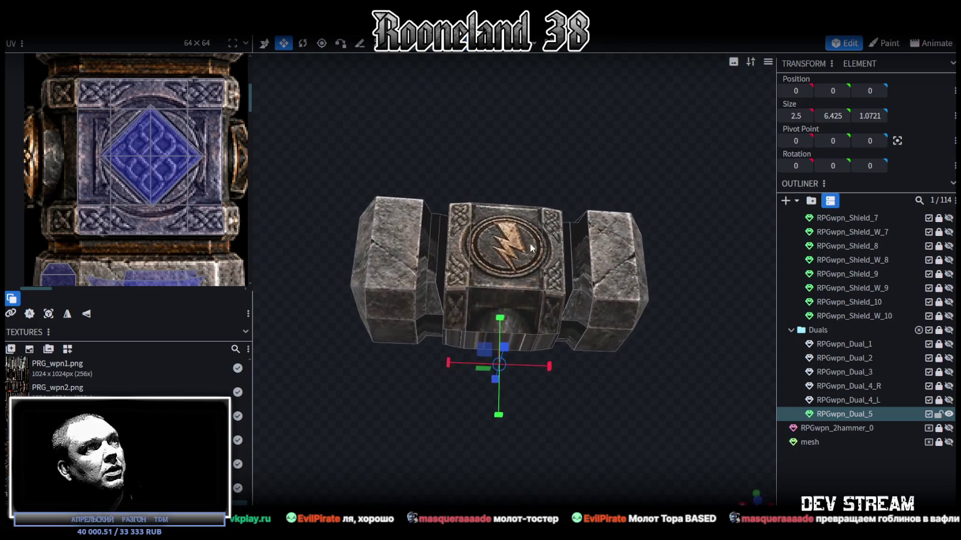
# Step: Select the lower front band of the hammer head in a straight-on orthographic front view
pyautogui.scroll(2, 462, 300)
pyautogui.click(444, 310)
pyautogui.moveTo(375, 351)
pyautogui.mouseDown(button='middle')
pyautogui.moveTo(444, 430)
pyautogui.moveTo(495, 451)
pyautogui.moveTo(444, 339)
pyautogui.moveTo(448, 404)
pyautogui.moveTo(518, 453)
pyautogui.moveTo(428, 446)
pyautogui.moveTo(389, 343)
pyautogui.mouseUp(button='middle')
pyautogui.scroll(2, 383, 337)
pyautogui.scroll(2, 382, 337)
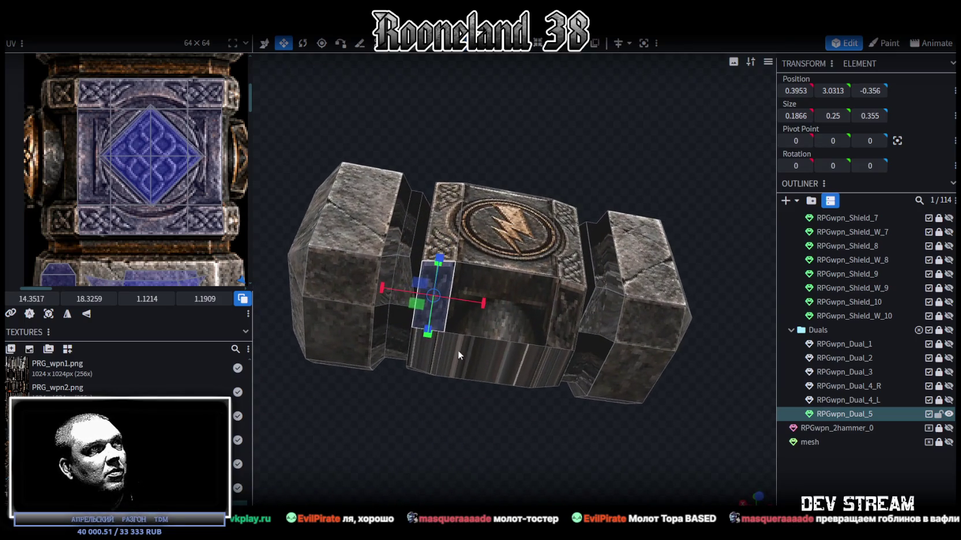
pyautogui.click(424, 363)
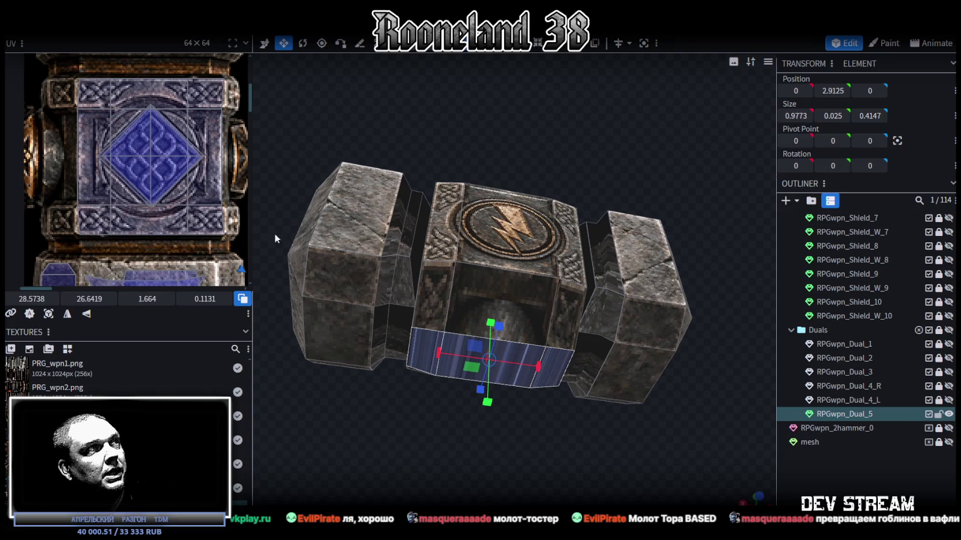
pyautogui.scroll(-3, 173, 190)
pyautogui.scroll(-3, 117, 147)
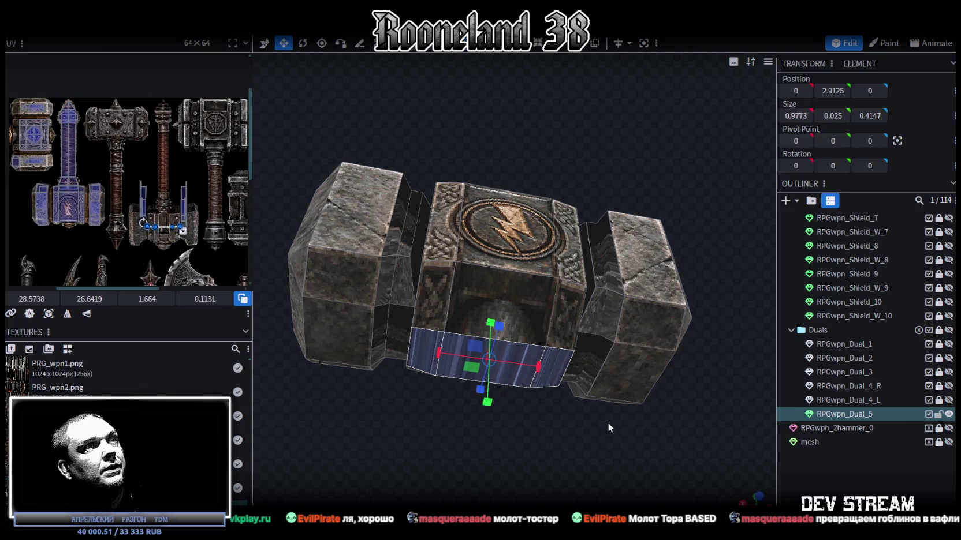
pyautogui.moveTo(609, 425); pyautogui.dragTo(659, 468, button='middle')
pyautogui.click(756, 496)
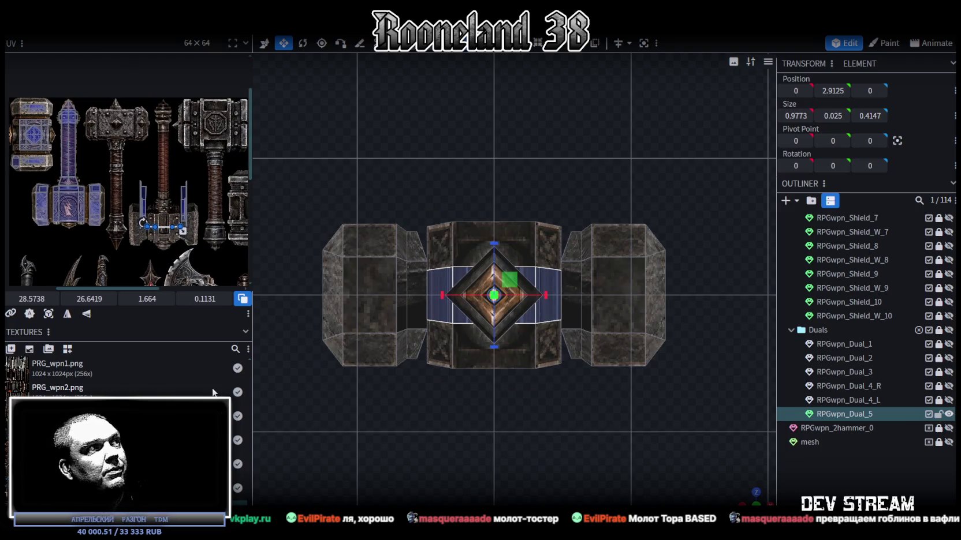
# Step: Reset the band's UV, move it onto the texture's side strip, and rotate it a quarter turn
pyautogui.click(55, 313)
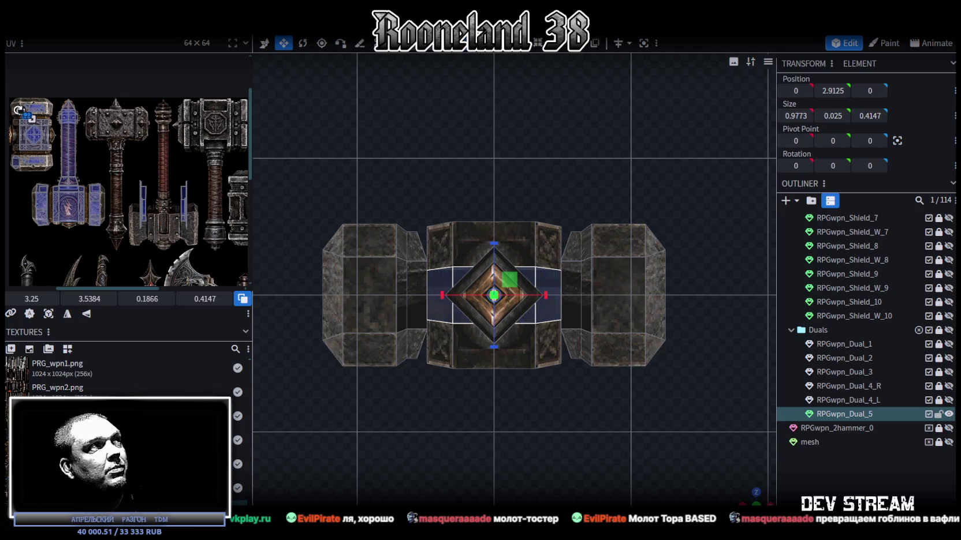
pyautogui.scroll(2, 165, 177)
pyautogui.scroll(2, 166, 177)
pyautogui.scroll(2, 166, 177)
pyautogui.scroll(2, 165, 178)
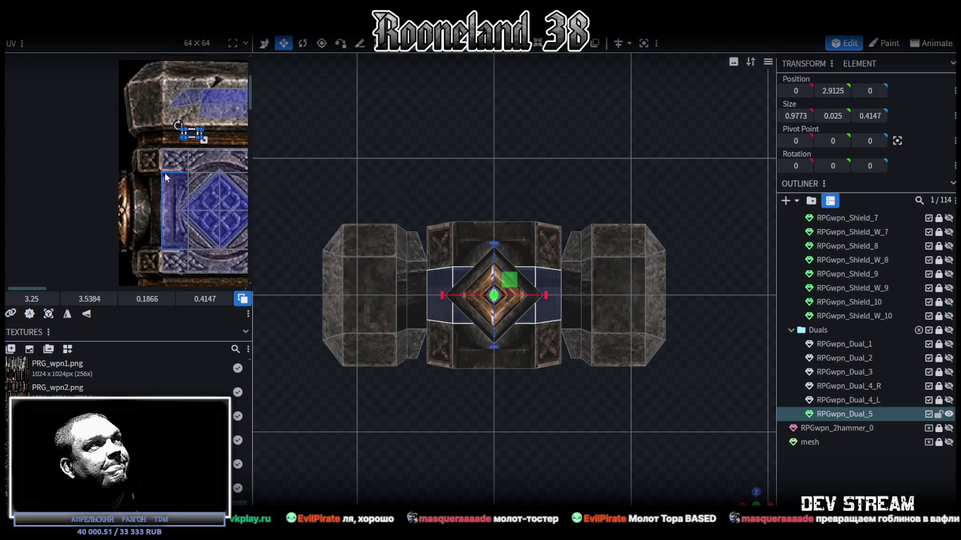
pyautogui.scroll(1, 165, 177)
pyautogui.moveTo(194, 128); pyautogui.dragTo(149, 215)
pyautogui.scroll(1, 149, 215)
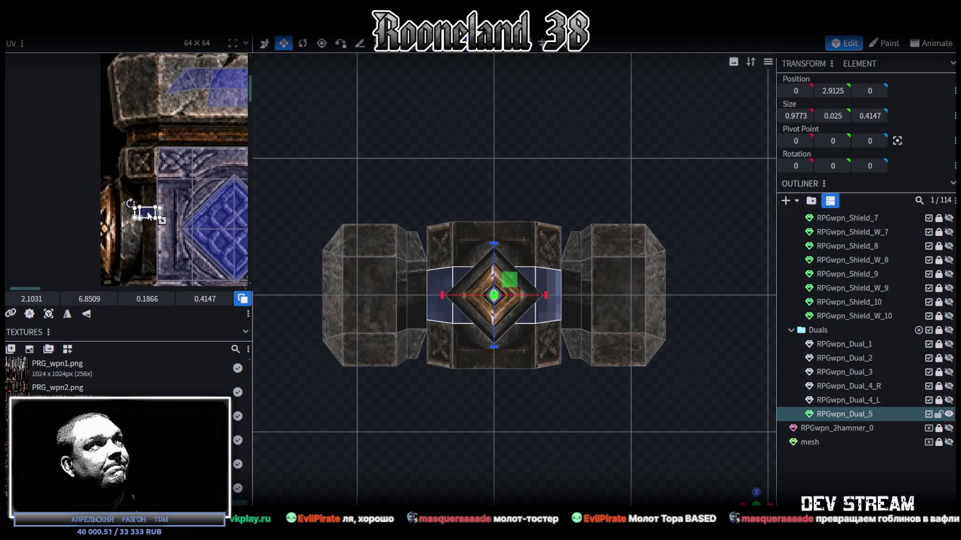
pyautogui.rightClick(149, 215)
pyautogui.click(173, 398)
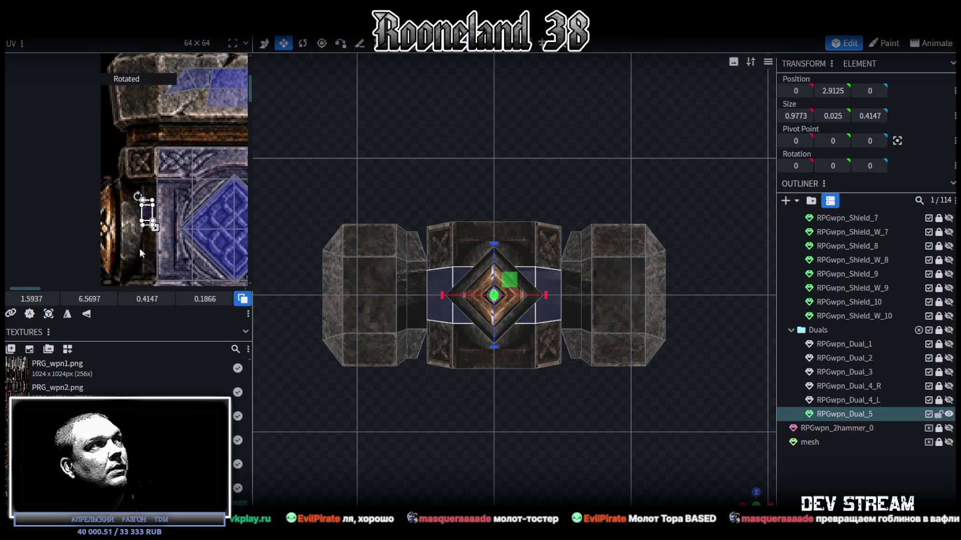
pyautogui.moveTo(150, 218)
pyautogui.mouseDown()
pyautogui.moveTo(153, 235)
pyautogui.moveTo(132, 203)
pyautogui.mouseUp()
# Step: Enlarge the rotated band UV to about 0.5397 × 0.2429, then view the hammer in perspective
pyautogui.scroll(2, 152, 230)
pyautogui.scroll(2, 134, 218)
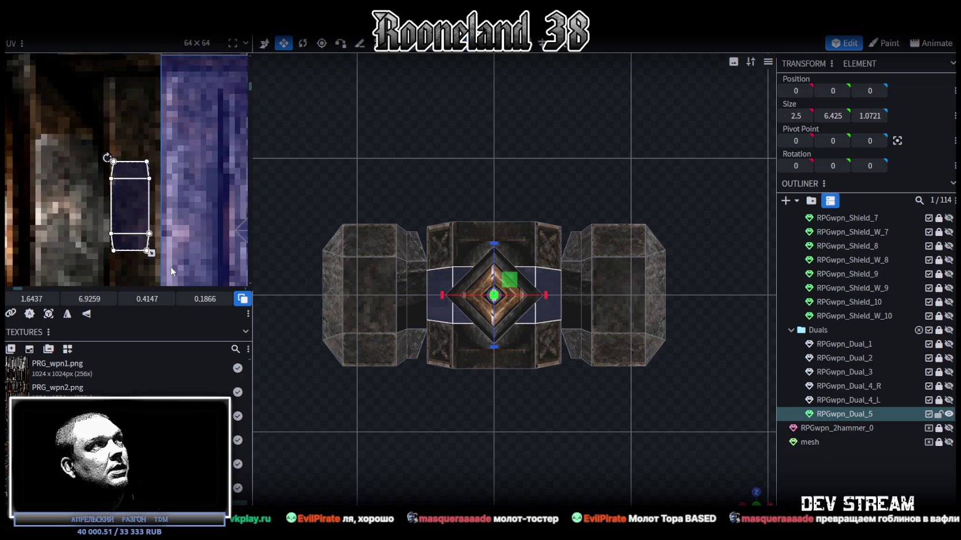
pyautogui.moveTo(171, 271); pyautogui.dragTo(147, 212, button='middle')
pyautogui.moveTo(135, 202)
pyautogui.mouseDown()
pyautogui.moveTo(147, 228)
pyautogui.moveTo(125, 141)
pyautogui.mouseUp()
pyautogui.scroll(3, 149, 223)
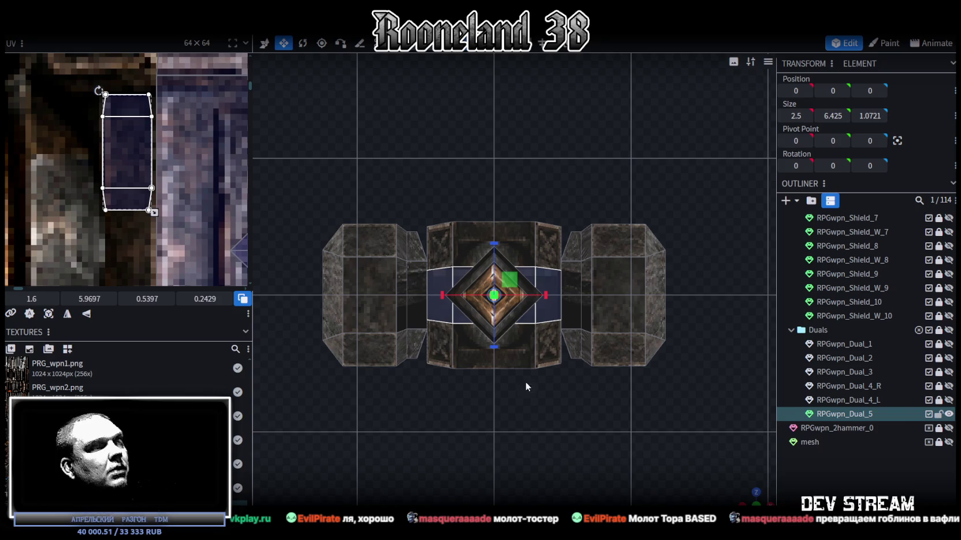
pyautogui.moveTo(753, 490)
pyautogui.mouseDown()
pyautogui.moveTo(728, 384)
pyautogui.moveTo(633, 244)
pyautogui.moveTo(621, 336)
pyautogui.mouseUp()
# Step: Select the wider band under the head and stretch its UV over the knotwork border strip
pyautogui.click(539, 196)
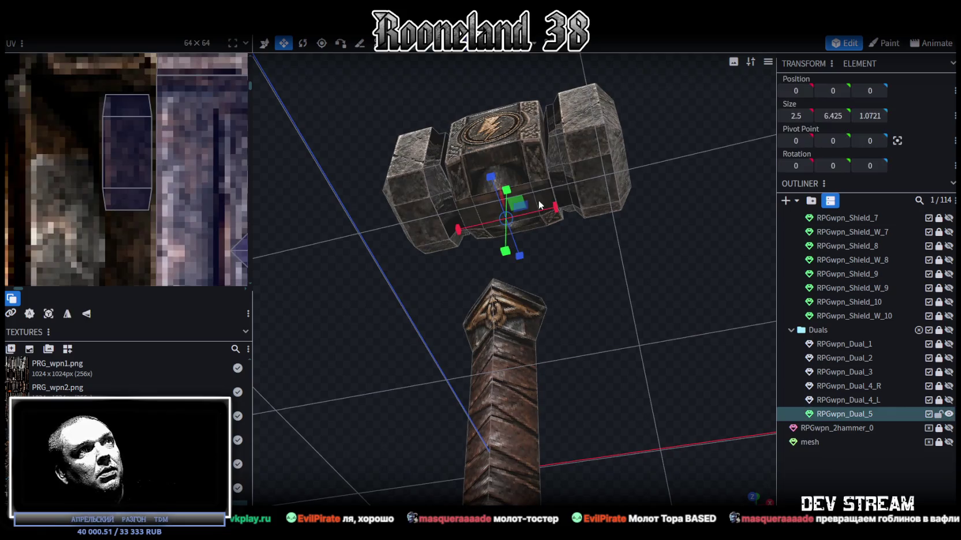
pyautogui.click(493, 201)
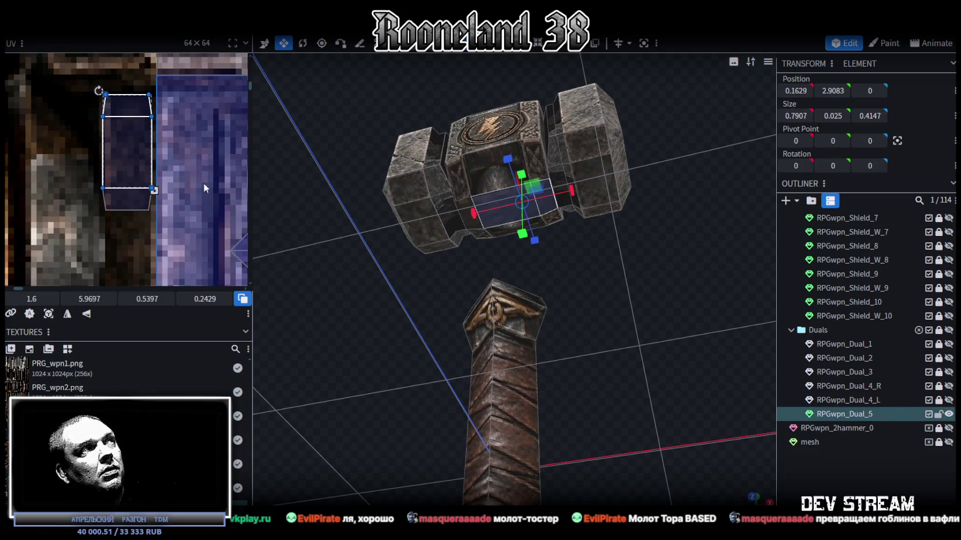
pyautogui.click(461, 202)
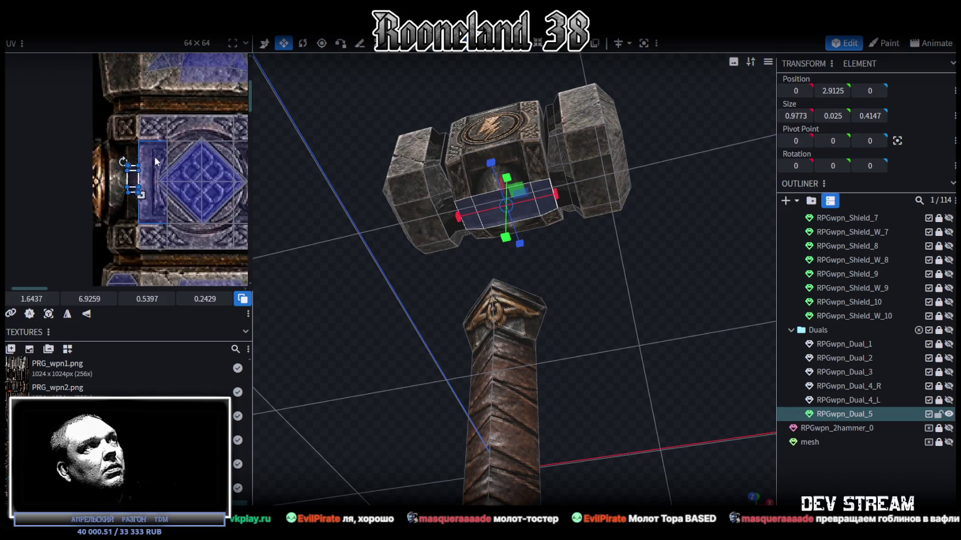
pyautogui.moveTo(147, 174)
pyautogui.mouseDown()
pyautogui.moveTo(173, 131)
pyautogui.moveTo(163, 107)
pyautogui.moveTo(107, 111)
pyautogui.mouseUp()
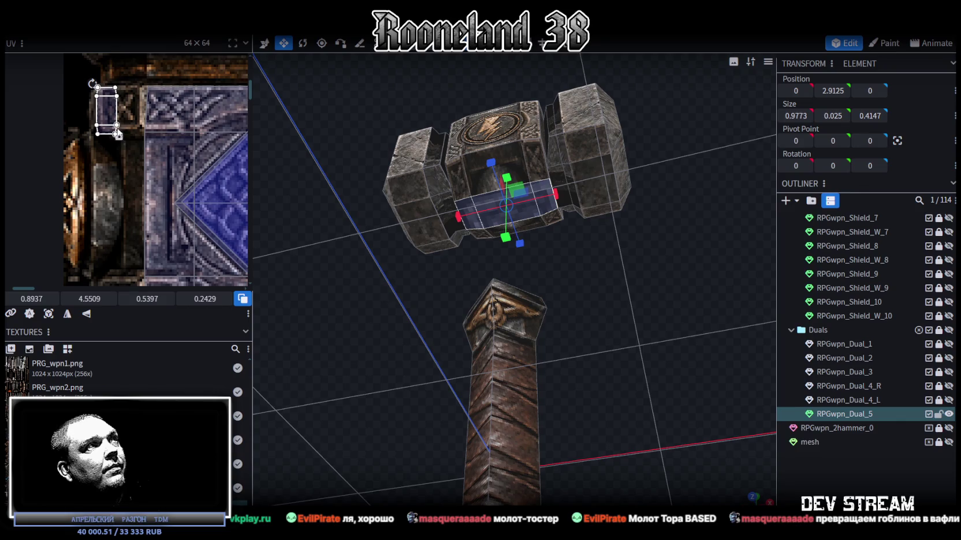
pyautogui.moveTo(118, 136)
pyautogui.mouseDown()
pyautogui.moveTo(156, 191)
pyautogui.moveTo(139, 185)
pyautogui.mouseUp()
pyautogui.moveTo(186, 213); pyautogui.dragTo(200, 147, button='middle')
pyautogui.moveTo(150, 178); pyautogui.dragTo(157, 259)
# Step: Narrow the band's UV onto the blue strip, about 0.4772 × 3.913, then reselect RPGwpn_Dual_5
pyautogui.hotkey('ctrl', 'z')
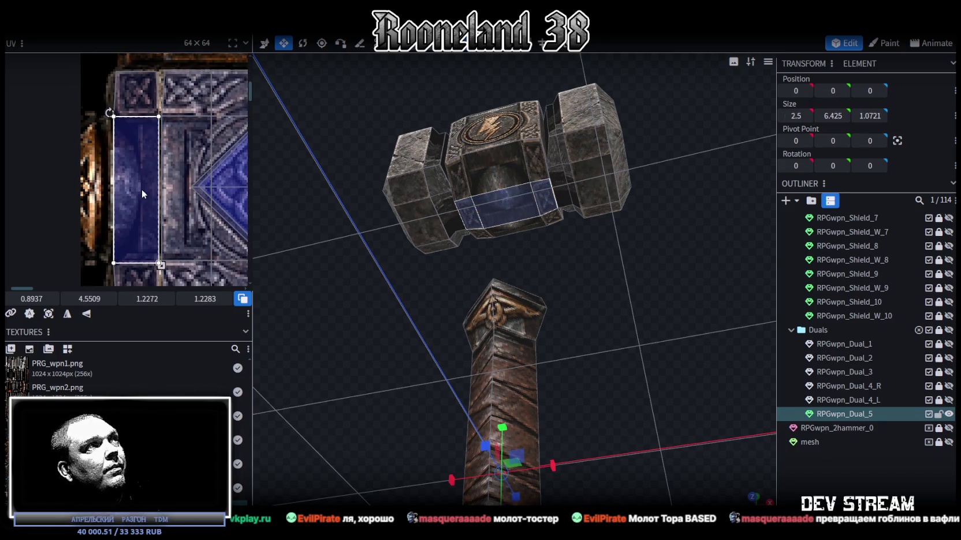
pyautogui.moveTo(132, 179); pyautogui.dragTo(154, 182)
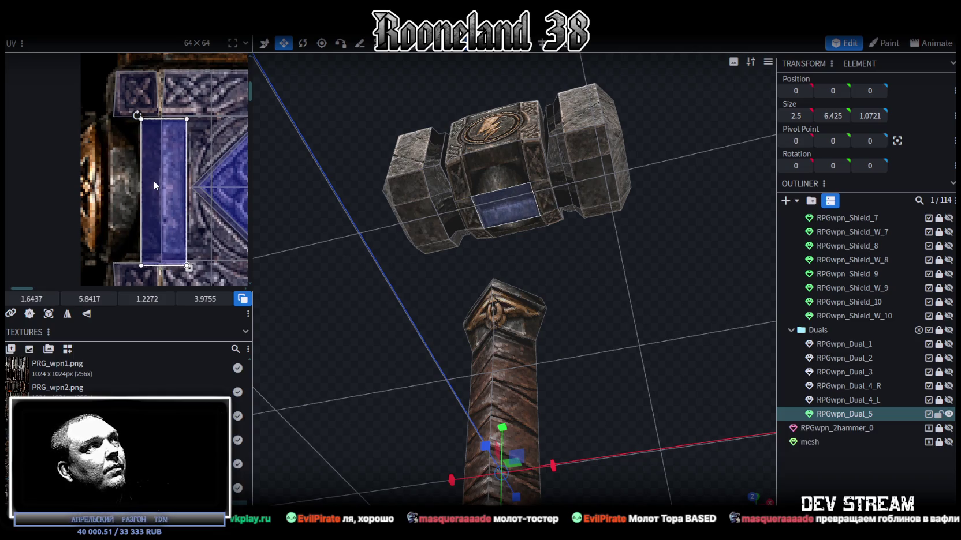
pyautogui.moveTo(188, 267); pyautogui.dragTo(161, 265)
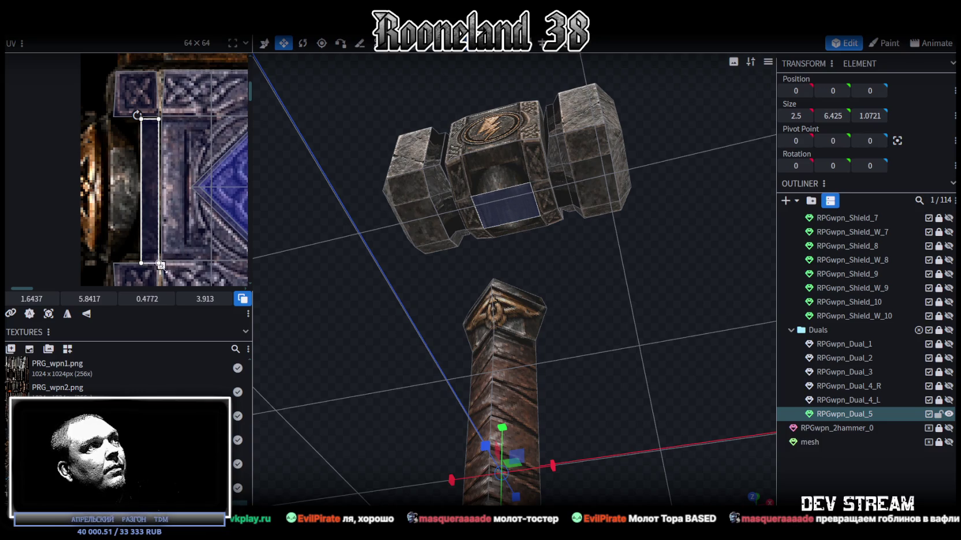
pyautogui.click(865, 477)
pyautogui.moveTo(641, 265)
pyautogui.mouseDown()
pyautogui.moveTo(563, 258)
pyautogui.moveTo(548, 209)
pyautogui.moveTo(554, 168)
pyautogui.mouseUp()
pyautogui.click(529, 198)
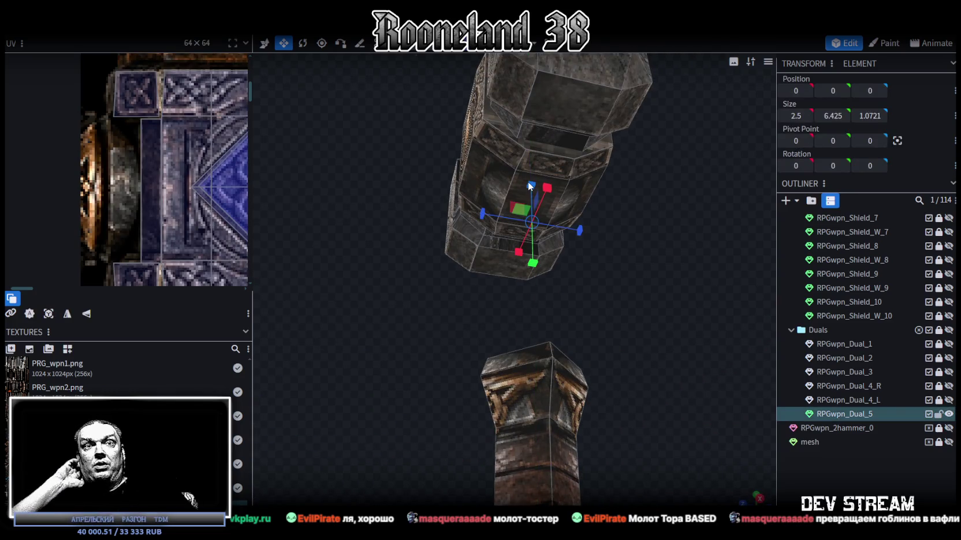
pyautogui.click(562, 186)
pyautogui.moveTo(562, 185)
pyautogui.mouseDown()
pyautogui.moveTo(532, 326)
pyautogui.moveTo(548, 214)
pyautogui.moveTo(484, 265)
pyautogui.moveTo(517, 240)
pyautogui.mouseUp()
pyautogui.scroll(5, 548, 213)
pyautogui.click(484, 264)
pyautogui.click(517, 240)
pyautogui.moveTo(595, 208); pyautogui.dragTo(618, 193)
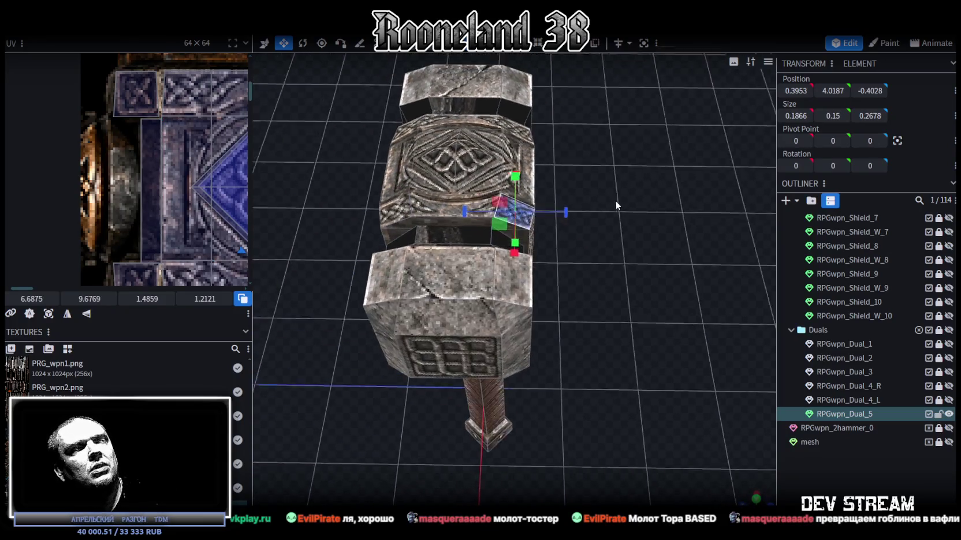
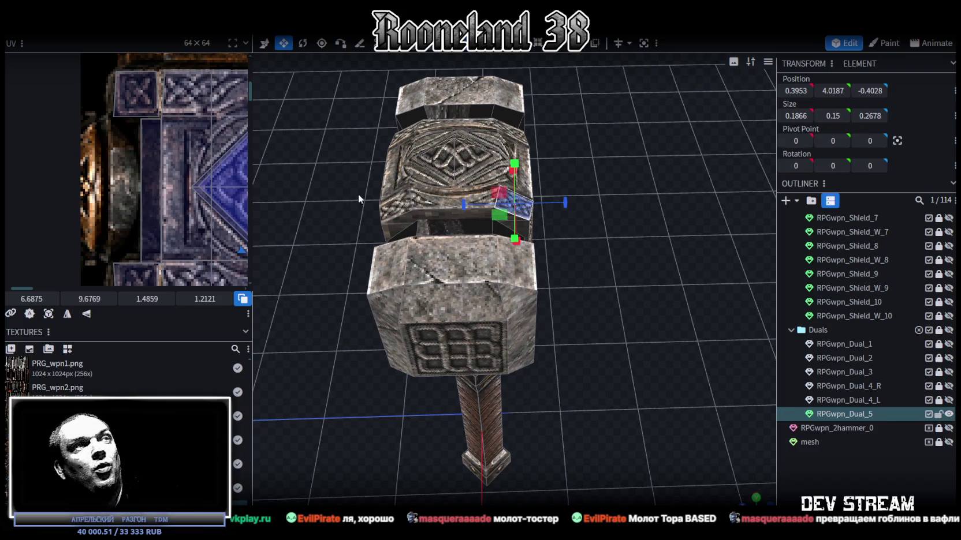
# Step: Select the thin connector strip faces between the left stone block and the emblem block
pyautogui.moveTo(357, 190); pyautogui.dragTo(599, 308)
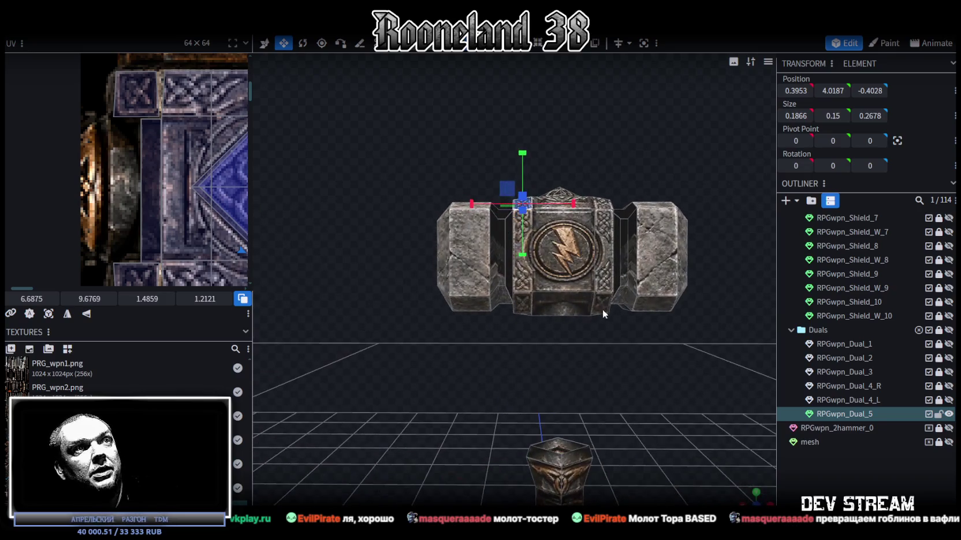
pyautogui.click(580, 289)
pyautogui.moveTo(580, 289); pyautogui.dragTo(595, 340)
pyautogui.scroll(-3, 165, 176)
pyautogui.scroll(-3, 166, 177)
pyautogui.hscroll(3, 131, 132)
pyautogui.moveTo(612, 388)
pyautogui.mouseDown()
pyautogui.moveTo(627, 448)
pyautogui.moveTo(513, 347)
pyautogui.moveTo(508, 366)
pyautogui.mouseUp()
pyautogui.scroll(4, 501, 205)
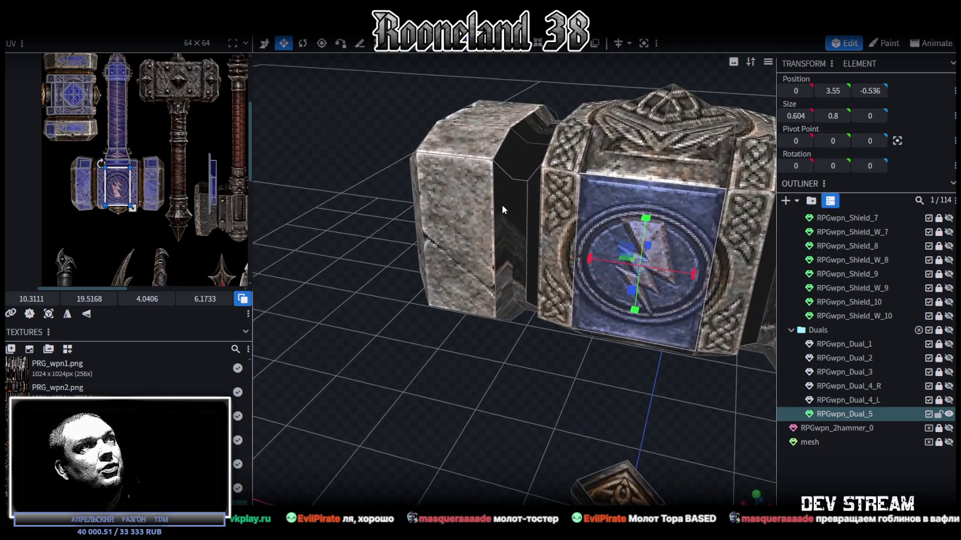
pyautogui.click(502, 209)
pyautogui.click(530, 125)
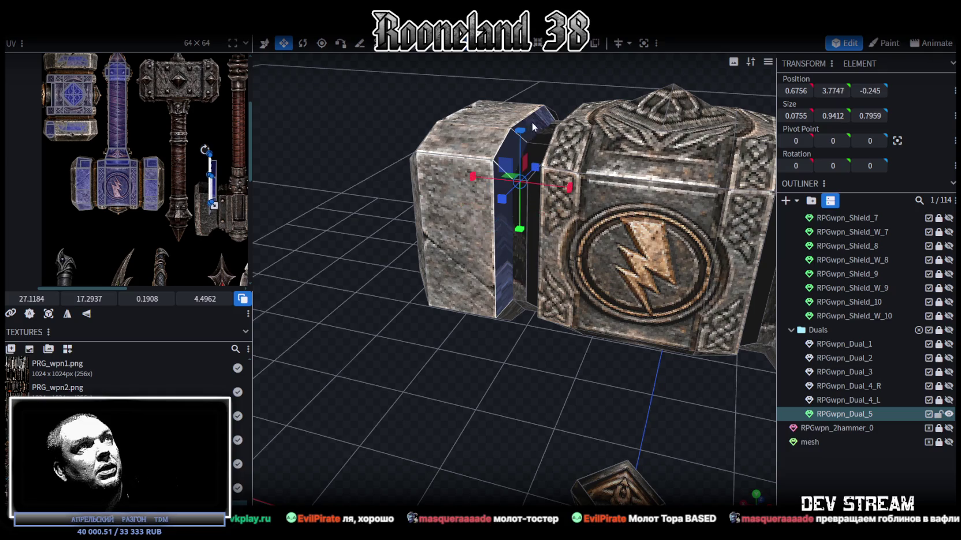
pyautogui.moveTo(628, 76); pyautogui.dragTo(655, 73)
pyautogui.scroll(3, 242, 134)
pyautogui.click(225, 214)
pyautogui.click(224, 219)
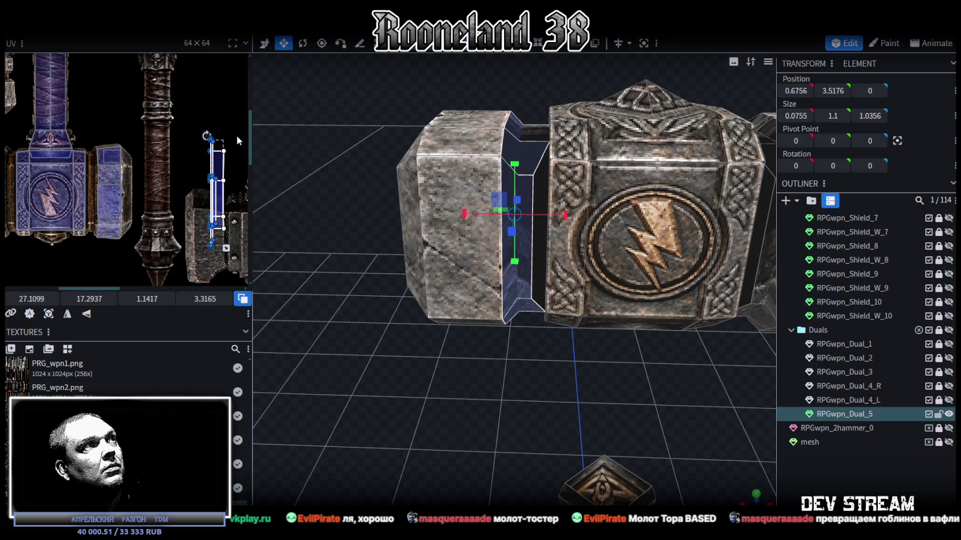
# Step: Move the strip's UV onto the hammer-head texture, mirror it on Y, and narrow it by half
pyautogui.moveTo(439, 353); pyautogui.dragTo(413, 338)
pyautogui.scroll(-2, 200, 183)
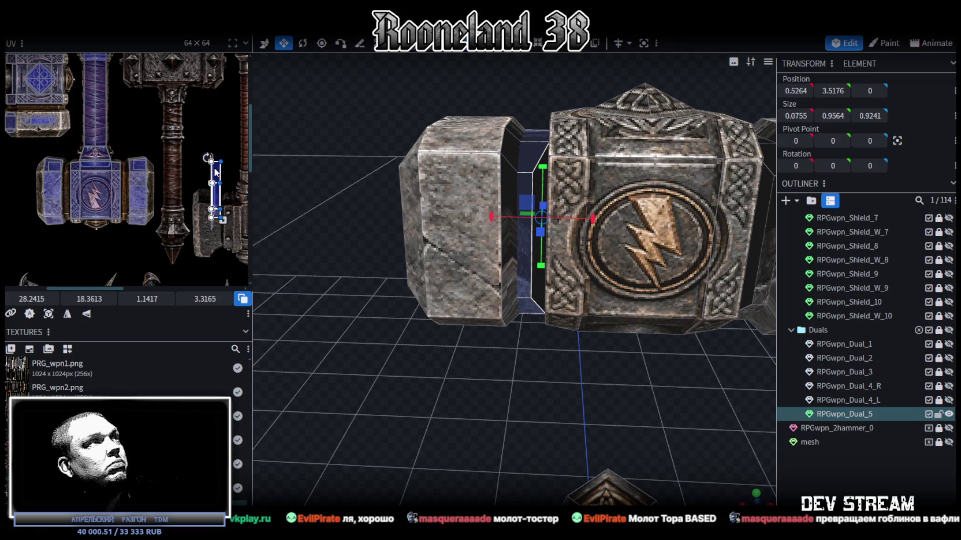
pyautogui.moveTo(215, 173); pyautogui.dragTo(73, 151)
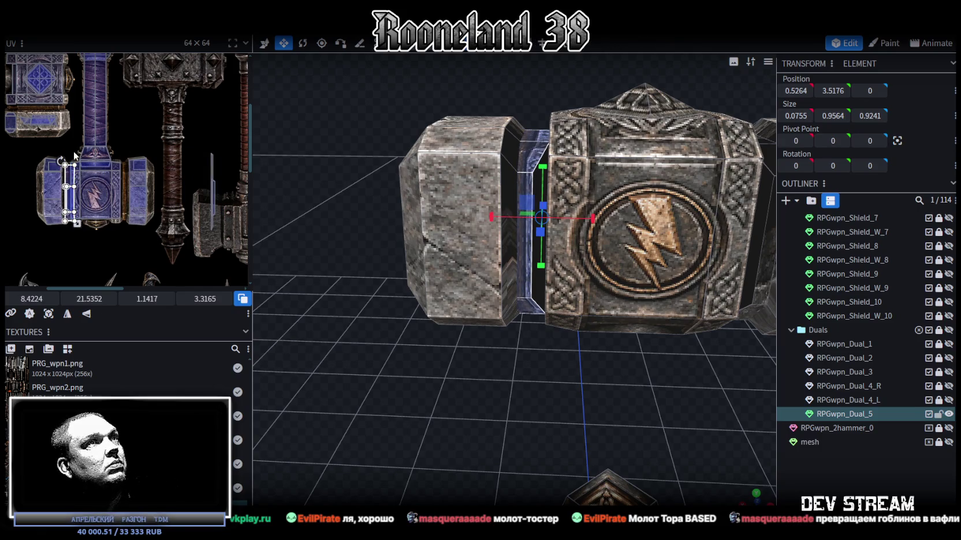
pyautogui.scroll(3, 79, 211)
pyautogui.click(86, 314)
pyautogui.moveTo(105, 144); pyautogui.dragTo(103, 138)
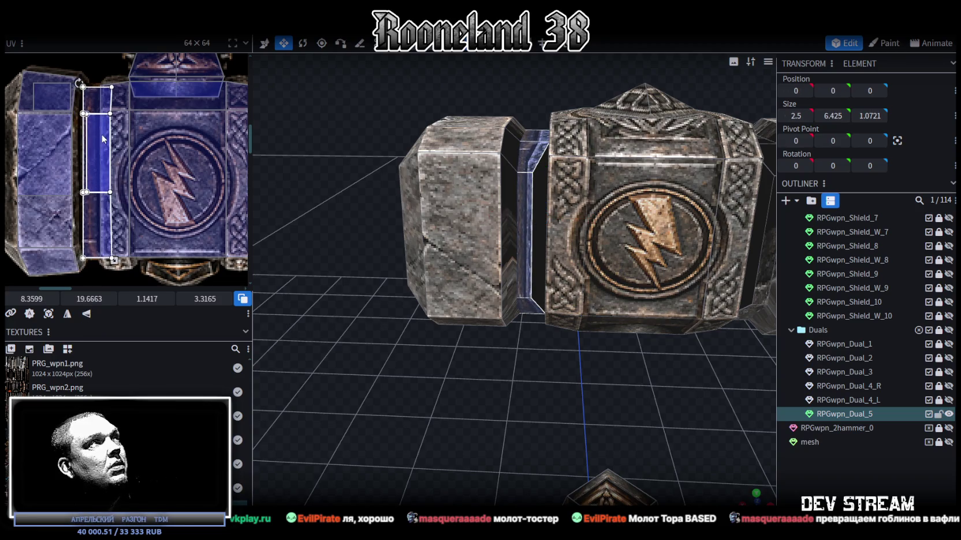
pyautogui.moveTo(114, 259); pyautogui.dragTo(98, 259)
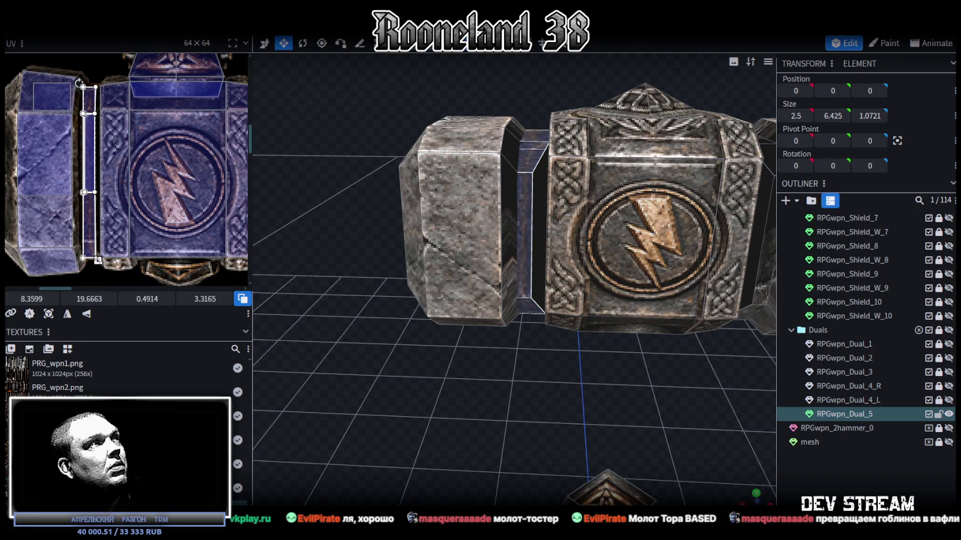
pyautogui.scroll(1, 75, 112)
pyautogui.scroll(2, 92, 133)
pyautogui.scroll(-1, 118, 157)
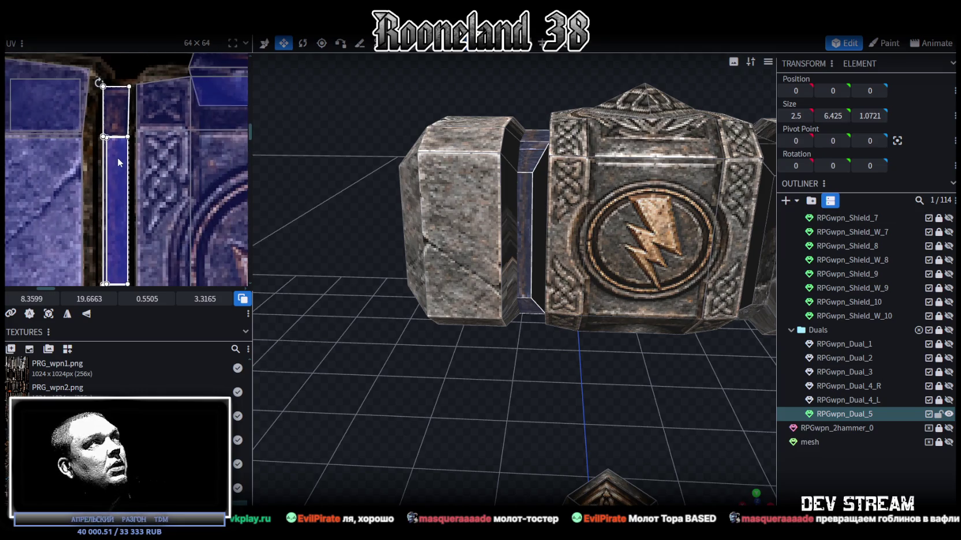
# Step: Reselect the thin strip and widen its UV box slightly to 0.6591
pyautogui.moveTo(512, 312)
pyautogui.mouseDown()
pyautogui.moveTo(559, 388)
pyautogui.moveTo(558, 420)
pyautogui.moveTo(555, 336)
pyautogui.mouseUp()
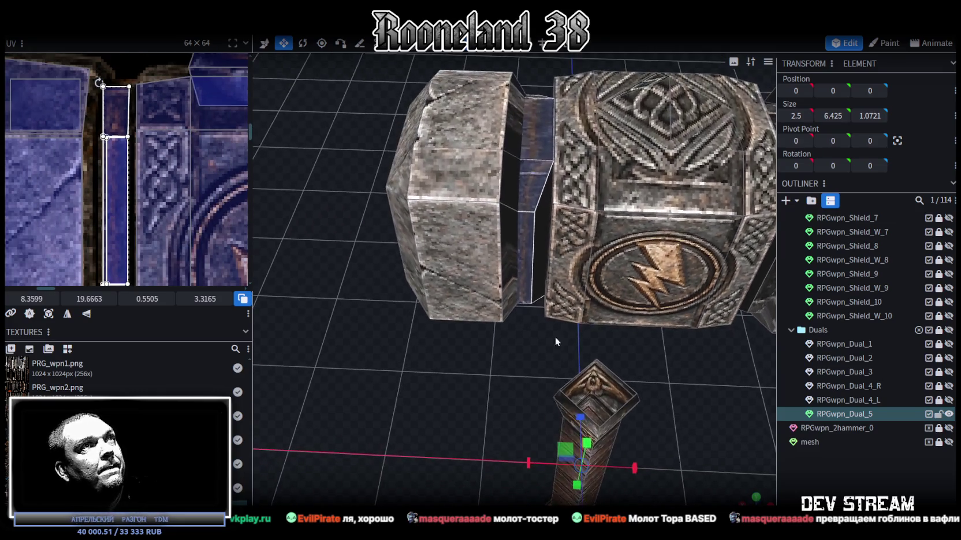
pyautogui.click(525, 123)
pyautogui.moveTo(114, 188); pyautogui.dragTo(108, 183)
pyautogui.scroll(-2, 163, 194)
pyautogui.moveTo(121, 261); pyautogui.dragTo(129, 261)
pyautogui.moveTo(520, 334)
pyautogui.mouseDown()
pyautogui.moveTo(486, 237)
pyautogui.moveTo(493, 173)
pyautogui.moveTo(501, 320)
pyautogui.moveTo(462, 315)
pyautogui.moveTo(507, 312)
pyautogui.mouseUp()
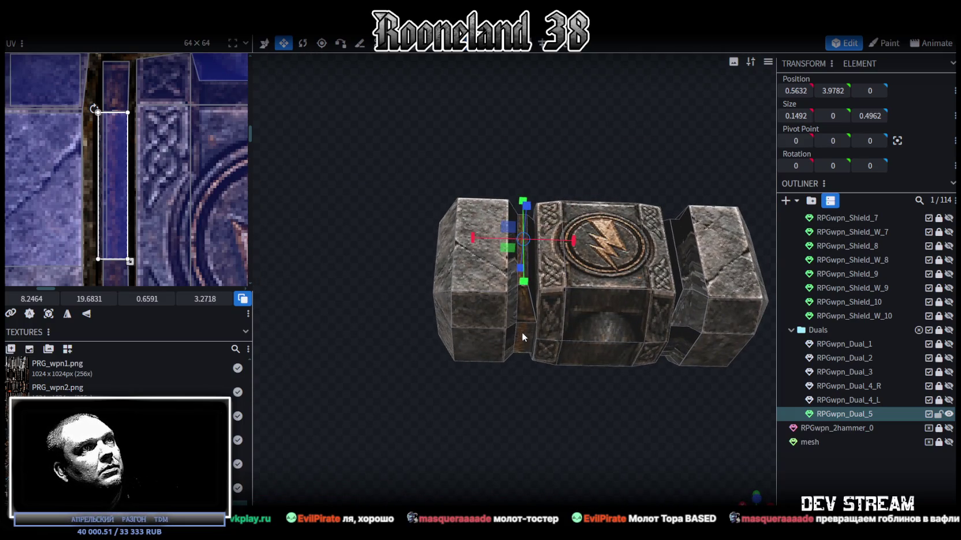
pyautogui.hotkey('ctrl', 'z')
pyautogui.hotkey('ctrl', 'z')
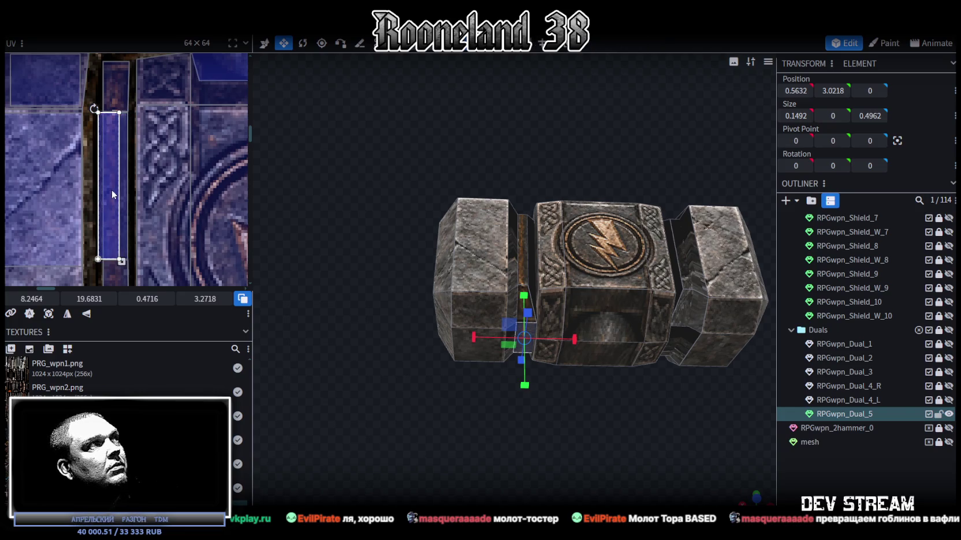
pyautogui.moveTo(121, 261); pyautogui.dragTo(129, 261)
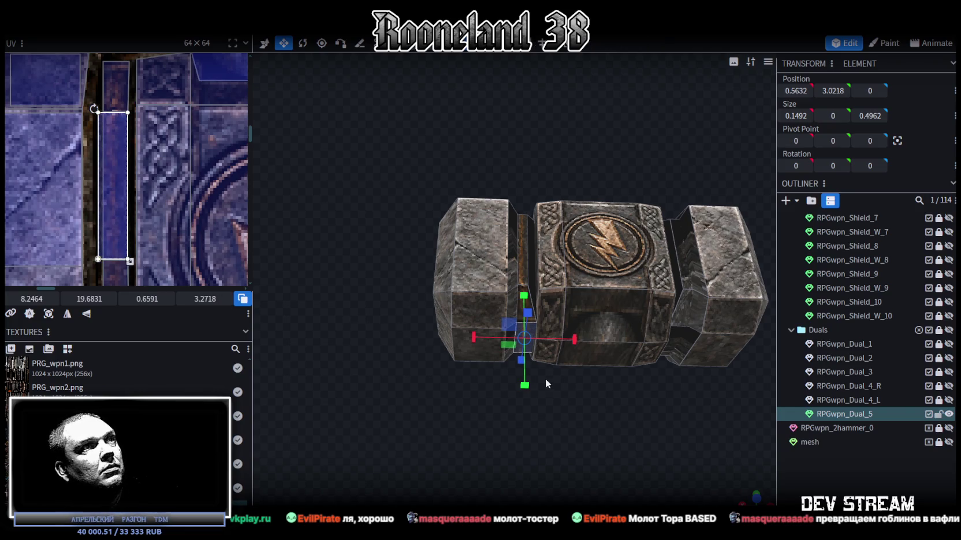
pyautogui.moveTo(545, 379); pyautogui.dragTo(530, 372)
pyautogui.scroll(-3, 164, 182)
# Step: Mirror the right connector strip's UV and move it onto the block texture, narrowed to about 0.61
pyautogui.scroll(-3, 139, 172)
pyautogui.click(154, 191)
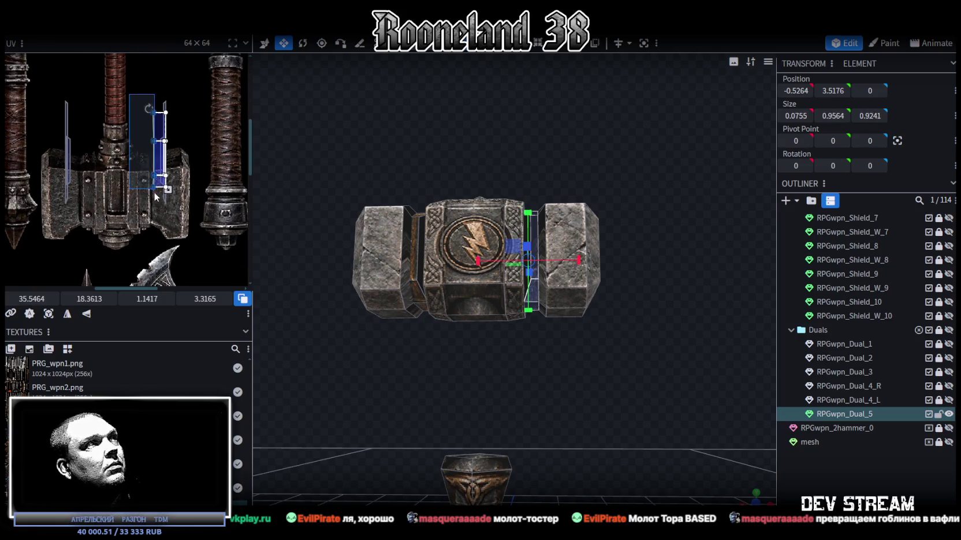
pyautogui.click(86, 314)
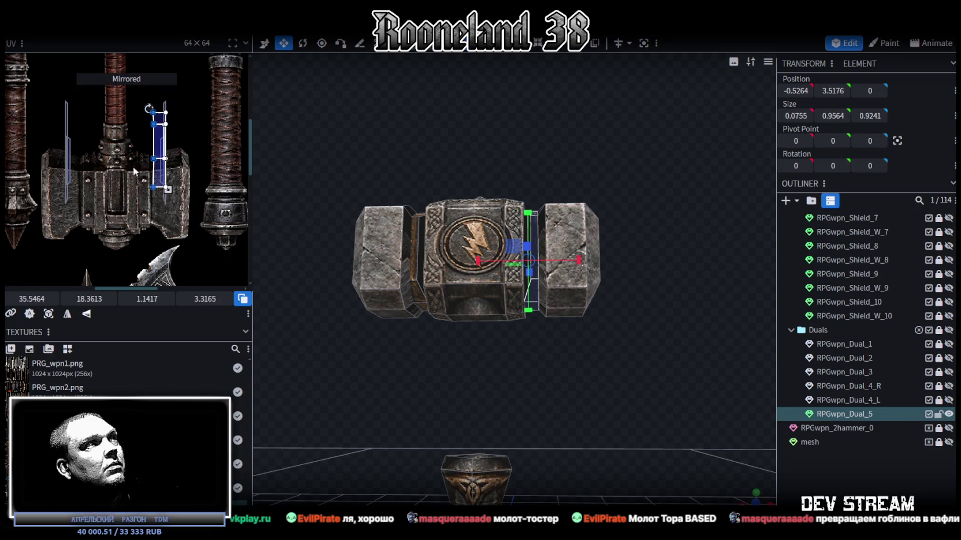
pyautogui.hscroll(-3, 173, 173)
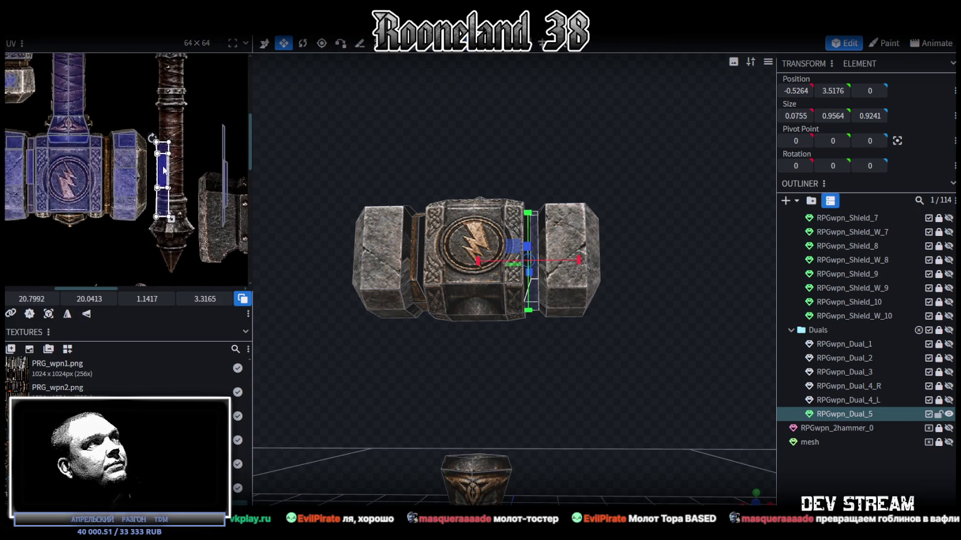
pyautogui.click(99, 165)
pyautogui.click(163, 173)
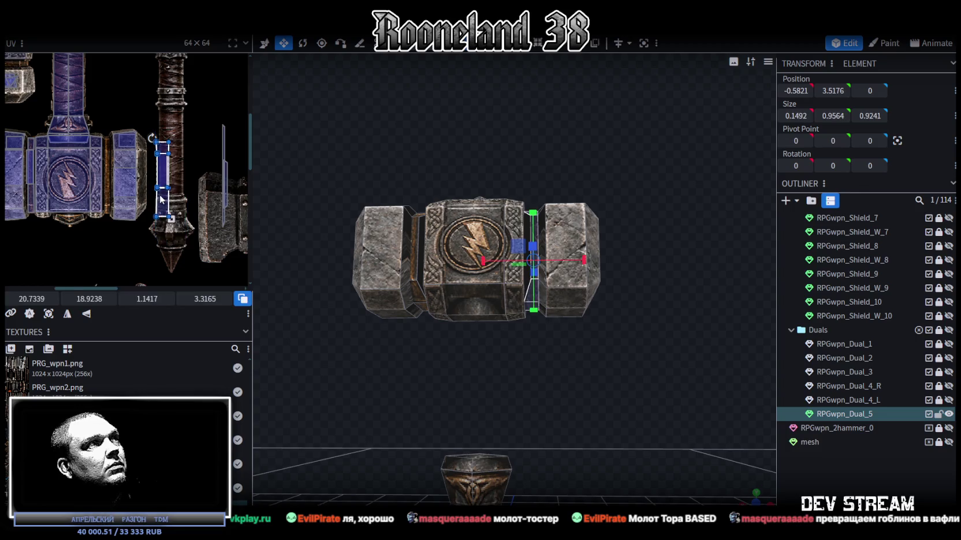
pyautogui.scroll(3, 177, 166)
pyautogui.moveTo(177, 165); pyautogui.dragTo(92, 181)
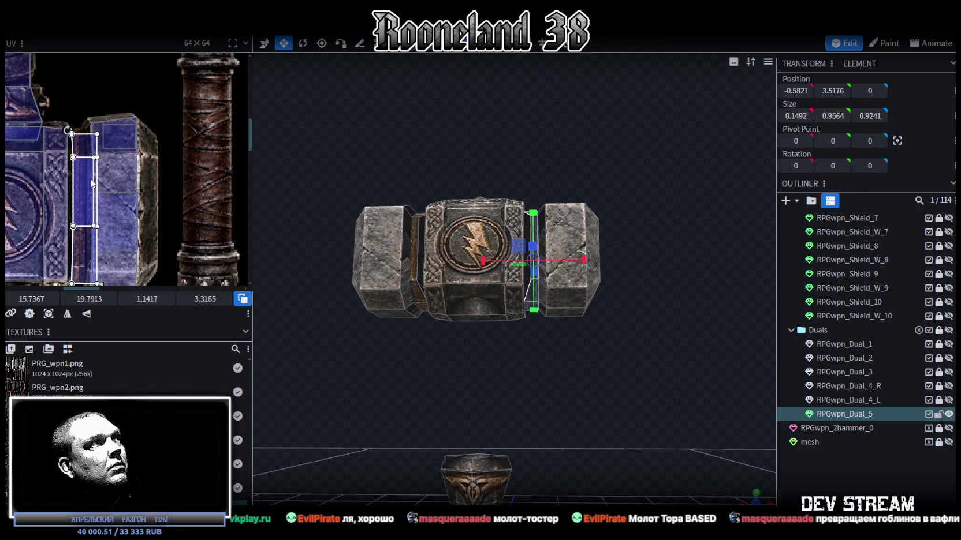
pyautogui.moveTo(130, 217); pyautogui.dragTo(151, 177, button='middle')
pyautogui.moveTo(141, 215); pyautogui.dragTo(129, 216)
# Step: Nudge the right strip's UV box slightly left and widen it to 0.6473
pyautogui.scroll(1, 572, 397)
pyautogui.moveTo(572, 396)
pyautogui.mouseDown()
pyautogui.moveTo(543, 338)
pyautogui.moveTo(635, 427)
pyautogui.mouseUp()
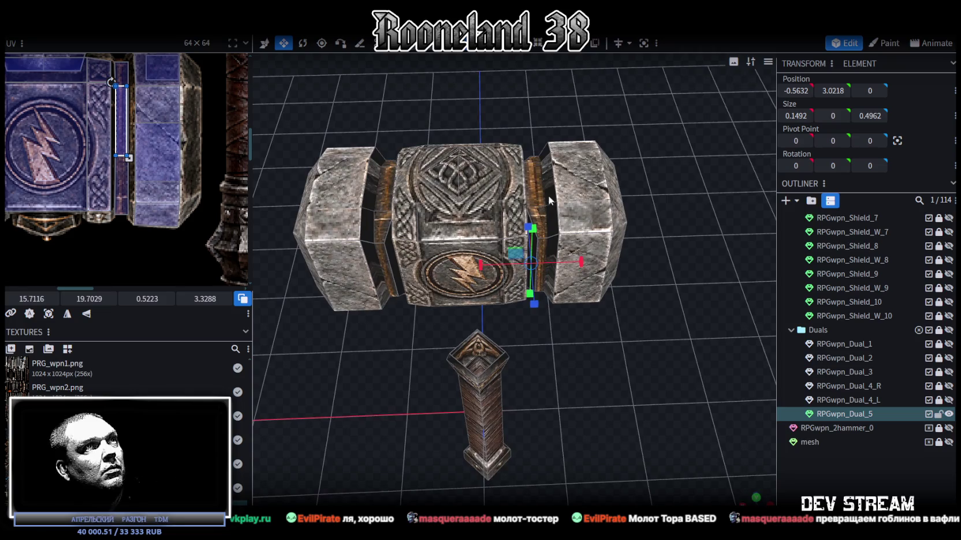
pyautogui.scroll(2, 88, 139)
pyautogui.scroll(2, 167, 106)
pyautogui.scroll(1, 174, 182)
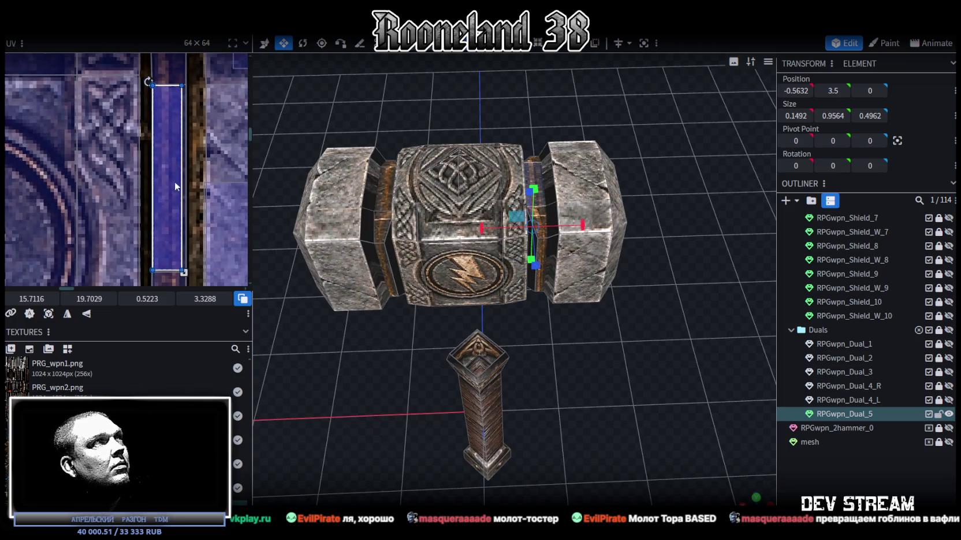
pyautogui.moveTo(171, 182); pyautogui.dragTo(167, 182)
pyautogui.moveTo(180, 271); pyautogui.dragTo(187, 272)
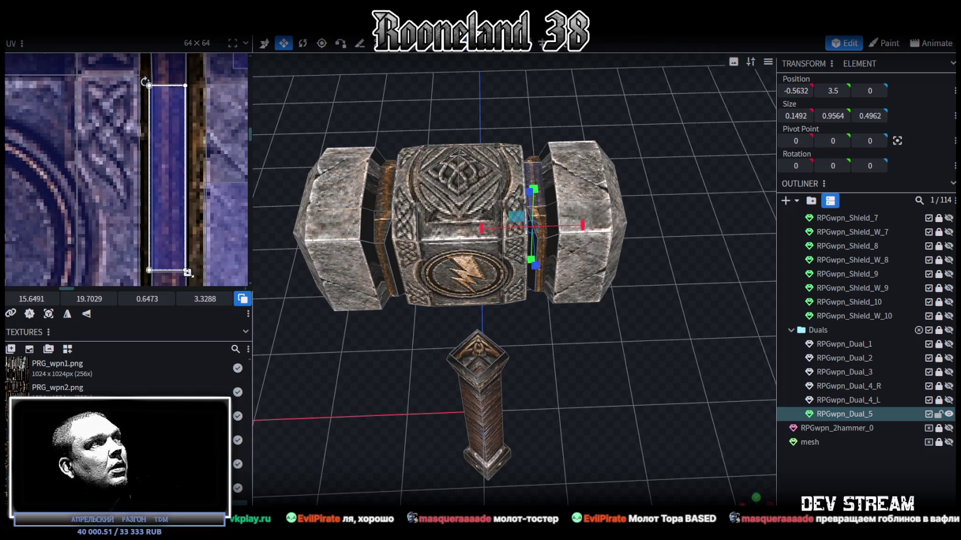
# Step: Select the centre block of the hammer head and its narrow side face
pyautogui.click(801, 472)
pyautogui.moveTo(568, 343)
pyautogui.mouseDown()
pyautogui.moveTo(591, 293)
pyautogui.moveTo(428, 234)
pyautogui.mouseUp()
pyautogui.click(407, 229)
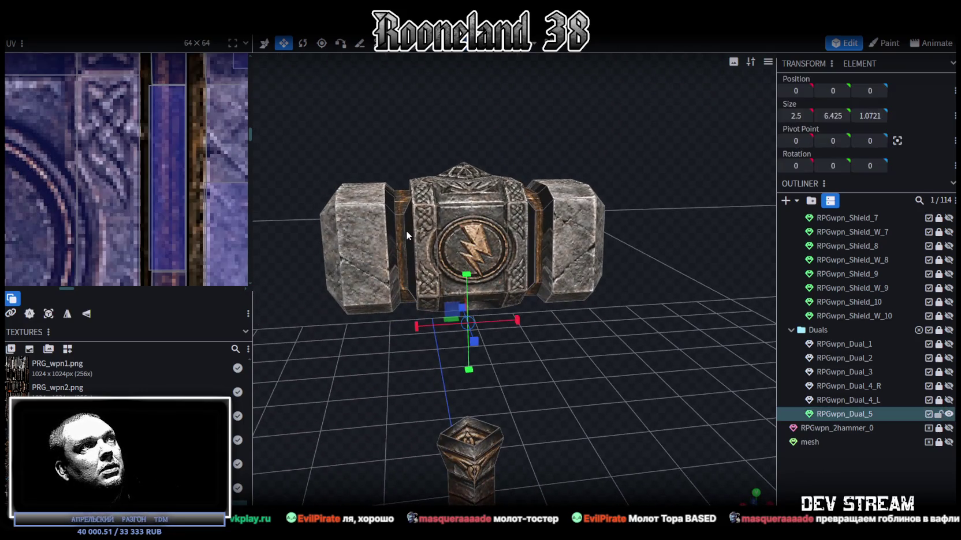
pyautogui.moveTo(495, 302)
pyautogui.mouseDown()
pyautogui.moveTo(561, 379)
pyautogui.moveTo(541, 222)
pyautogui.moveTo(457, 372)
pyautogui.moveTo(378, 351)
pyautogui.moveTo(474, 245)
pyautogui.moveTo(305, 207)
pyautogui.mouseUp()
pyautogui.click(541, 222)
pyautogui.click(474, 245)
# Step: Move the centre block side face's UV box to another area of the texture
pyautogui.scroll(-2, 193, 212)
pyautogui.scroll(-2, 194, 212)
pyautogui.scroll(-2, 194, 212)
pyautogui.scroll(-2, 194, 211)
pyautogui.scroll(1, 180, 204)
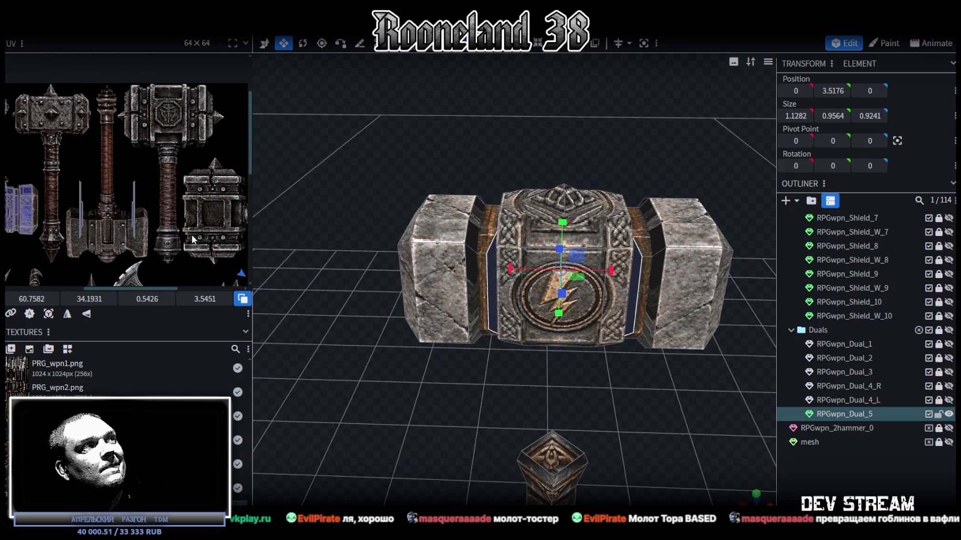
pyautogui.scroll(2, 180, 204)
pyautogui.scroll(2, 180, 204)
pyautogui.scroll(1, 180, 205)
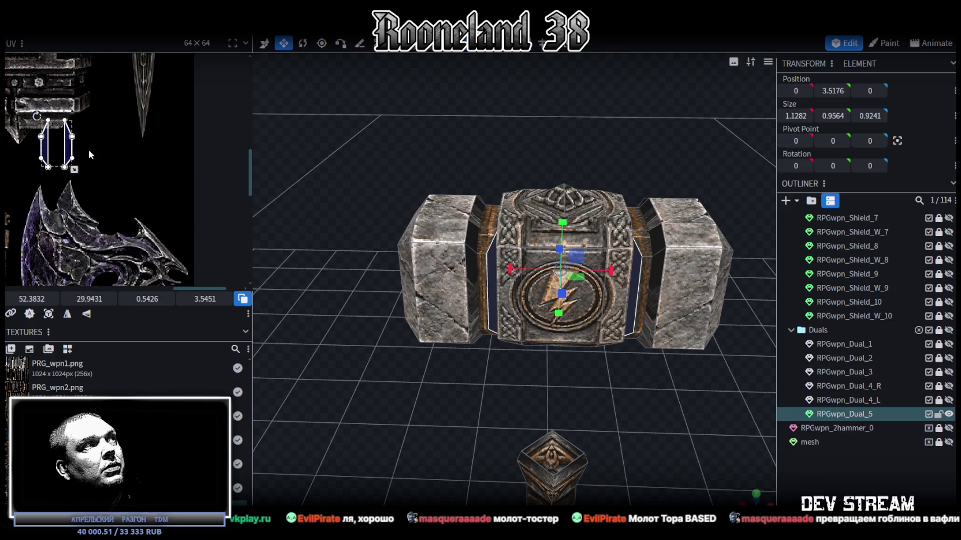
pyautogui.scroll(-2, 180, 204)
pyautogui.scroll(-2, 180, 205)
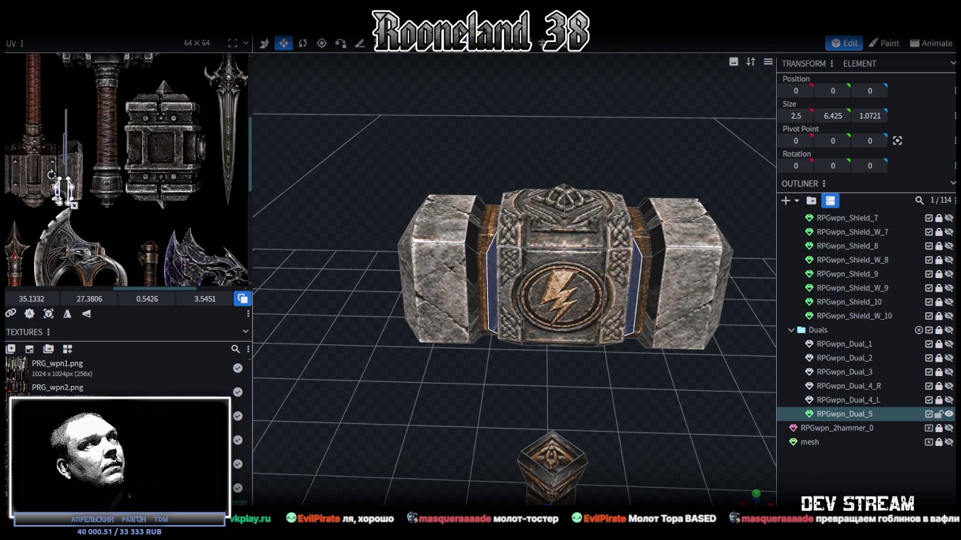
pyautogui.moveTo(176, 206)
pyautogui.mouseDown()
pyautogui.moveTo(209, 248)
pyautogui.moveTo(17, 184)
pyautogui.mouseUp()
pyautogui.scroll(1, 42, 167)
pyautogui.scroll(2, 42, 167)
pyautogui.moveTo(42, 163); pyautogui.dragTo(87, 183, button='middle')
# Step: Rotate the side face's UV horizontally onto the stone and flip the top face's UV on Y
pyautogui.rightClick(99, 204)
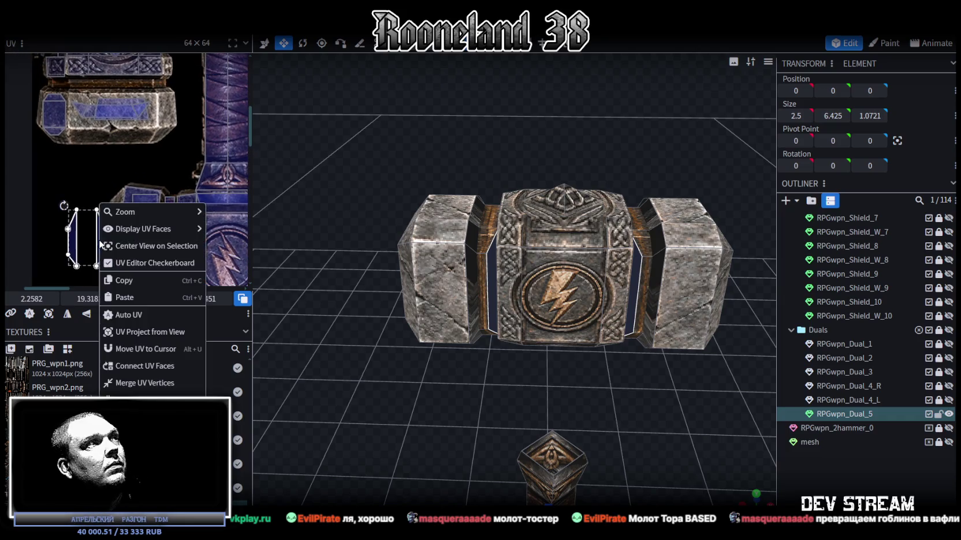
pyautogui.click(144, 400)
pyautogui.moveTo(78, 221); pyautogui.dragTo(64, 193)
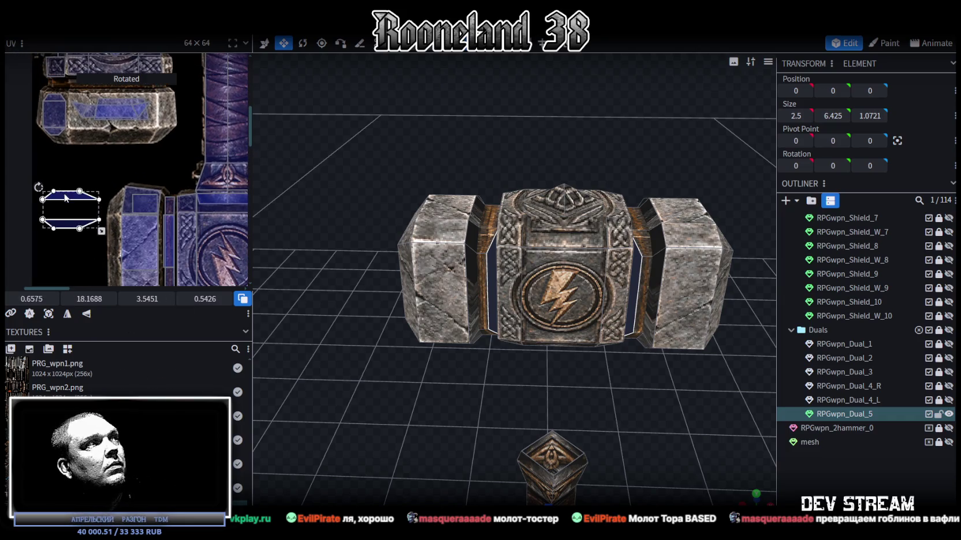
pyautogui.click(64, 193)
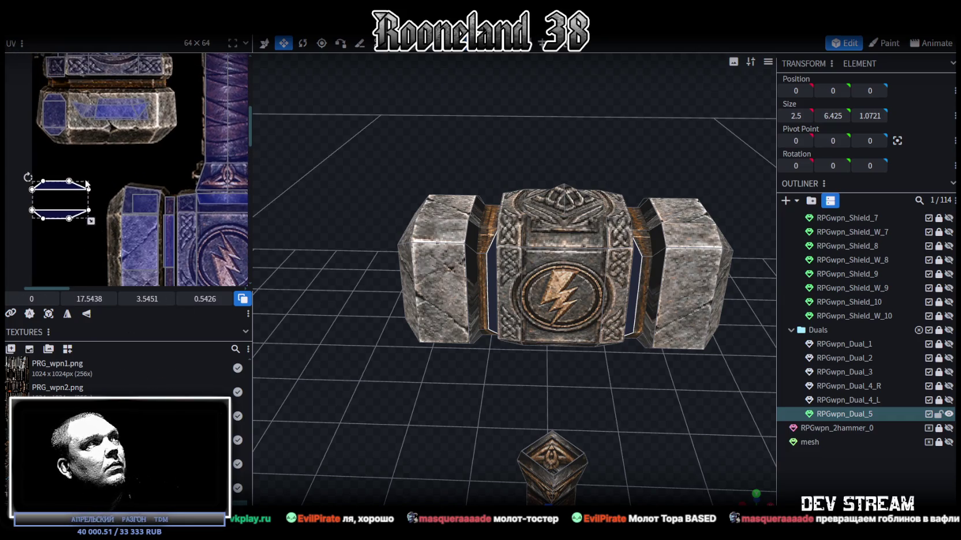
pyautogui.click(87, 317)
pyautogui.moveTo(53, 190)
pyautogui.mouseDown()
pyautogui.moveTo(50, 218)
pyautogui.moveTo(87, 158)
pyautogui.mouseUp()
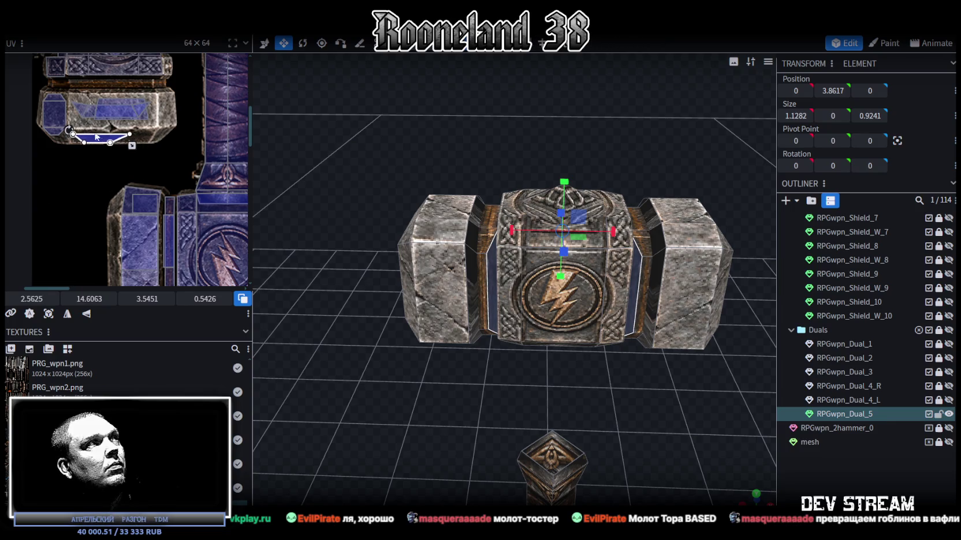
# Step: Scale up the UV box of another centre-block face to about 4.6076 × 0.7053
pyautogui.scroll(3, 89, 147)
pyautogui.click(101, 151)
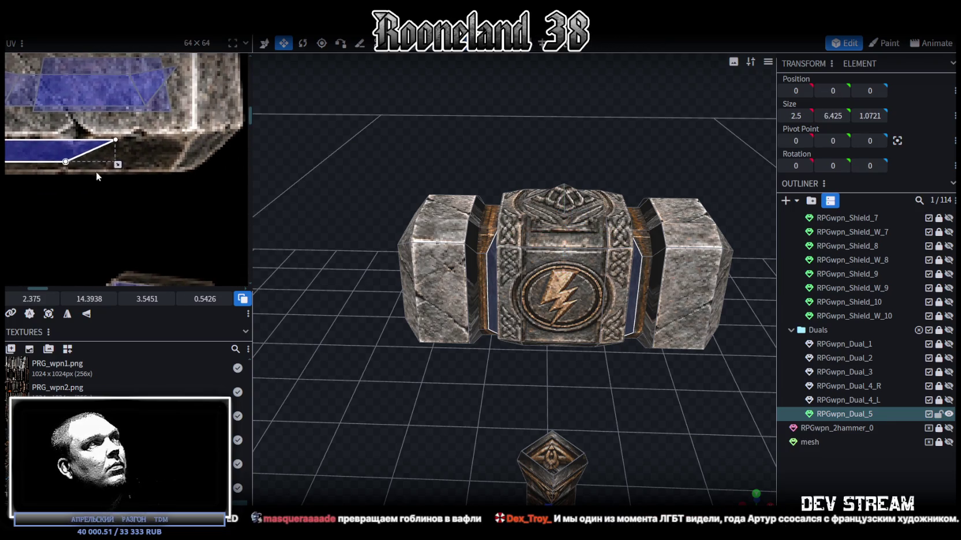
pyautogui.moveTo(117, 164); pyautogui.dragTo(161, 171)
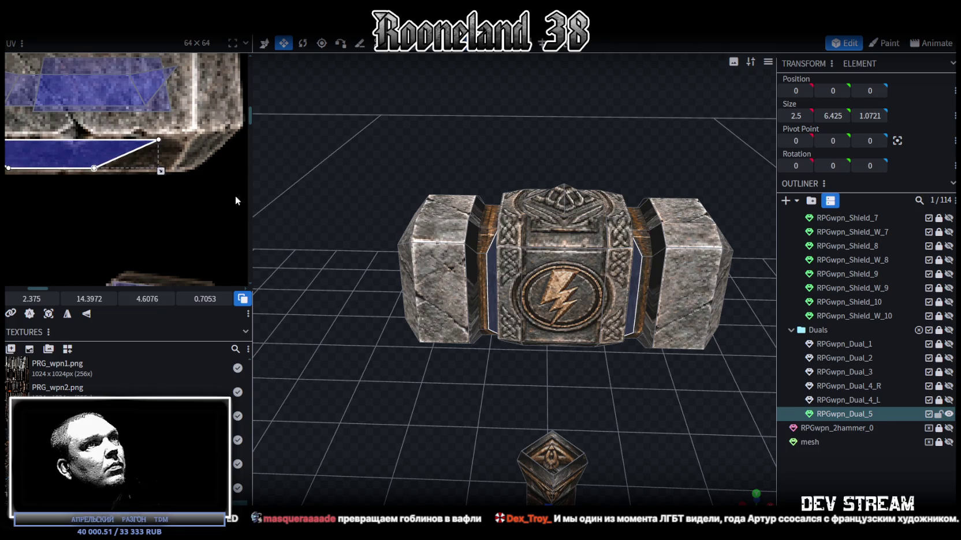
pyautogui.click(696, 422)
pyautogui.moveTo(696, 422); pyautogui.dragTo(550, 328)
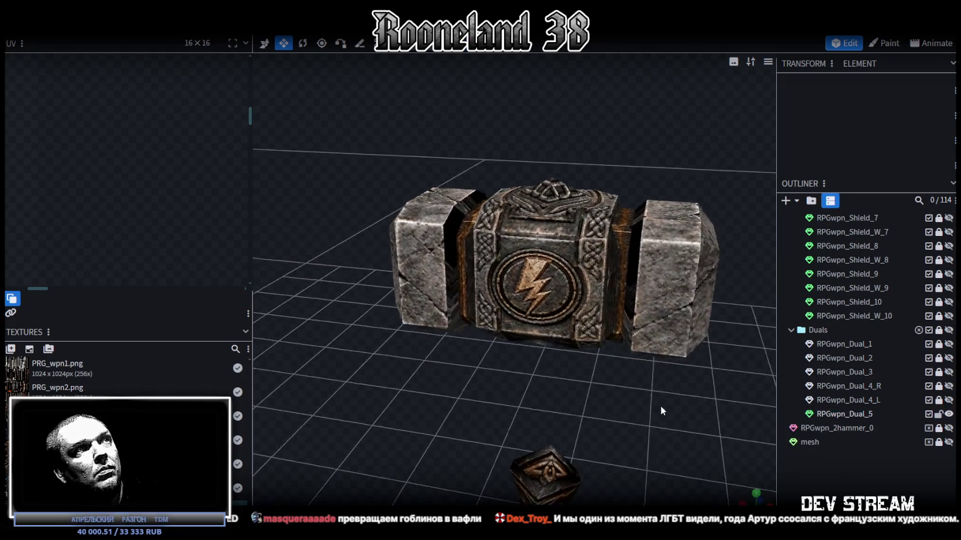
# Step: Select the thin ring beside the emblem block and box-select both its UV strips
pyautogui.click(456, 219)
pyautogui.scroll(-3, 192, 208)
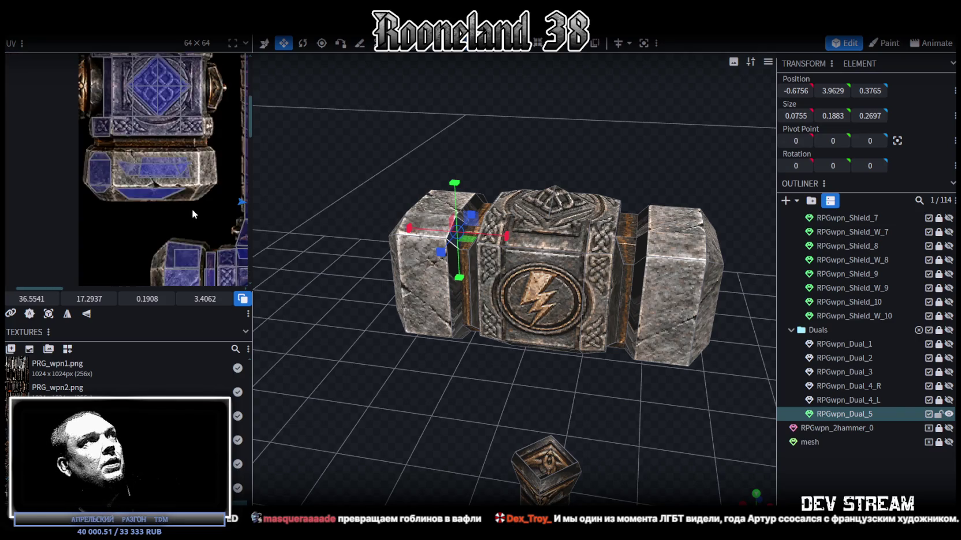
pyautogui.scroll(2, 192, 206)
pyautogui.scroll(2, 192, 207)
pyautogui.scroll(2, 188, 141)
pyautogui.scroll(1, 198, 215)
pyautogui.moveTo(198, 215); pyautogui.dragTo(211, 167, button='middle')
pyautogui.moveTo(144, 155); pyautogui.dragTo(176, 239)
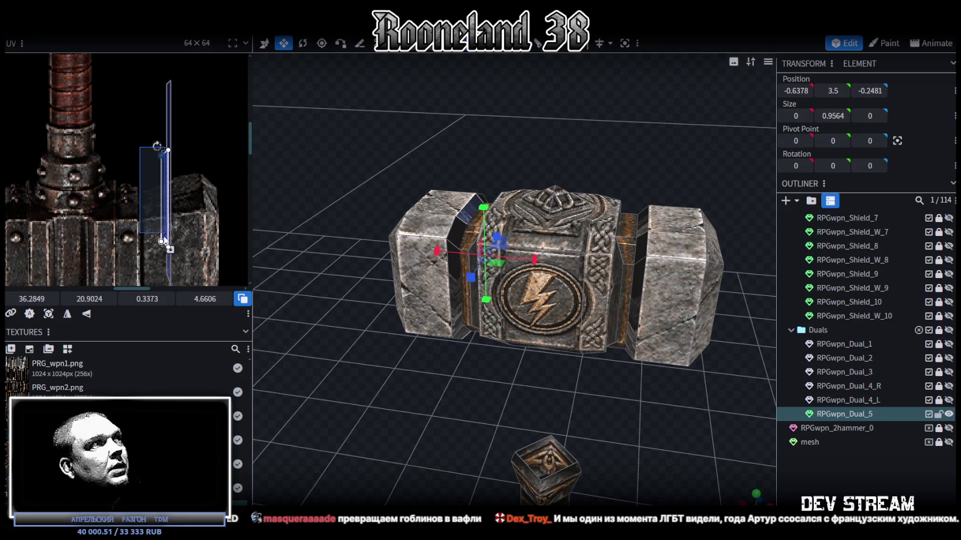
pyautogui.moveTo(462, 375); pyautogui.dragTo(472, 401)
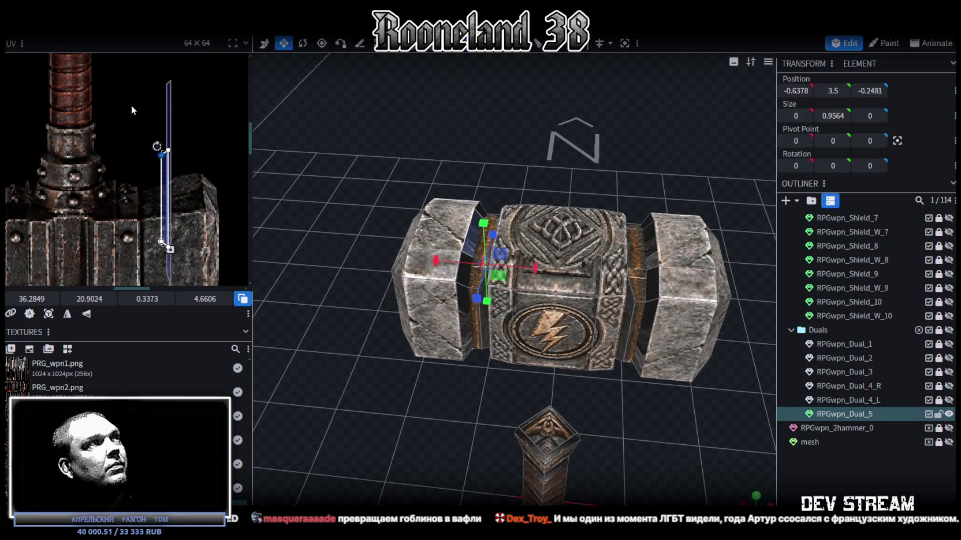
pyautogui.scroll(-3, 130, 105)
pyautogui.moveTo(118, 80); pyautogui.dragTo(170, 213)
pyautogui.scroll(3, 176, 205)
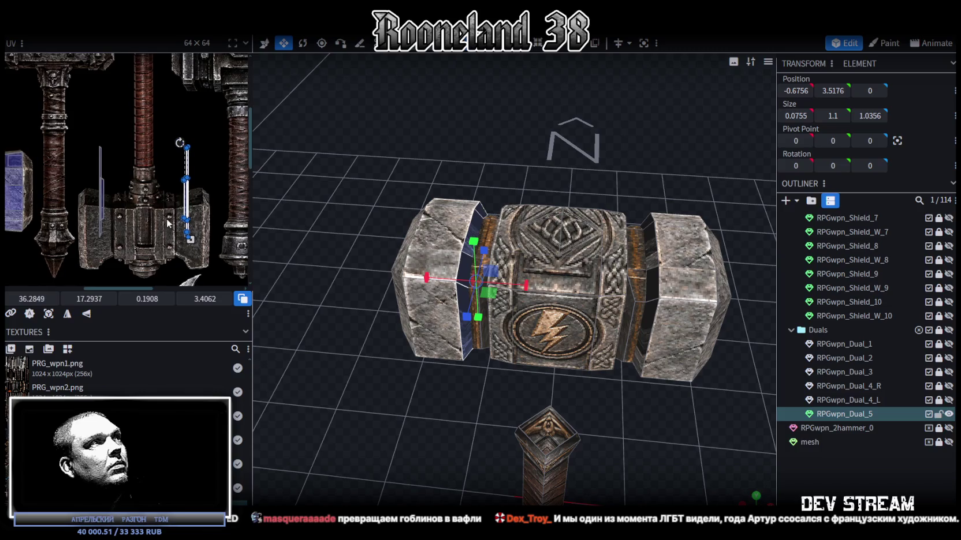
pyautogui.moveTo(72, 129); pyautogui.dragTo(208, 267)
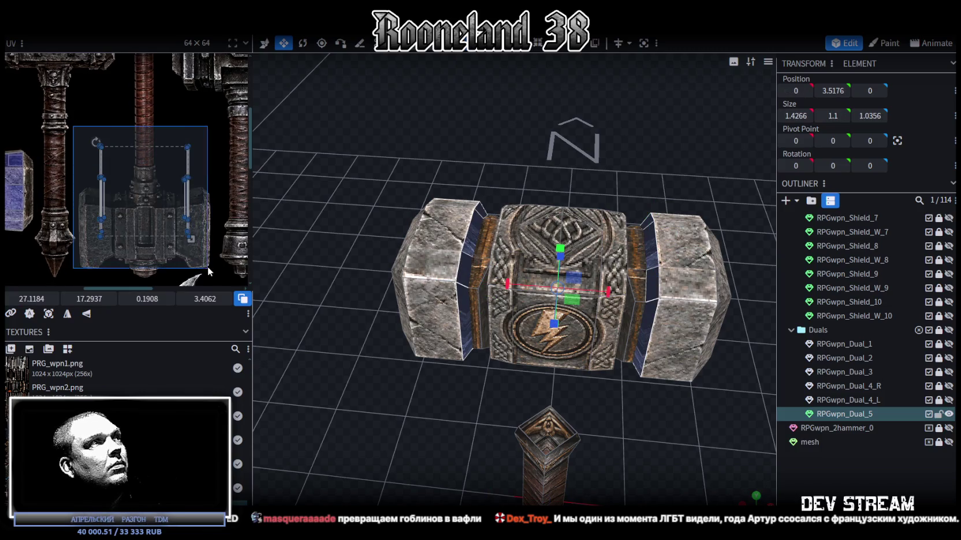
# Step: Rotate the ring UV strips a quarter turn and move them to another texture area
pyautogui.rightClick(186, 193)
pyautogui.click(223, 391)
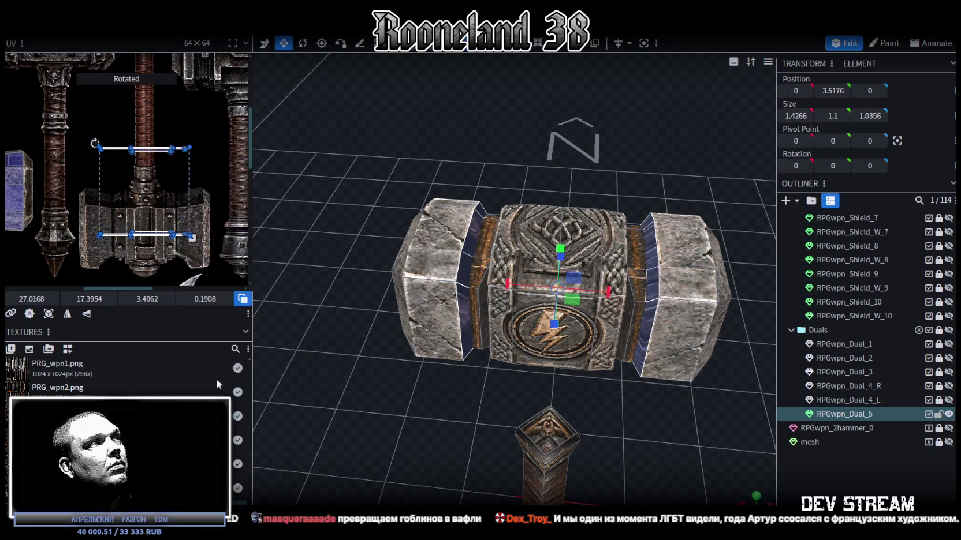
pyautogui.scroll(-2, 160, 192)
pyautogui.scroll(-2, 210, 227)
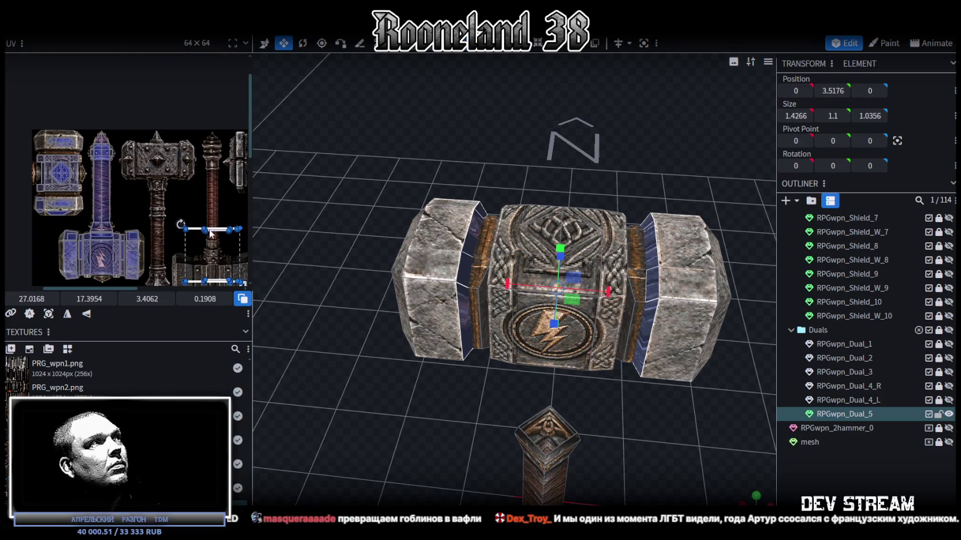
pyautogui.moveTo(220, 233); pyautogui.dragTo(213, 185)
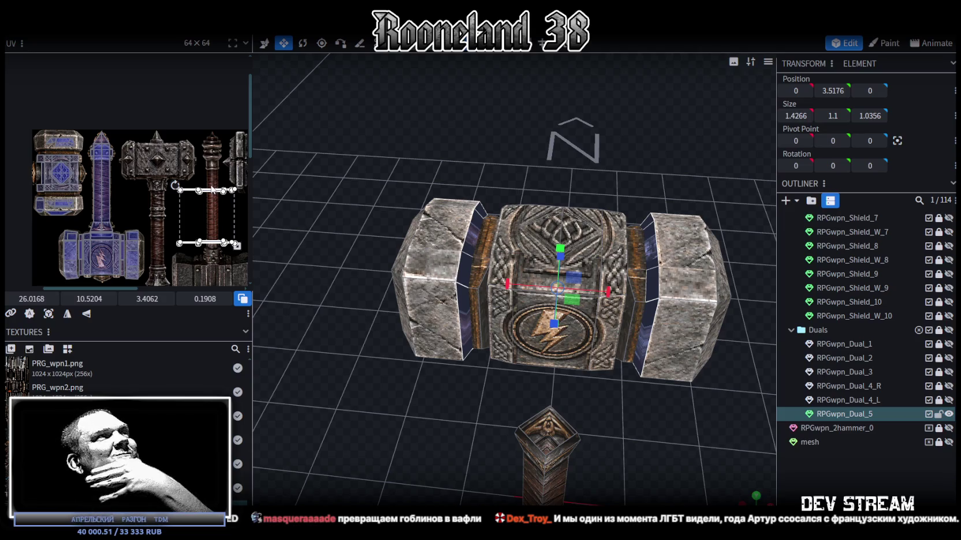
pyautogui.scroll(2, 188, 151)
pyautogui.moveTo(188, 151); pyautogui.dragTo(185, 155, button='middle')
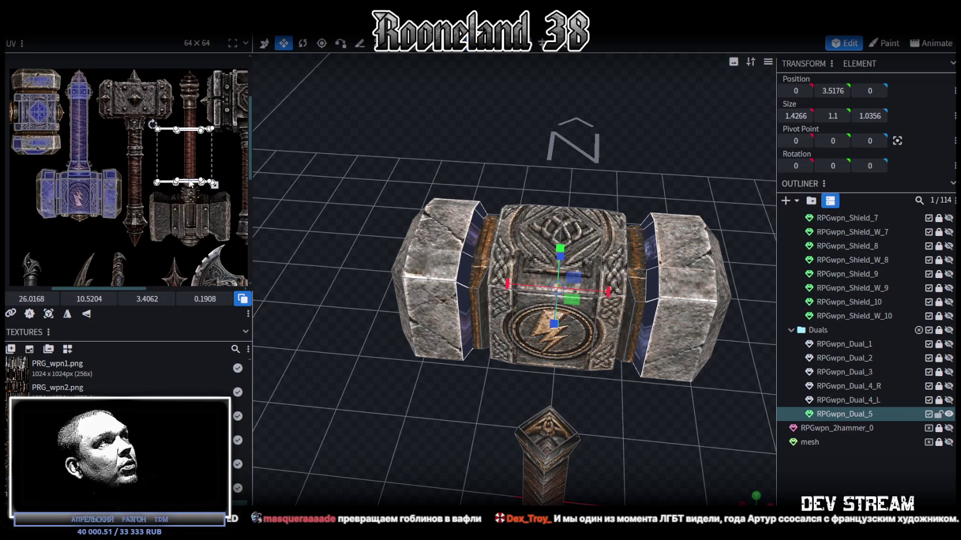
pyautogui.rightClick(190, 185)
pyautogui.click(237, 393)
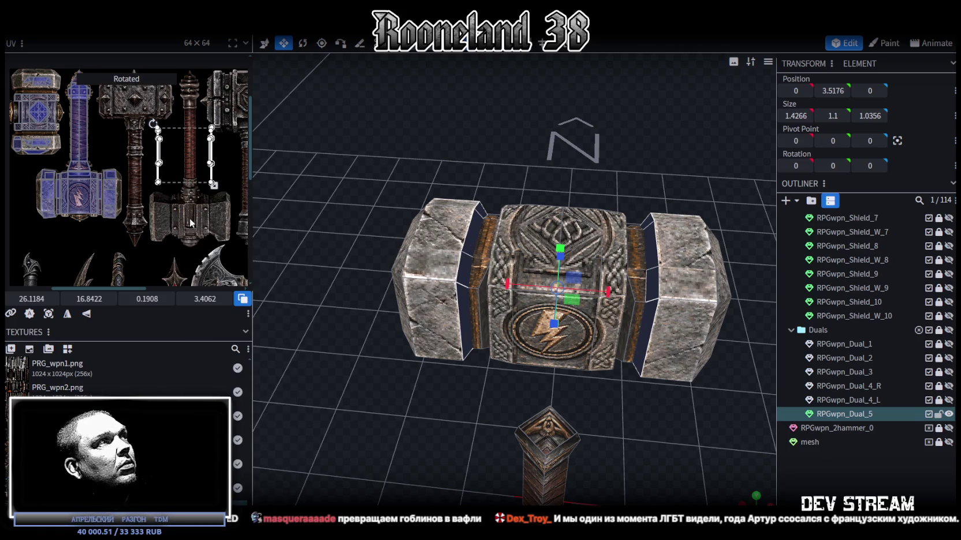
# Step: Move a single thin ring UV strip onto the hammer-head texture
pyautogui.scroll(2, 168, 151)
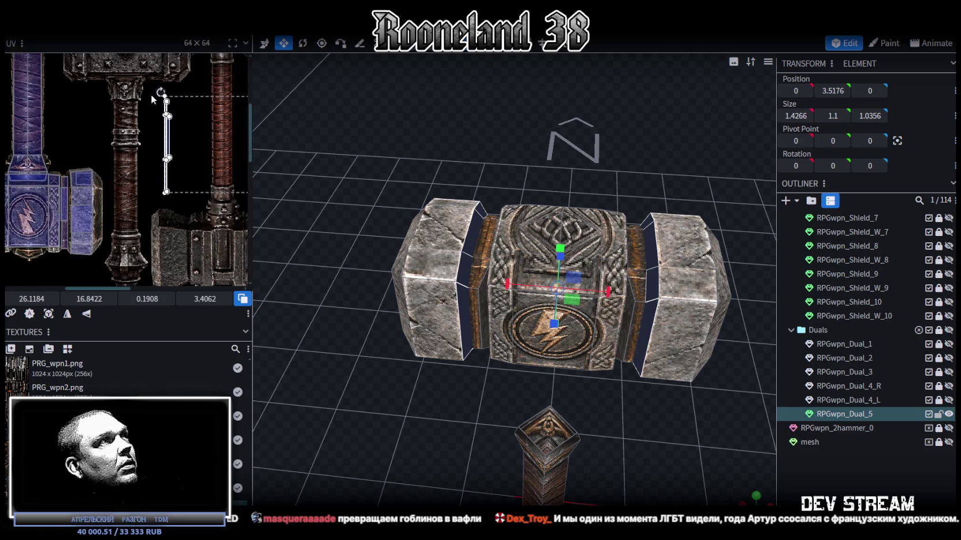
pyautogui.moveTo(151, 93); pyautogui.dragTo(200, 234)
pyautogui.moveTo(198, 202); pyautogui.dragTo(204, 188, button='middle')
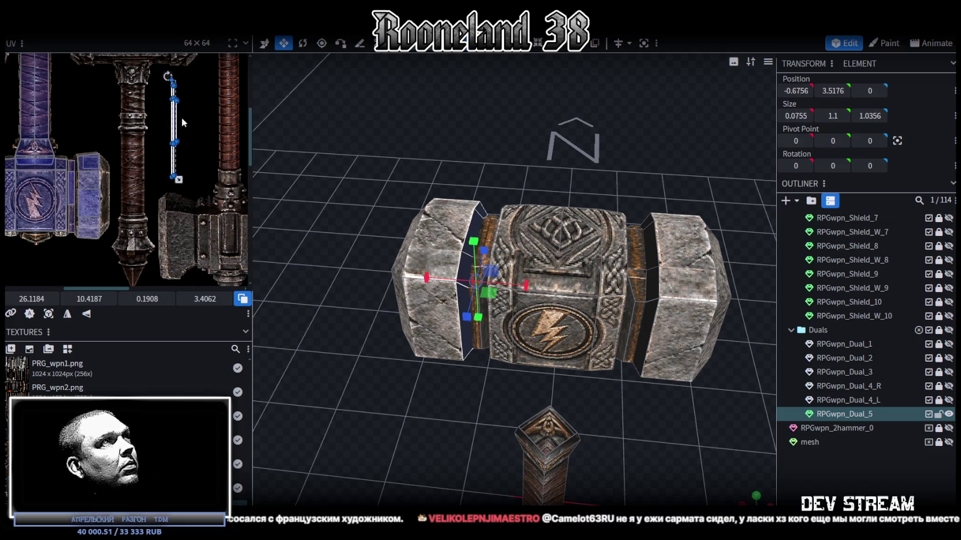
pyautogui.moveTo(175, 118); pyautogui.dragTo(107, 195)
pyautogui.scroll(3, 108, 196)
pyautogui.scroll(-3, 152, 192)
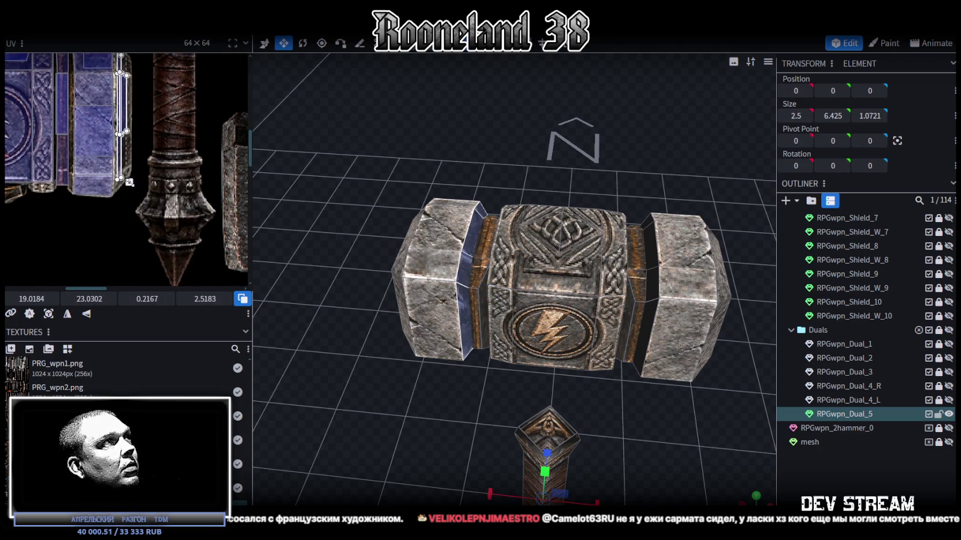
pyautogui.scroll(-3, 132, 182)
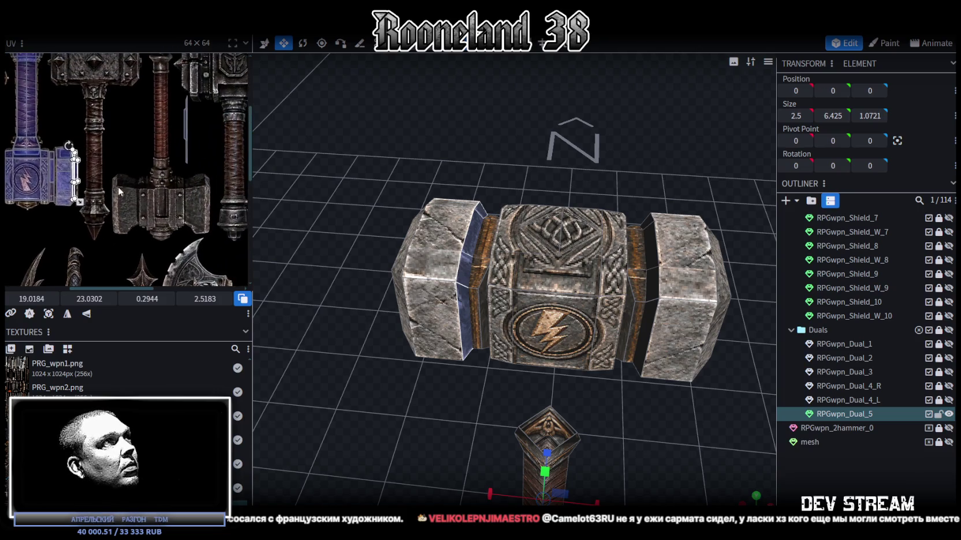
# Step: Map the right ring's UV onto a 0.1908 × 3.4062 blue-trim slice of the head texture
pyautogui.click(187, 115)
pyautogui.moveTo(190, 110); pyautogui.dragTo(219, 115, button='middle')
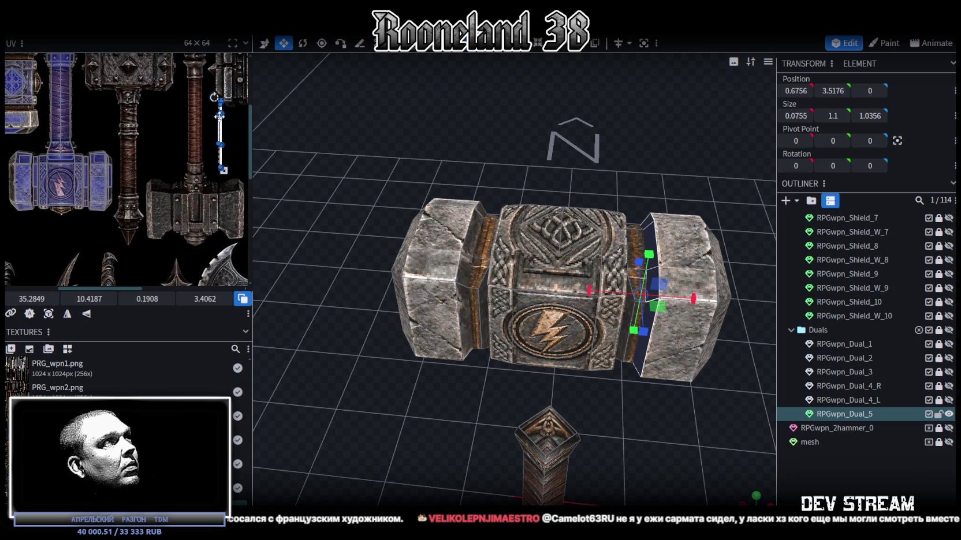
pyautogui.moveTo(222, 130); pyautogui.dragTo(14, 187)
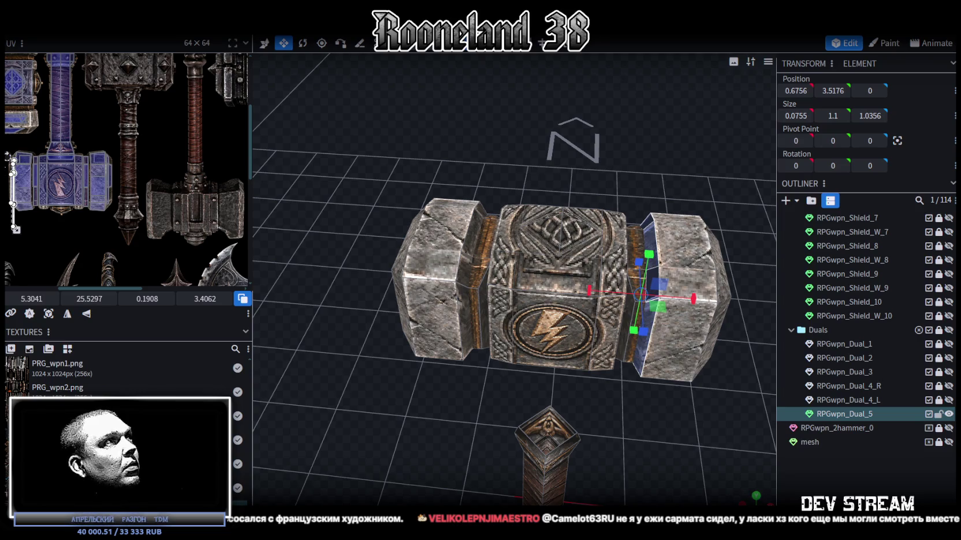
pyautogui.scroll(5, 119, 198)
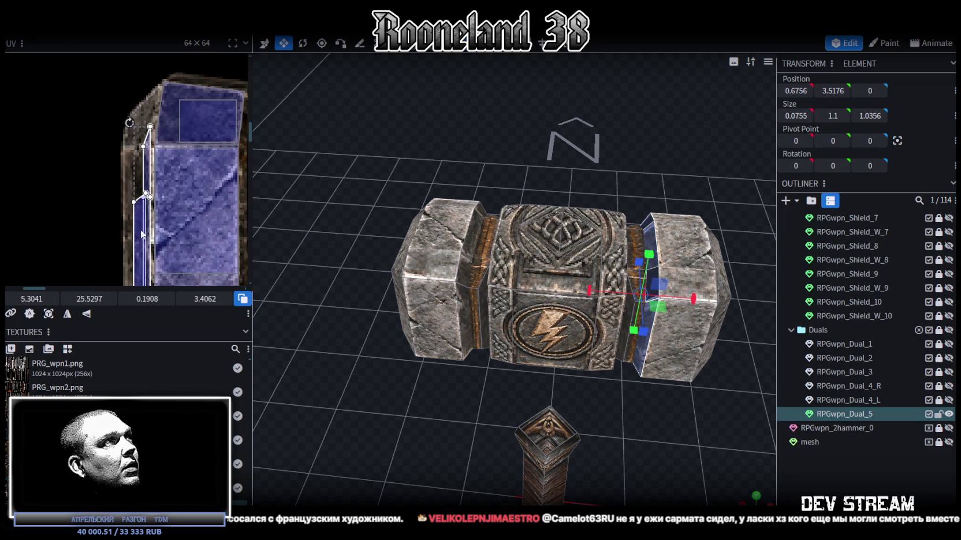
pyautogui.moveTo(141, 234); pyautogui.dragTo(131, 198)
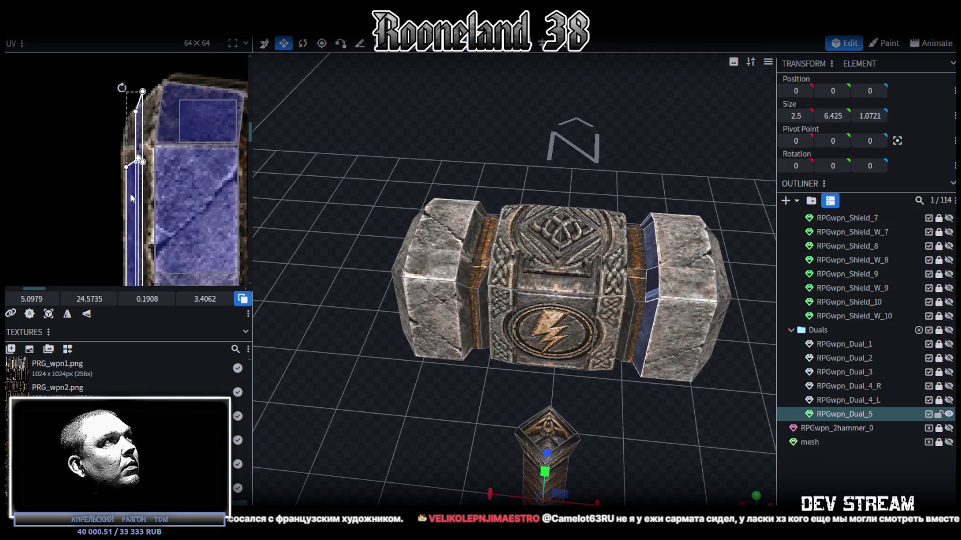
pyautogui.scroll(-2, 133, 202)
pyautogui.scroll(-2, 148, 231)
pyautogui.scroll(-2, 145, 245)
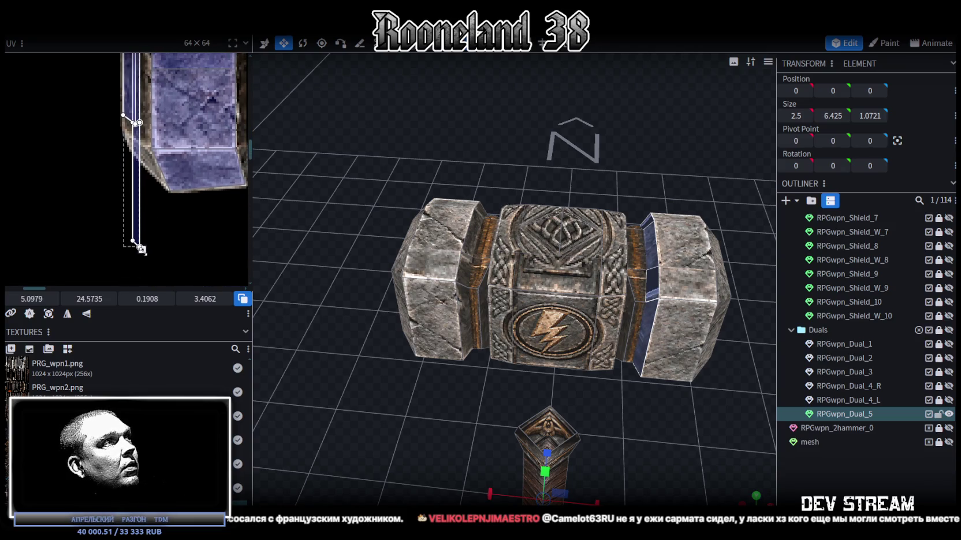
pyautogui.moveTo(142, 250); pyautogui.dragTo(151, 165)
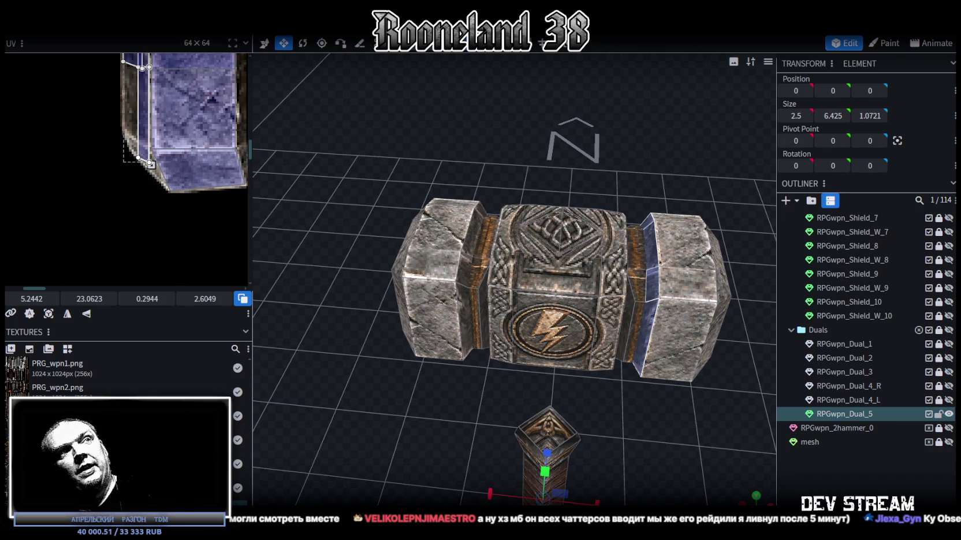
# Step: Try selecting head pieces and the whole mesh, ending deselected in a level front view
pyautogui.scroll(-3, 492, 319)
pyautogui.scroll(2, 565, 193)
pyautogui.moveTo(568, 210)
pyautogui.mouseDown()
pyautogui.moveTo(510, 192)
pyautogui.moveTo(637, 181)
pyautogui.moveTo(597, 283)
pyautogui.mouseUp()
pyautogui.click(508, 222)
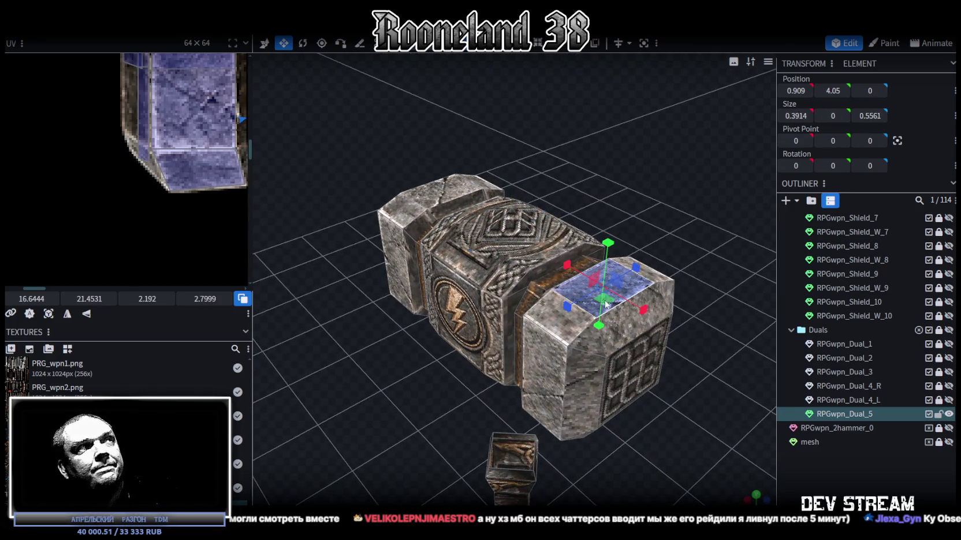
pyautogui.click(605, 305)
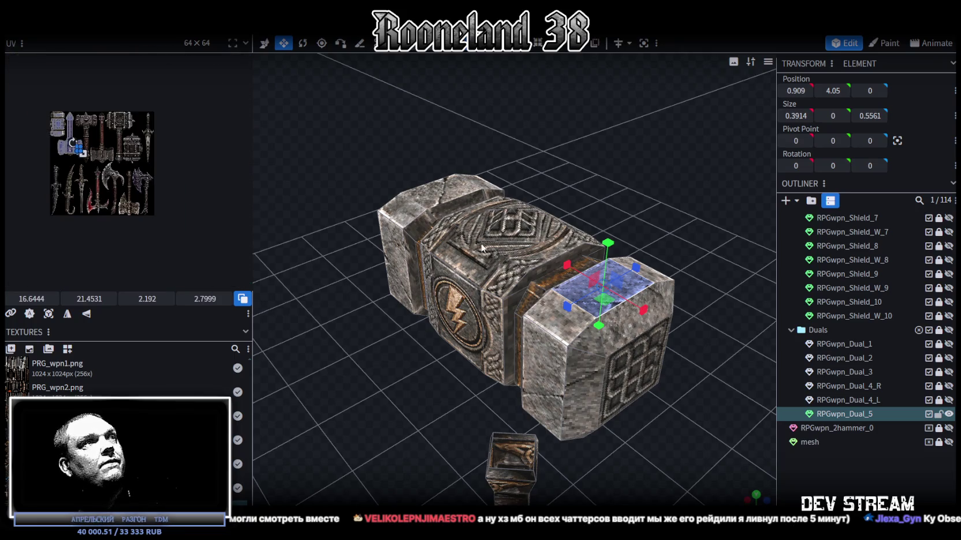
pyautogui.click(484, 301)
pyautogui.hotkey('ctrl', 'a')
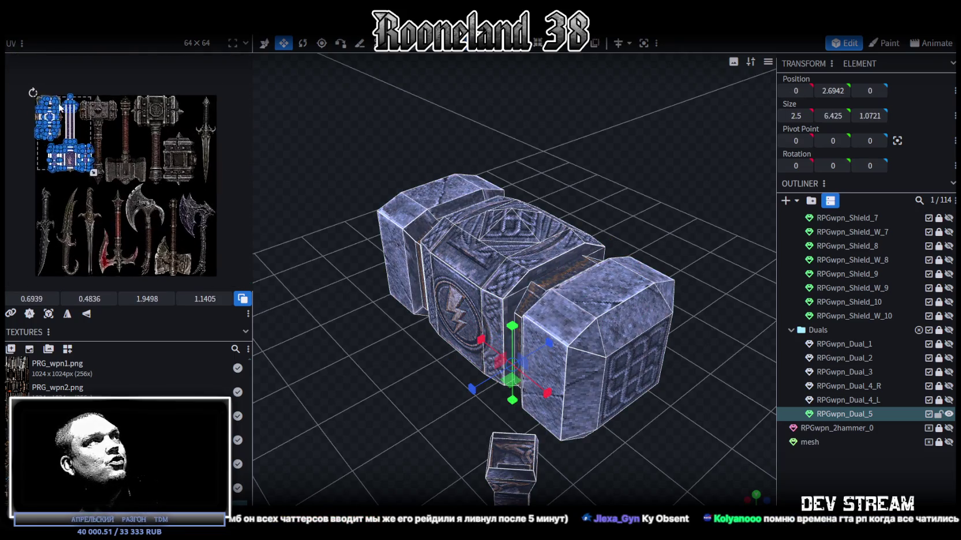
pyautogui.scroll(3, 60, 107)
pyautogui.press('KP_1')
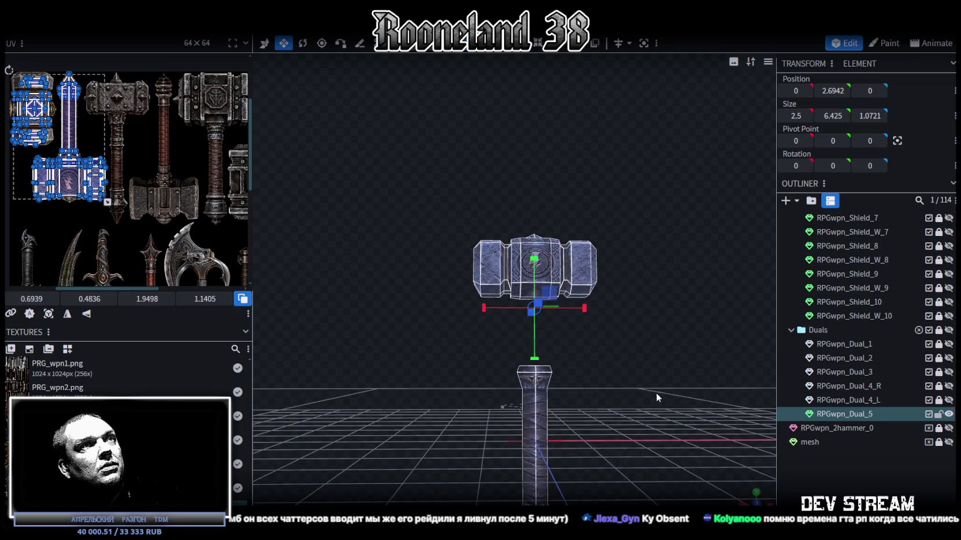
pyautogui.moveTo(619, 353); pyautogui.dragTo(630, 400)
pyautogui.click(821, 483)
pyautogui.press('KP_1')
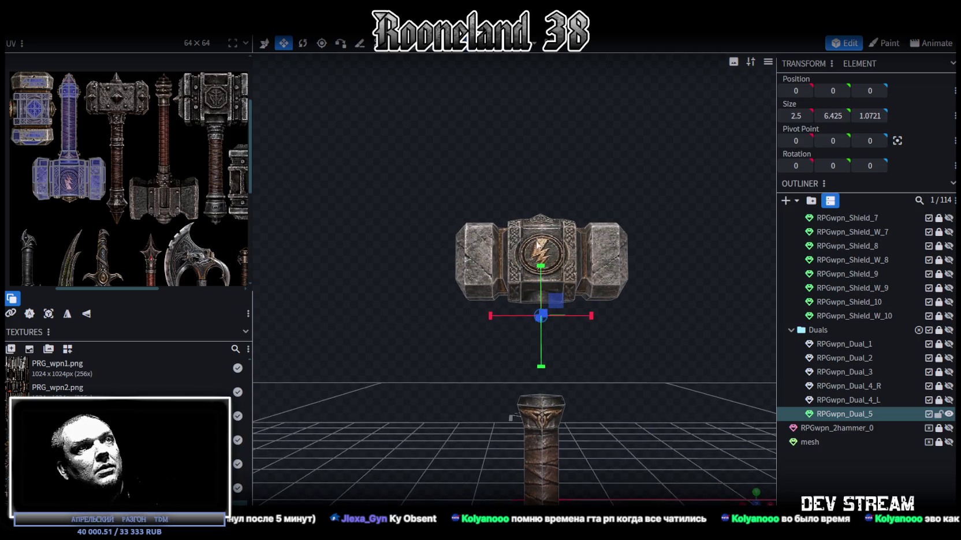
# Step: Box-select the hammer head faces and lower them to Y 2.1492 on the handle, switching to vertex select
pyautogui.moveTo(407, 177); pyautogui.dragTo(681, 330)
pyautogui.moveTo(522, 147); pyautogui.dragTo(521, 239)
pyautogui.press('KP_Decimal')
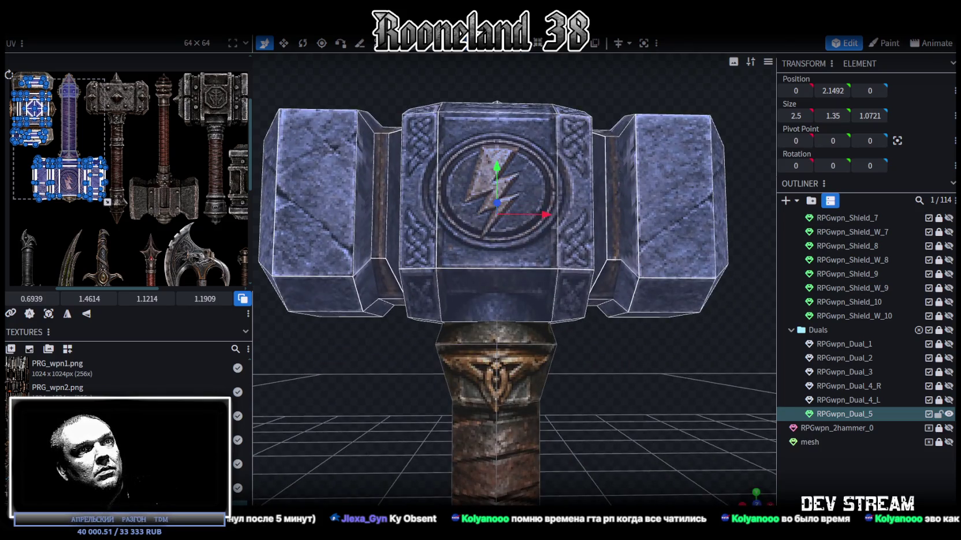
pyautogui.scroll(-1, 666, 436)
pyautogui.scroll(-2, 634, 463)
pyautogui.scroll(2, 627, 351)
pyautogui.scroll(3, 627, 351)
pyautogui.click(518, 147)
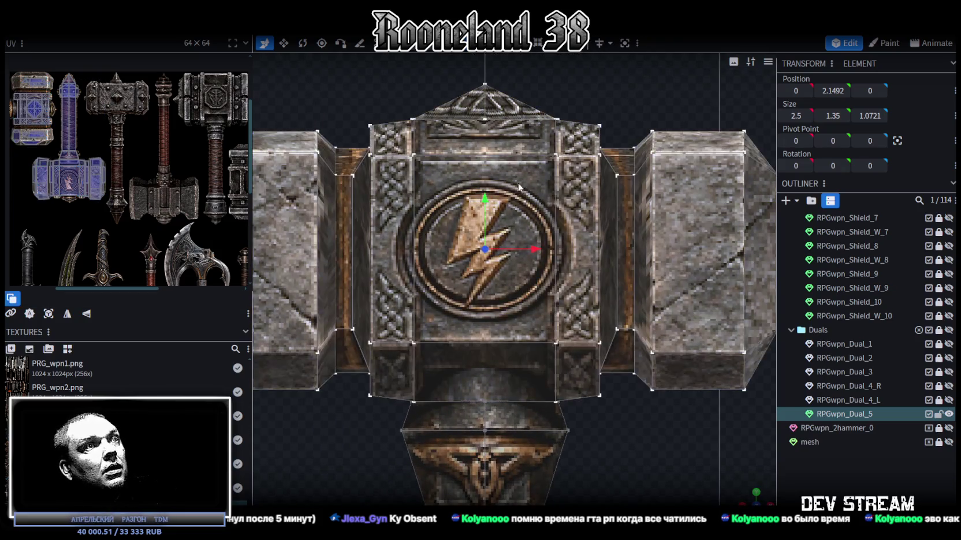
# Step: Select the centre block's bottom corner vertices and orbit up to look under the hammer head
pyautogui.click(414, 402)
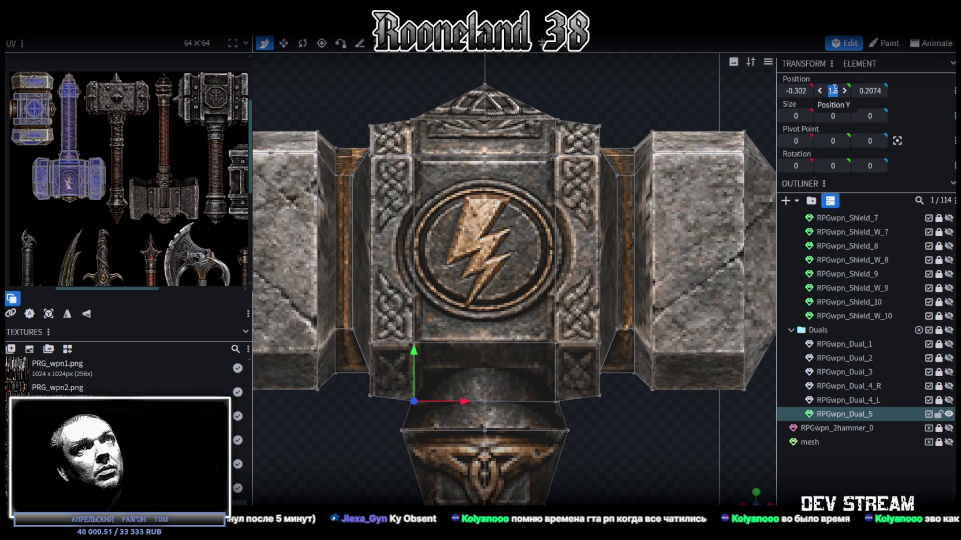
pyautogui.keyDown('shift'); pyautogui.click(556, 401); pyautogui.keyUp('shift')
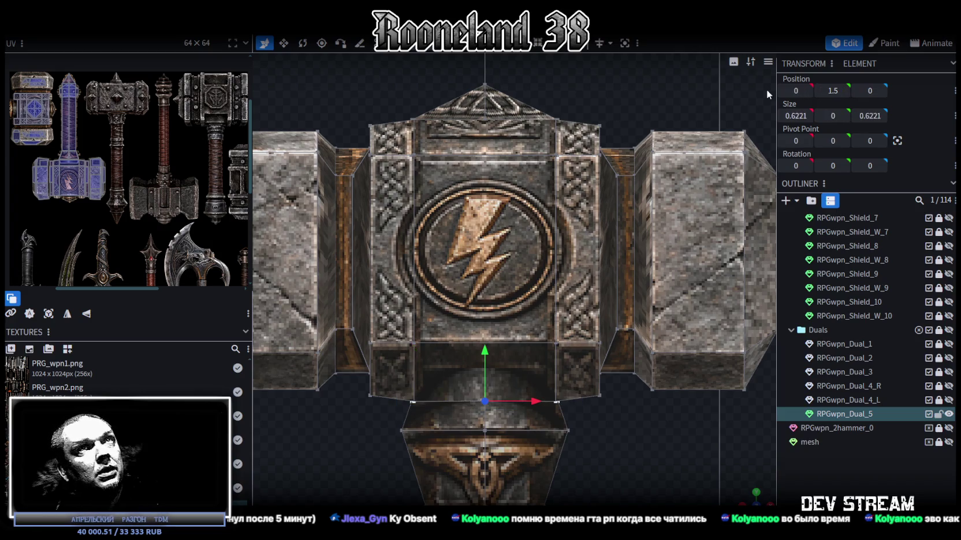
pyautogui.moveTo(636, 482)
pyautogui.mouseDown()
pyautogui.moveTo(670, 367)
pyautogui.moveTo(621, 335)
pyautogui.moveTo(596, 357)
pyautogui.moveTo(523, 351)
pyautogui.mouseUp()
pyautogui.scroll(-1, 523, 350)
pyautogui.scroll(-4, 531, 353)
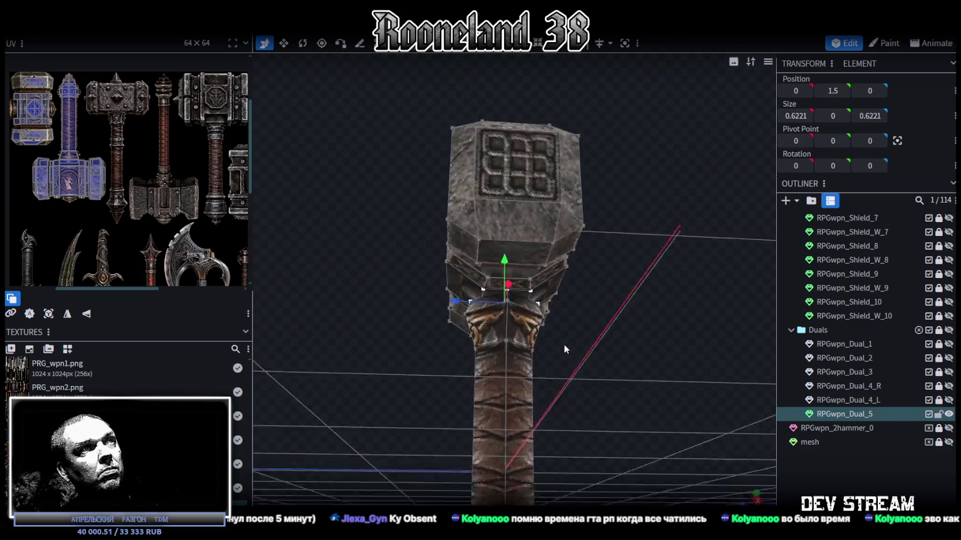
pyautogui.scroll(-2, 564, 343)
pyautogui.scroll(1, 556, 302)
pyautogui.scroll(3, 555, 298)
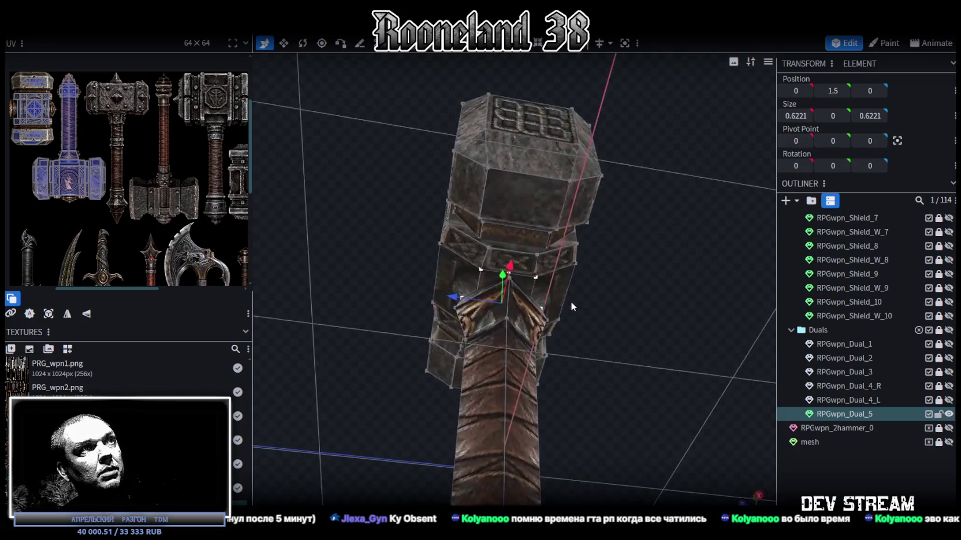
pyautogui.scroll(3, 570, 302)
pyautogui.scroll(1, 577, 319)
pyautogui.moveTo(574, 323); pyautogui.dragTo(570, 297)
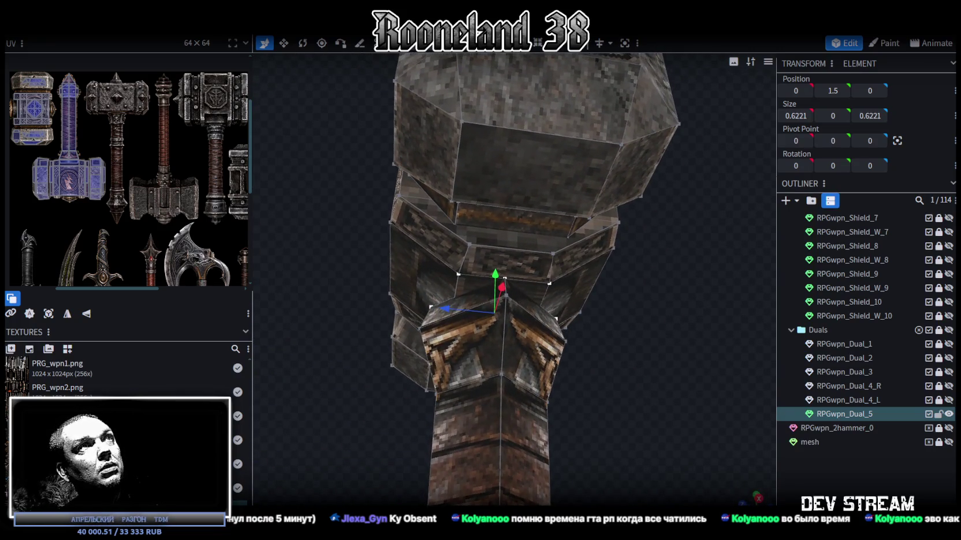
# Step: Resize the thin plate under the head to 0.9773 × 0.025 × 0.7147 at Y 1.5125
pyautogui.click(484, 292)
pyautogui.click(475, 271)
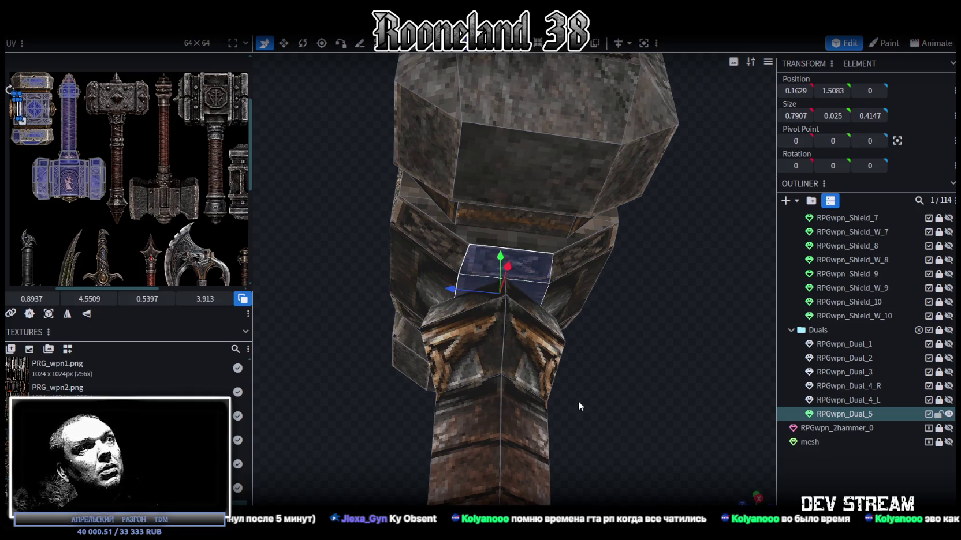
pyautogui.moveTo(575, 400); pyautogui.dragTo(444, 374)
pyautogui.click(429, 262)
pyautogui.moveTo(429, 262); pyautogui.dragTo(422, 370)
pyautogui.press('v')
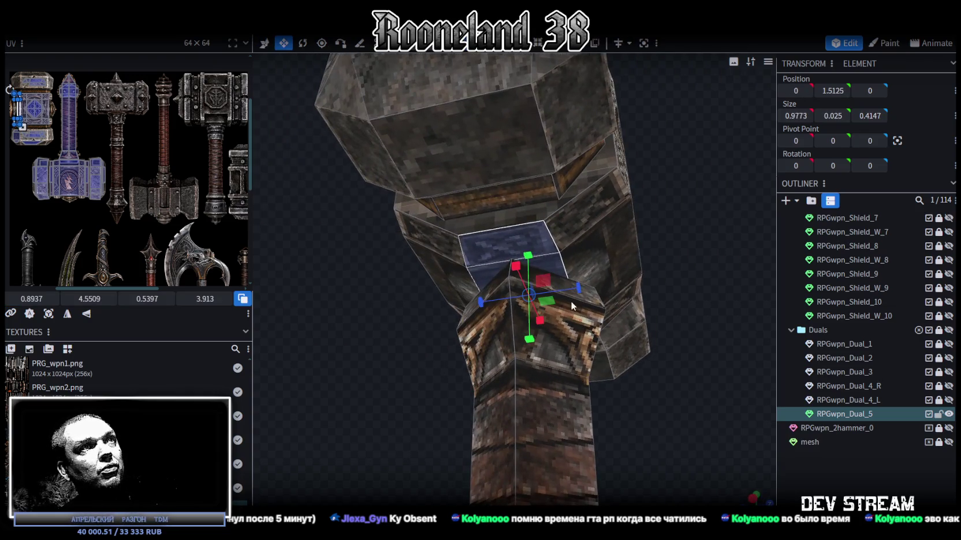
pyautogui.moveTo(578, 287)
pyautogui.mouseDown()
pyautogui.moveTo(611, 304)
pyautogui.moveTo(609, 281)
pyautogui.mouseUp()
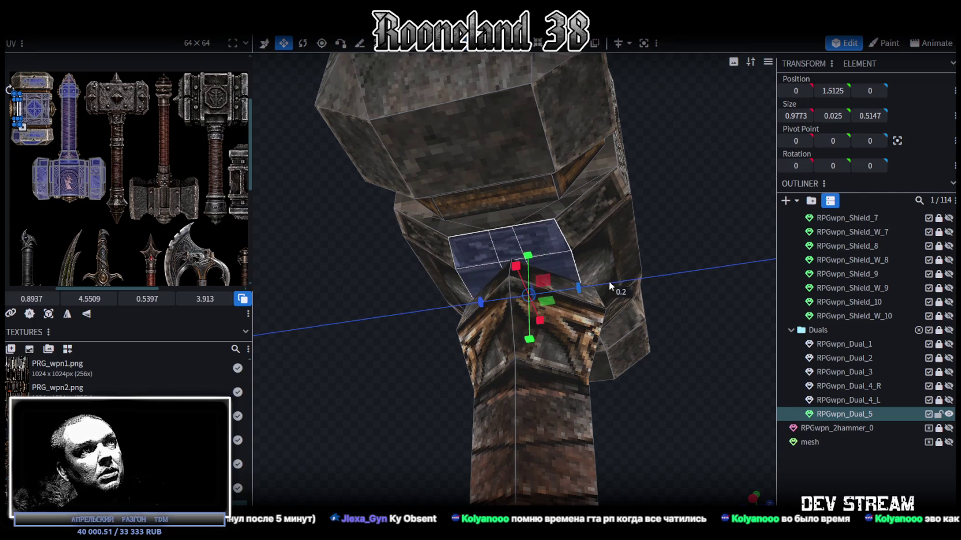
pyautogui.moveTo(621, 282); pyautogui.dragTo(636, 281)
pyautogui.moveTo(703, 275); pyautogui.dragTo(732, 367)
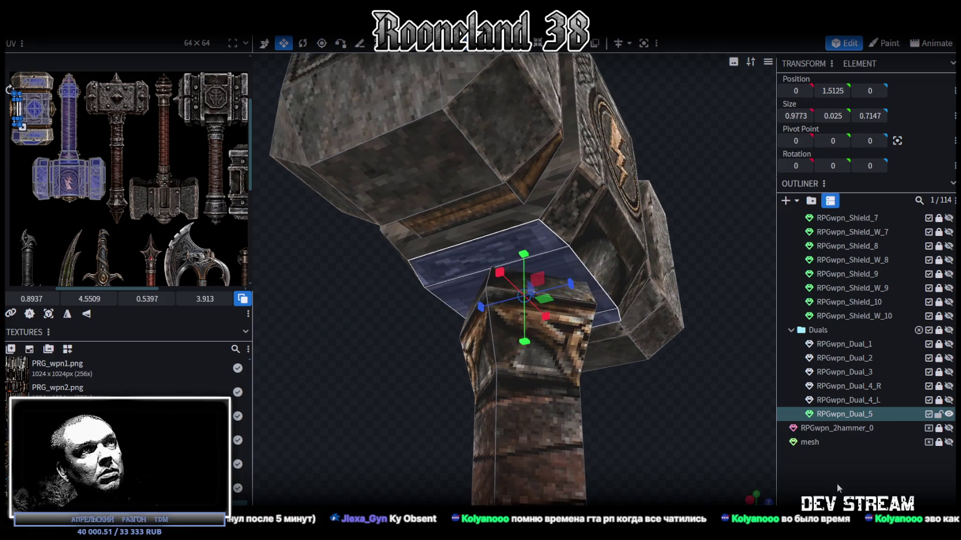
pyautogui.click(732, 368)
pyautogui.press('KP_1')
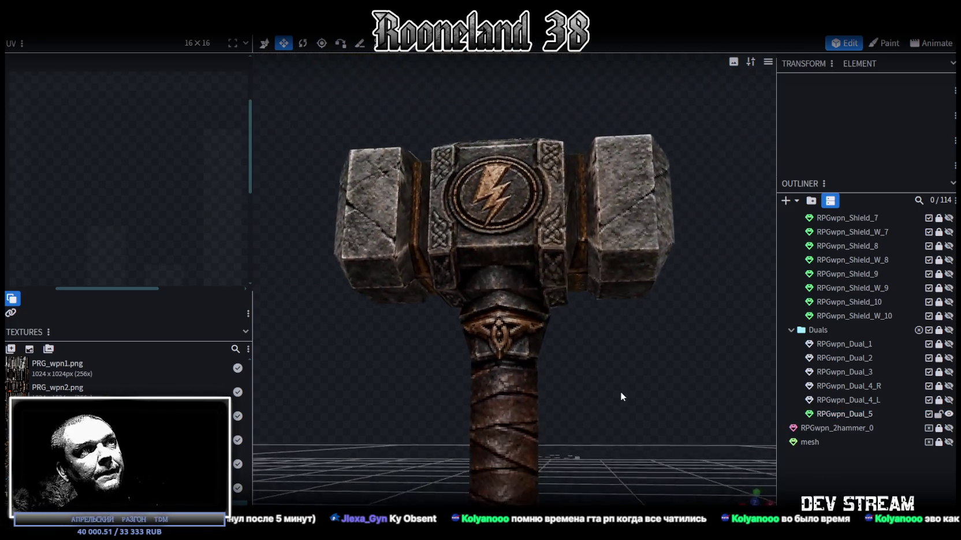
# Step: Move the whole 2.5 × 1.2 × 1.0721 hammer head down to Y 1.9712, closer to the collar
pyautogui.moveTo(624, 404)
pyautogui.mouseDown()
pyautogui.moveTo(579, 374)
pyautogui.moveTo(685, 382)
pyautogui.moveTo(532, 261)
pyautogui.mouseUp()
pyautogui.click(531, 260)
pyautogui.moveTo(619, 398); pyautogui.dragTo(570, 409)
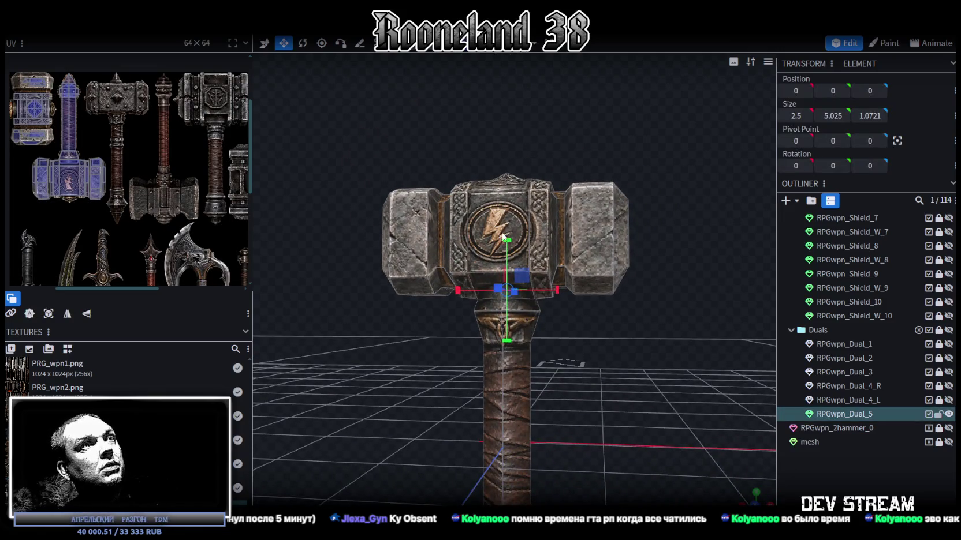
pyautogui.click(517, 223)
pyautogui.doubleClick(423, 248)
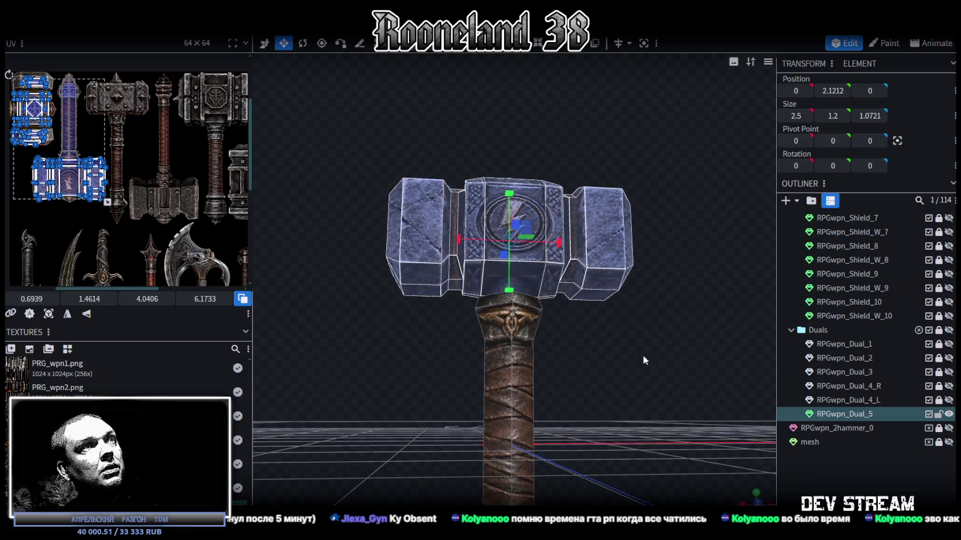
pyautogui.press('v')
pyautogui.scroll(3, 512, 258)
pyautogui.moveTo(508, 185); pyautogui.dragTo(506, 185)
pyautogui.moveTo(593, 389); pyautogui.dragTo(509, 194)
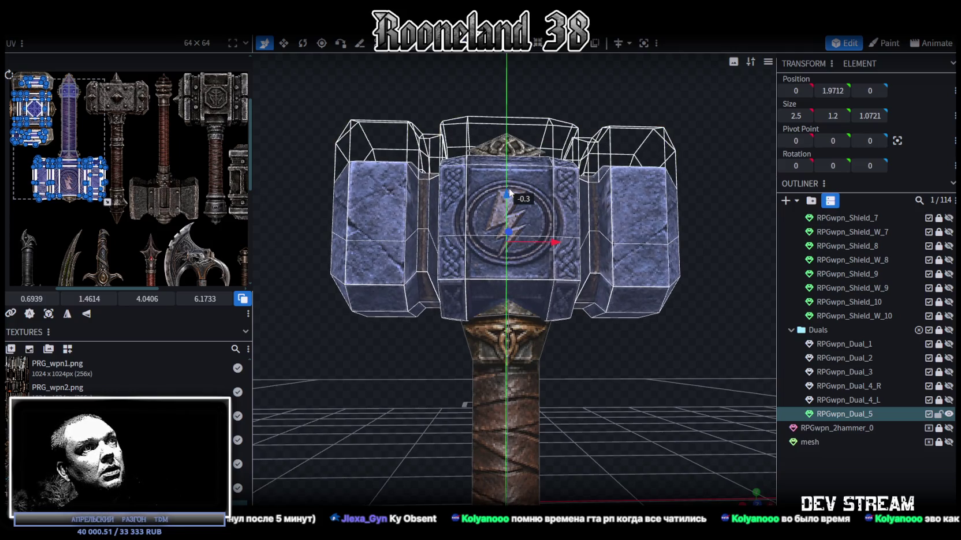
pyautogui.moveTo(615, 387)
pyautogui.mouseDown()
pyautogui.moveTo(606, 372)
pyautogui.moveTo(638, 329)
pyautogui.moveTo(642, 359)
pyautogui.mouseUp()
pyautogui.scroll(3, 620, 356)
pyautogui.scroll(2, 619, 343)
pyautogui.click(540, 42)
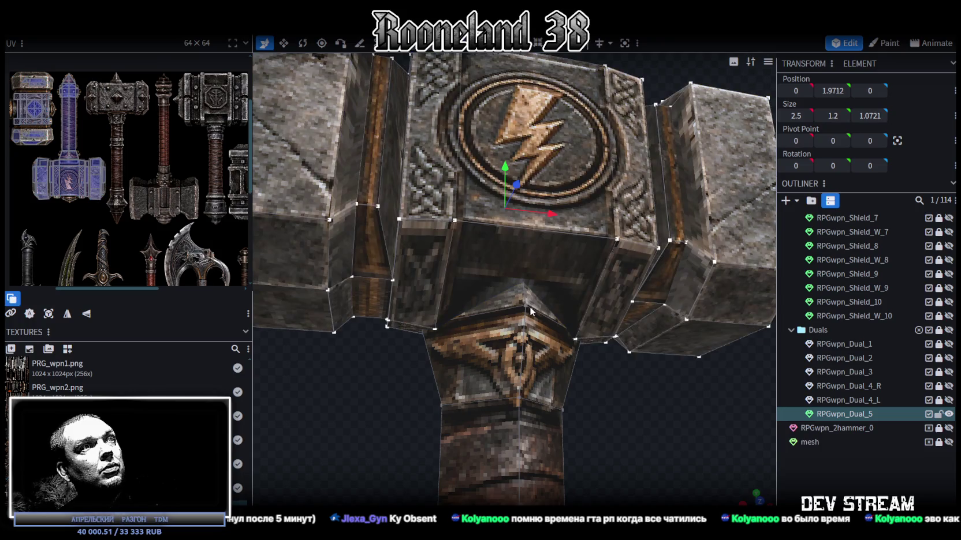
# Step: Box-select the faces along the head's bottom, try a new Y position, then undo it
pyautogui.click(833, 91)
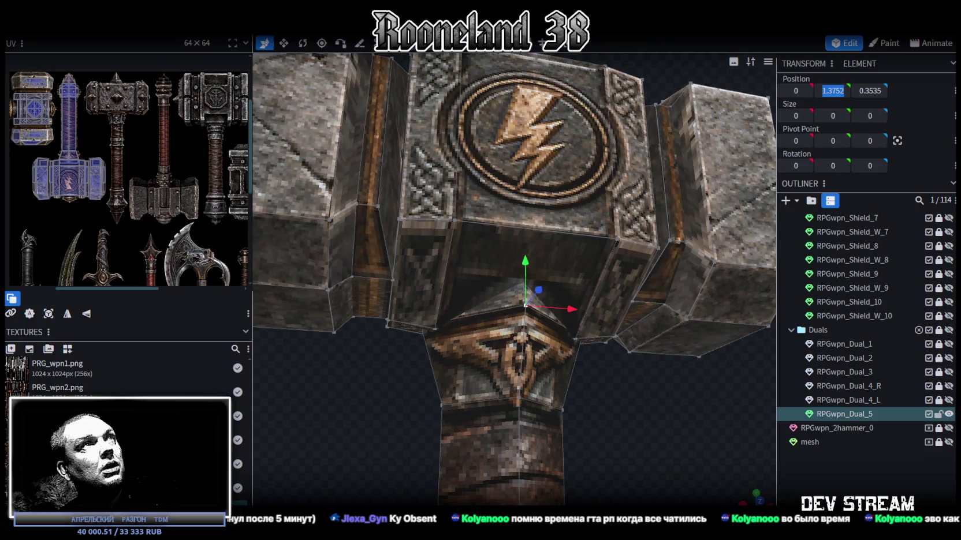
pyautogui.moveTo(484, 167)
pyautogui.mouseDown()
pyautogui.moveTo(383, 407)
pyautogui.moveTo(537, 410)
pyautogui.mouseUp()
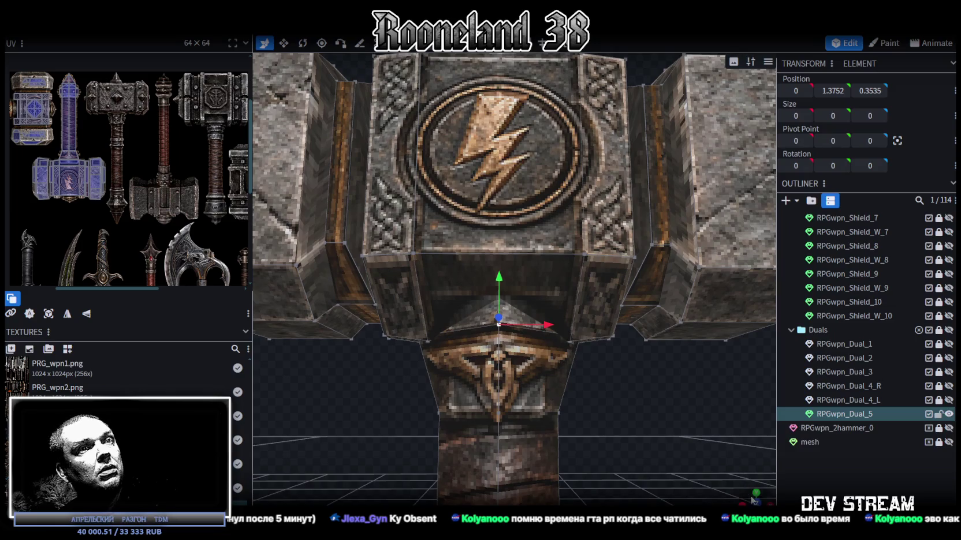
pyautogui.click(752, 498)
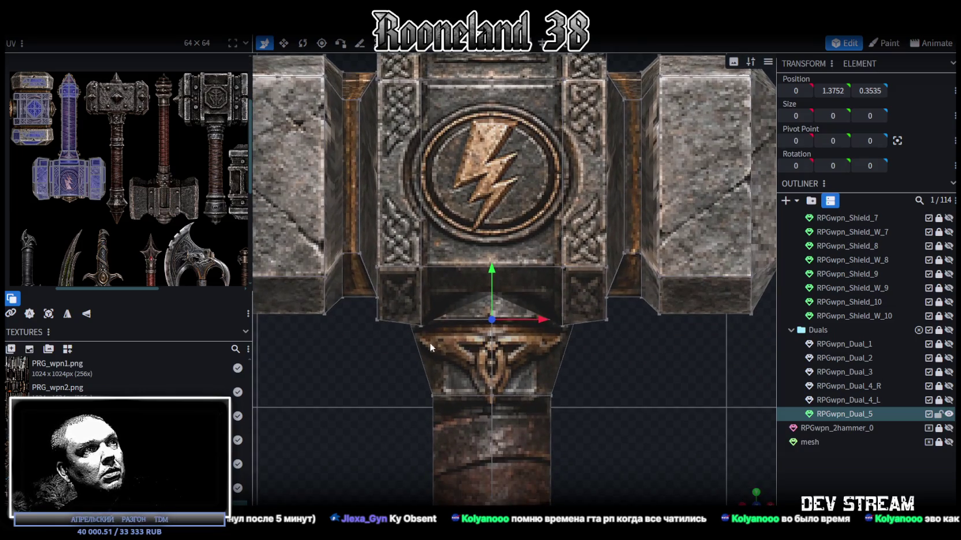
pyautogui.moveTo(400, 343); pyautogui.dragTo(589, 302)
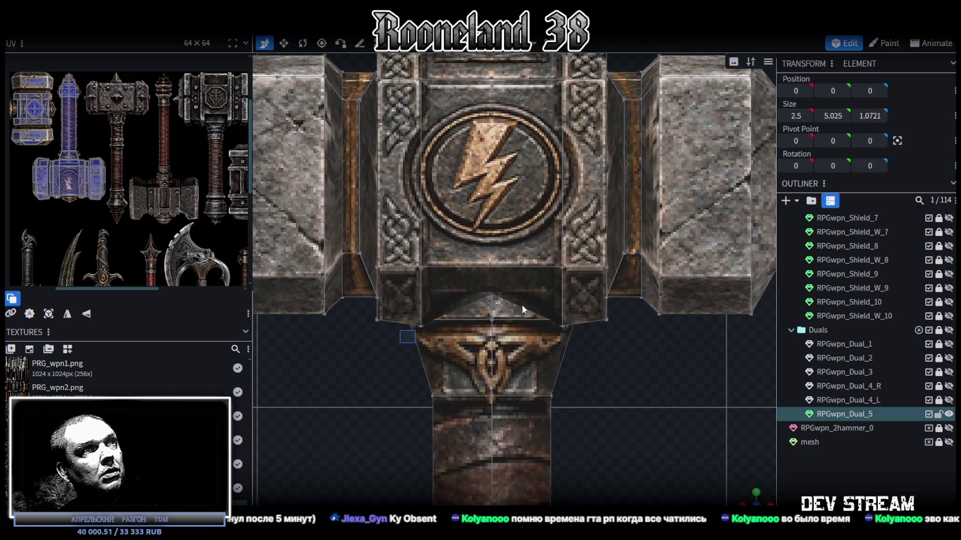
pyautogui.moveTo(833, 91); pyautogui.dragTo(842, 91)
pyautogui.press('Return')
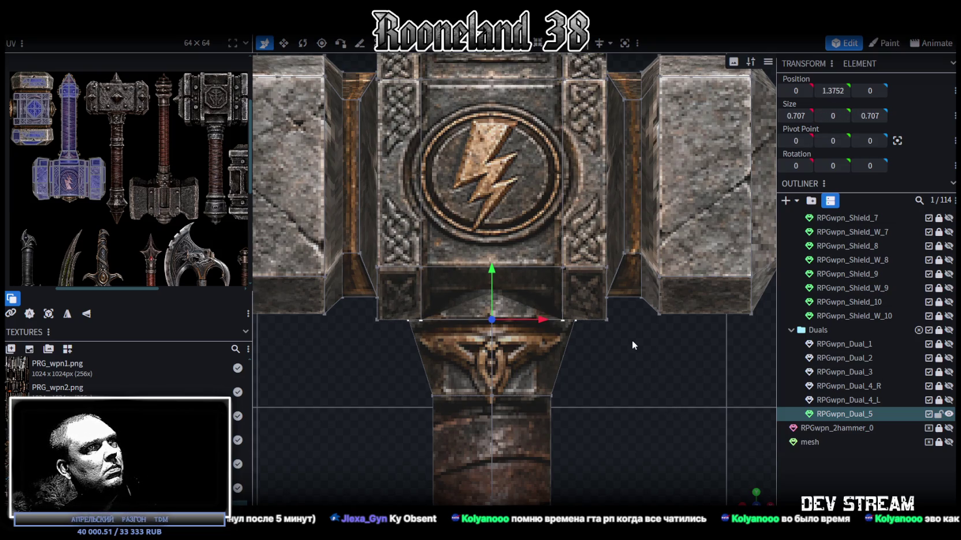
pyautogui.hotkey('ctrl', 'z')
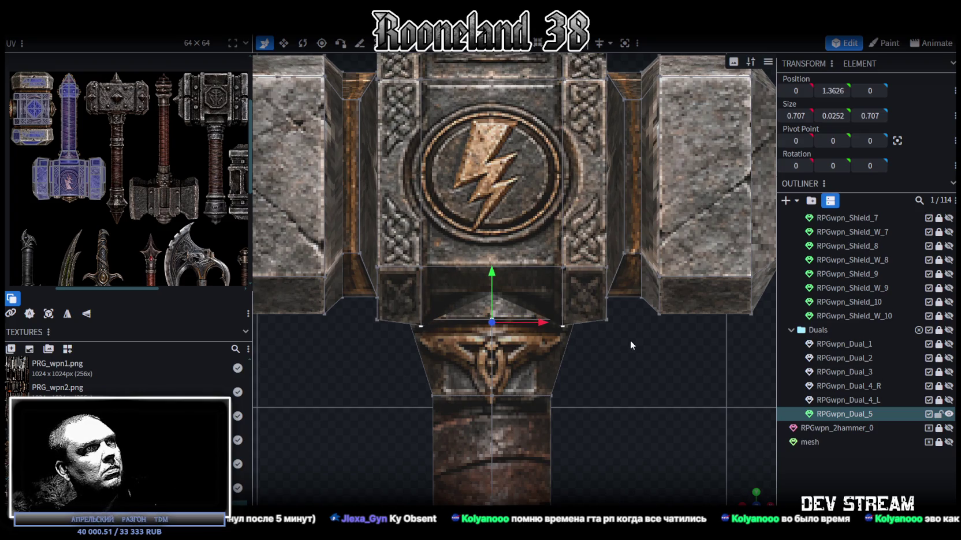
# Step: Move the centre block's right and left vertical edges on Y, raising one from 1.125 to 1.425
pyautogui.click(621, 331)
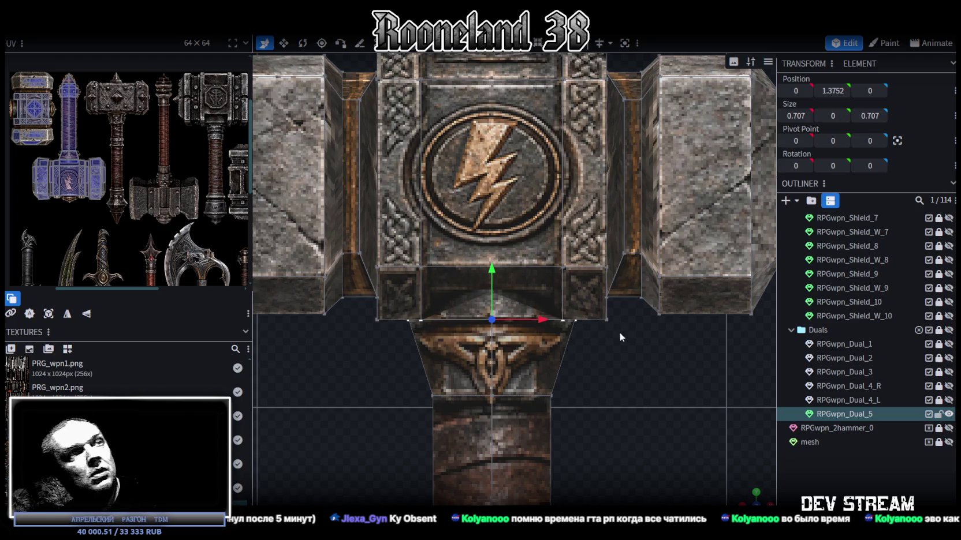
pyautogui.click(606, 289)
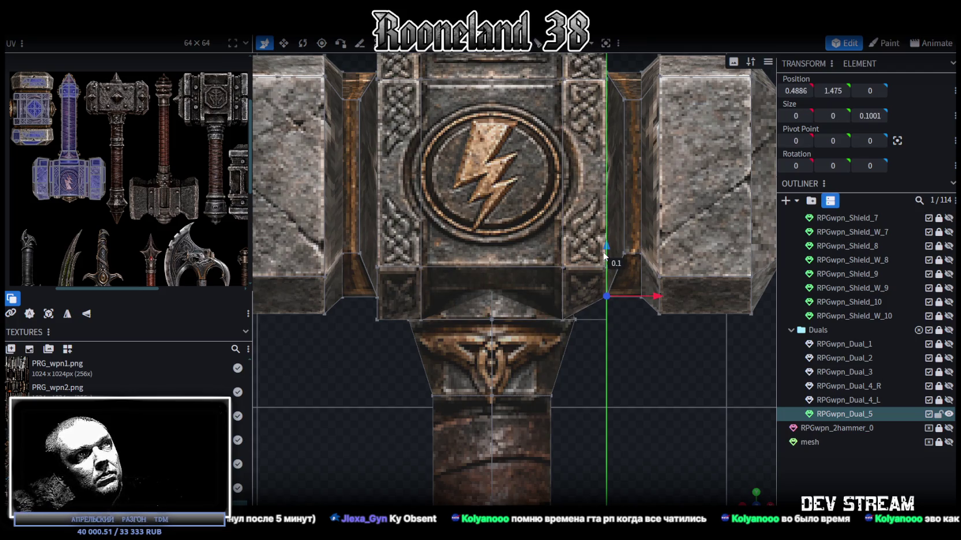
pyautogui.moveTo(607, 273); pyautogui.dragTo(610, 249)
pyautogui.click(378, 289)
pyautogui.moveTo(378, 260)
pyautogui.mouseDown()
pyautogui.moveTo(378, 330)
pyautogui.moveTo(376, 261)
pyautogui.mouseUp()
pyautogui.scroll(2, 495, 363)
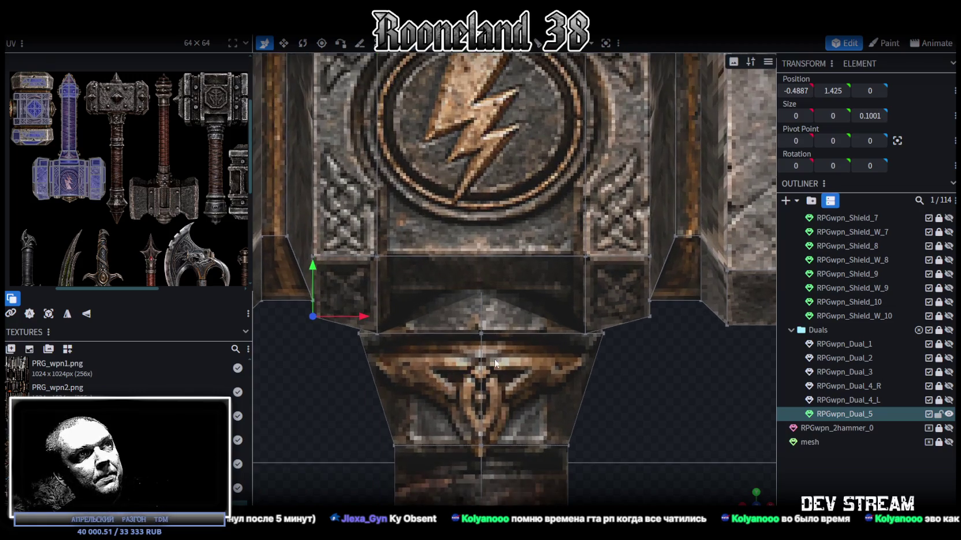
pyautogui.moveTo(681, 451)
pyautogui.mouseDown()
pyautogui.moveTo(561, 361)
pyautogui.moveTo(681, 438)
pyautogui.mouseUp()
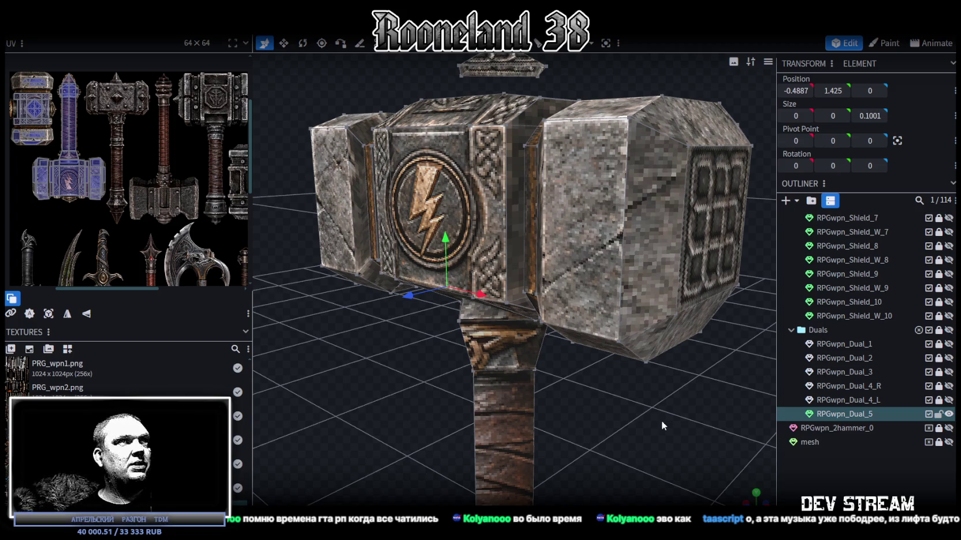
# Step: Lower the pyramid cap to about Y 2.58 so it sits on top of the hammer head
pyautogui.press('KP_1')
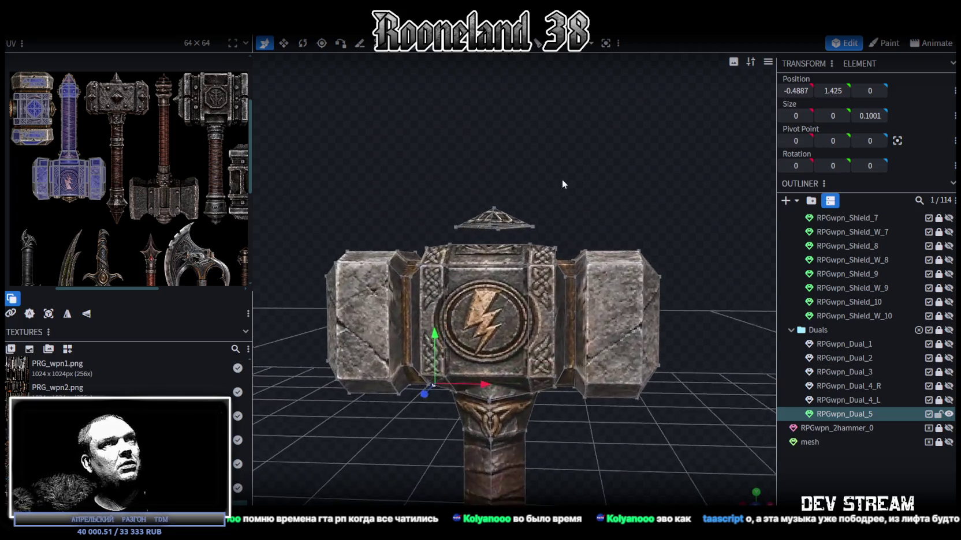
pyautogui.click(492, 215)
pyautogui.scroll(2, 543, 180)
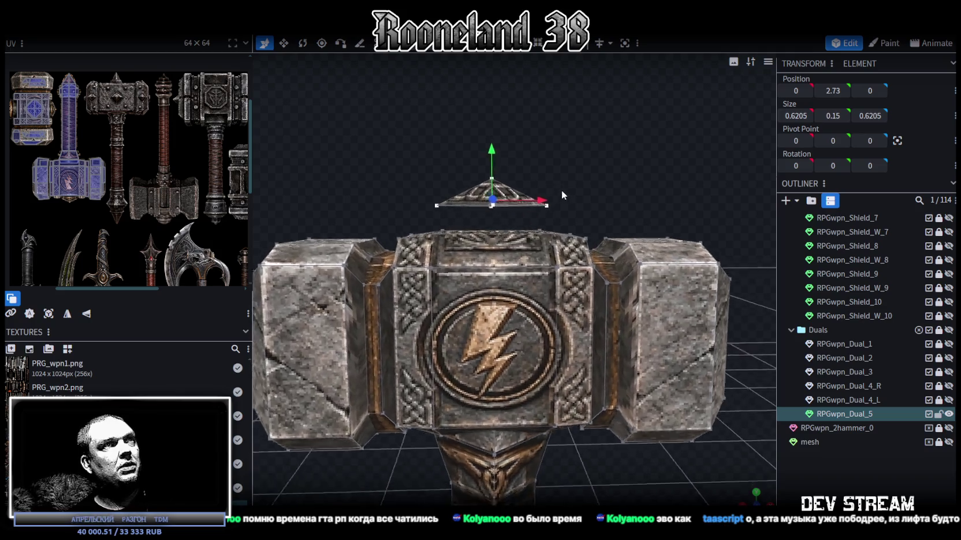
pyautogui.scroll(2, 562, 190)
pyautogui.moveTo(495, 146)
pyautogui.mouseDown()
pyautogui.moveTo(503, 133)
pyautogui.moveTo(502, 142)
pyautogui.mouseUp()
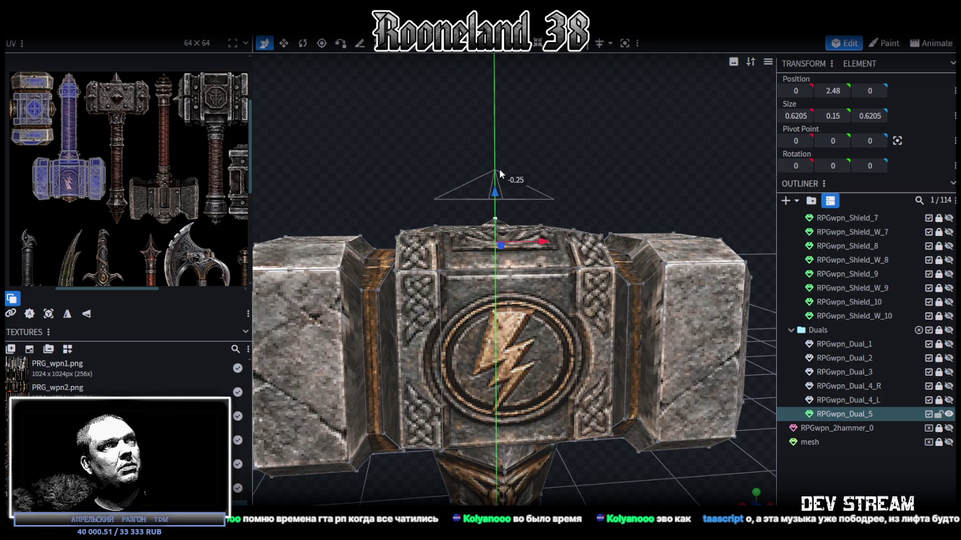
pyautogui.moveTo(494, 141); pyautogui.dragTo(493, 171)
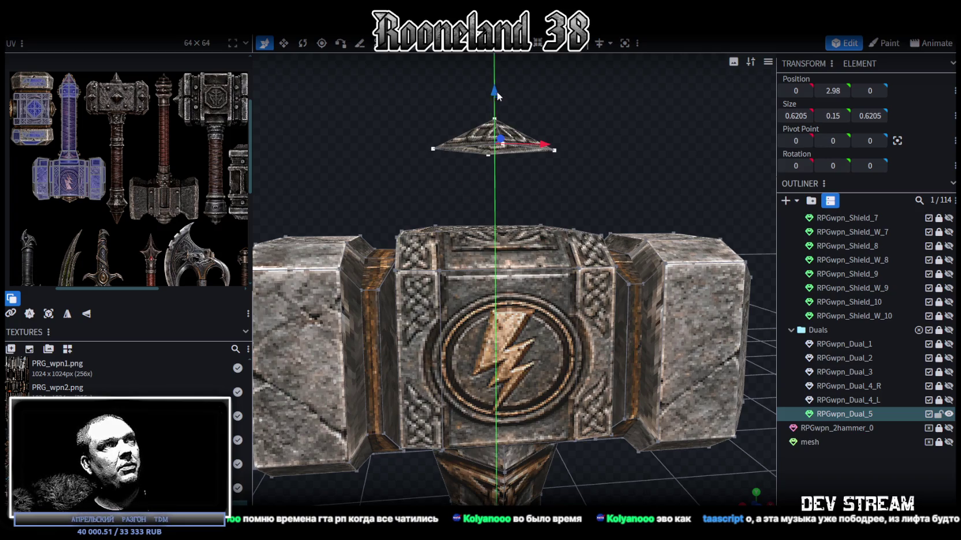
pyautogui.moveTo(568, 108); pyautogui.dragTo(529, 130)
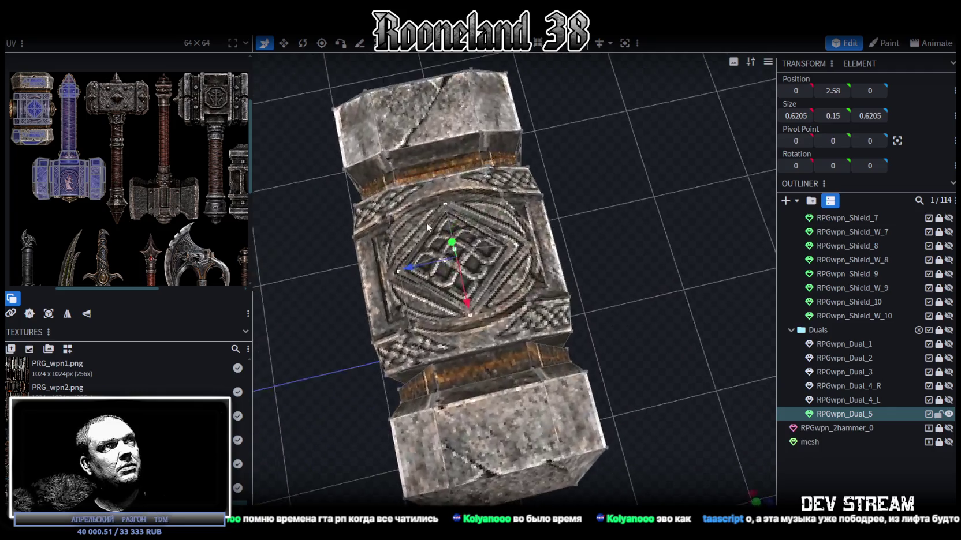
pyautogui.moveTo(576, 190); pyautogui.dragTo(617, 176)
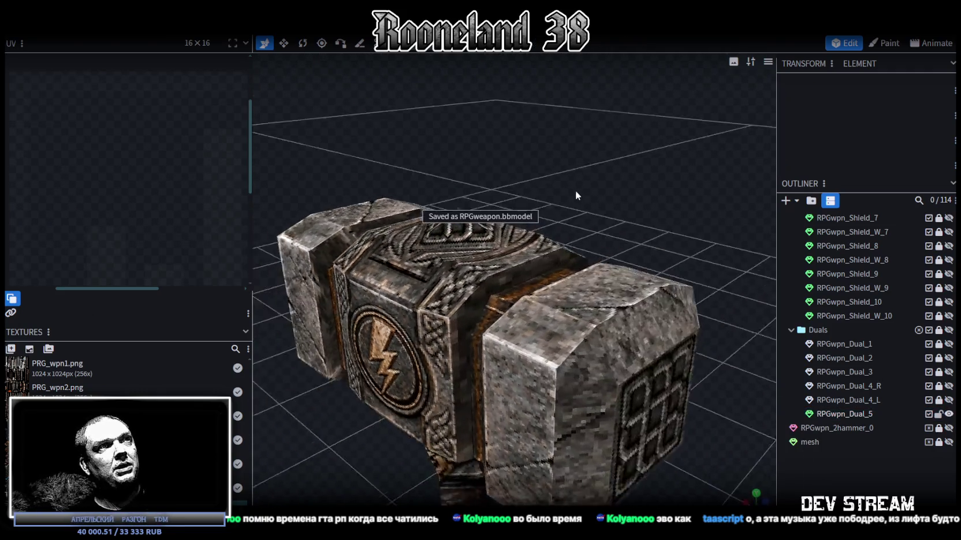
pyautogui.click(514, 294)
# Step: Orbit and zoom around the hammer to check the head's side blocks
pyautogui.moveTo(514, 295)
pyautogui.mouseDown()
pyautogui.moveTo(583, 240)
pyautogui.moveTo(597, 265)
pyautogui.moveTo(519, 288)
pyautogui.moveTo(420, 280)
pyautogui.moveTo(493, 252)
pyautogui.moveTo(500, 233)
pyautogui.moveTo(552, 323)
pyautogui.moveTo(585, 358)
pyautogui.moveTo(589, 337)
pyautogui.moveTo(658, 385)
pyautogui.moveTo(431, 194)
pyautogui.moveTo(569, 288)
pyautogui.moveTo(602, 274)
pyautogui.mouseUp()
pyautogui.click(538, 254)
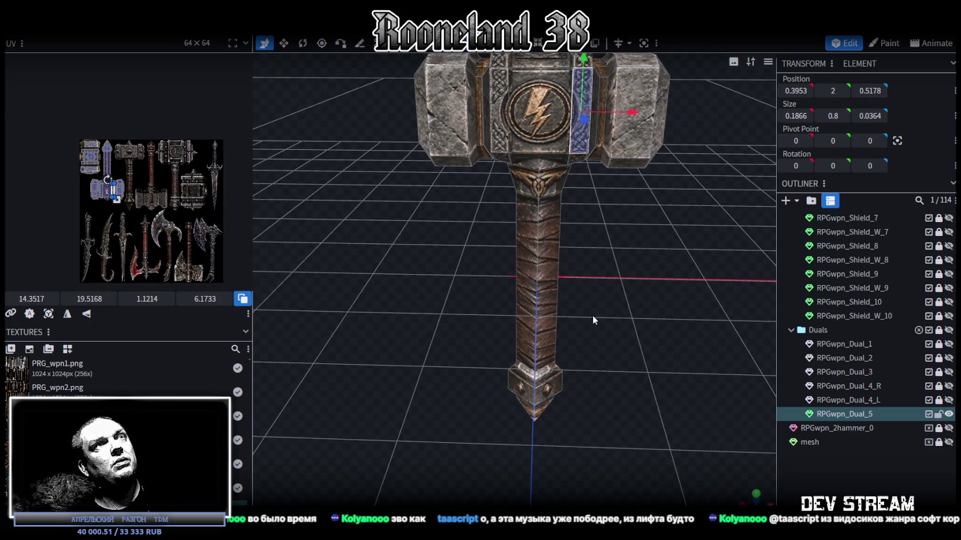
pyautogui.scroll(-3, 592, 315)
pyautogui.scroll(5, 628, 345)
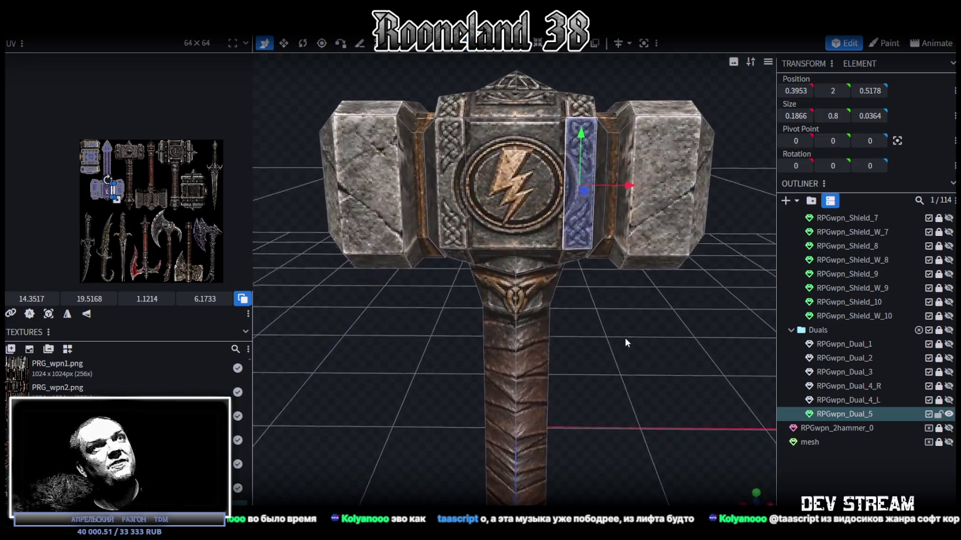
pyautogui.click(651, 343)
pyautogui.scroll(-3, 651, 344)
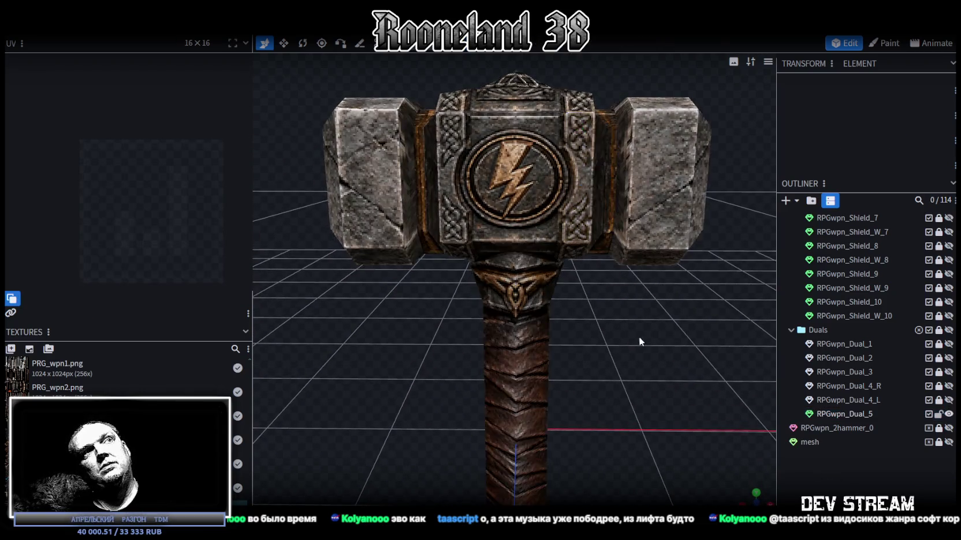
pyautogui.moveTo(653, 330)
pyautogui.mouseDown()
pyautogui.moveTo(482, 335)
pyautogui.moveTo(367, 320)
pyautogui.moveTo(475, 312)
pyautogui.moveTo(644, 332)
pyautogui.moveTo(568, 353)
pyautogui.moveTo(575, 327)
pyautogui.moveTo(411, 335)
pyautogui.moveTo(427, 285)
pyautogui.moveTo(441, 326)
pyautogui.mouseUp()
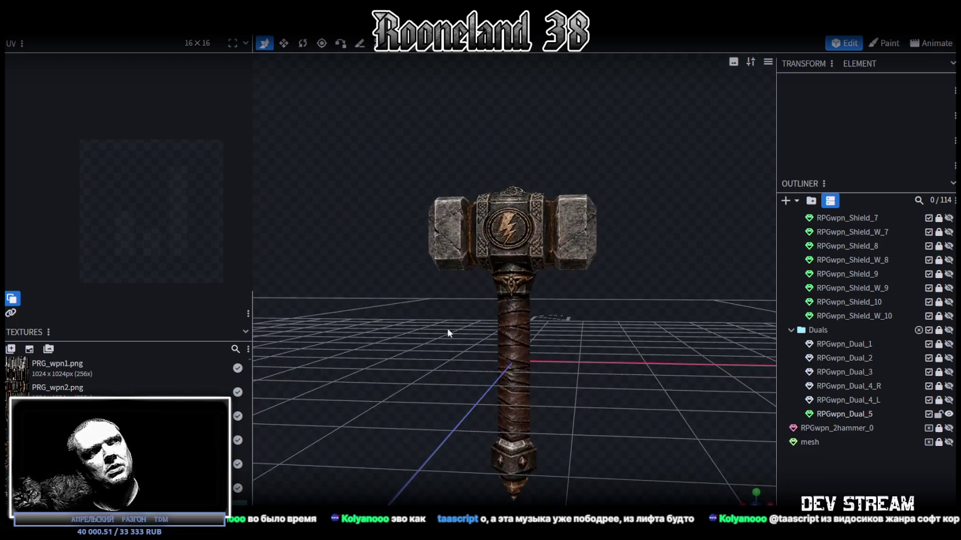
pyautogui.click(518, 330)
pyautogui.moveTo(576, 353); pyautogui.dragTo(612, 339)
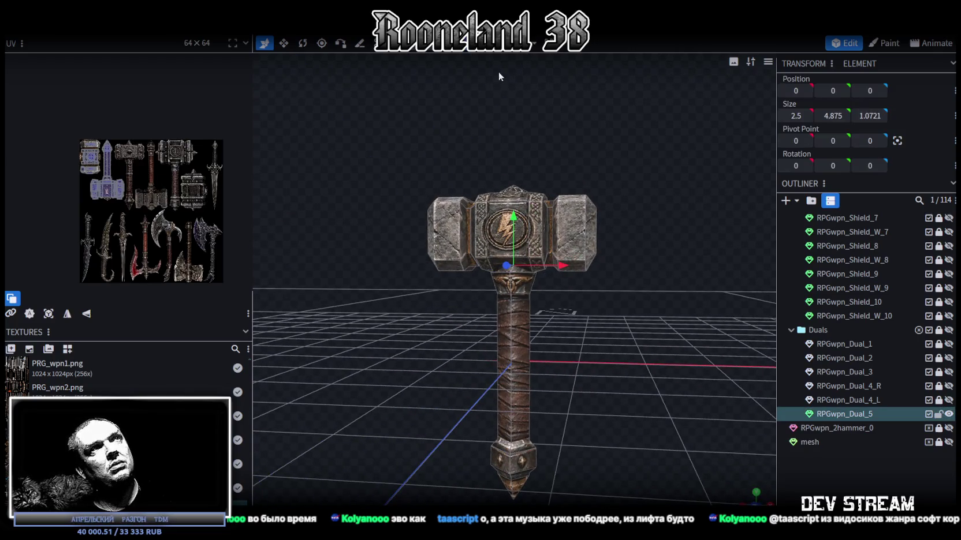
# Step: Shift the handle downward with the Move tool
pyautogui.click(500, 335)
pyautogui.press('v')
pyautogui.moveTo(583, 375)
pyautogui.mouseDown()
pyautogui.moveTo(555, 370)
pyautogui.moveTo(513, 387)
pyautogui.moveTo(535, 399)
pyautogui.moveTo(500, 381)
pyautogui.moveTo(616, 364)
pyautogui.moveTo(603, 291)
pyautogui.moveTo(537, 304)
pyautogui.moveTo(480, 301)
pyautogui.moveTo(473, 274)
pyautogui.moveTo(585, 287)
pyautogui.moveTo(579, 235)
pyautogui.mouseUp()
pyautogui.click(648, 362)
pyautogui.scroll(2, 647, 362)
# Step: Box-select the vertices at the handle's tip and raise them slightly
pyautogui.click(541, 319)
pyautogui.scroll(3, 599, 363)
pyautogui.scroll(-3, 604, 349)
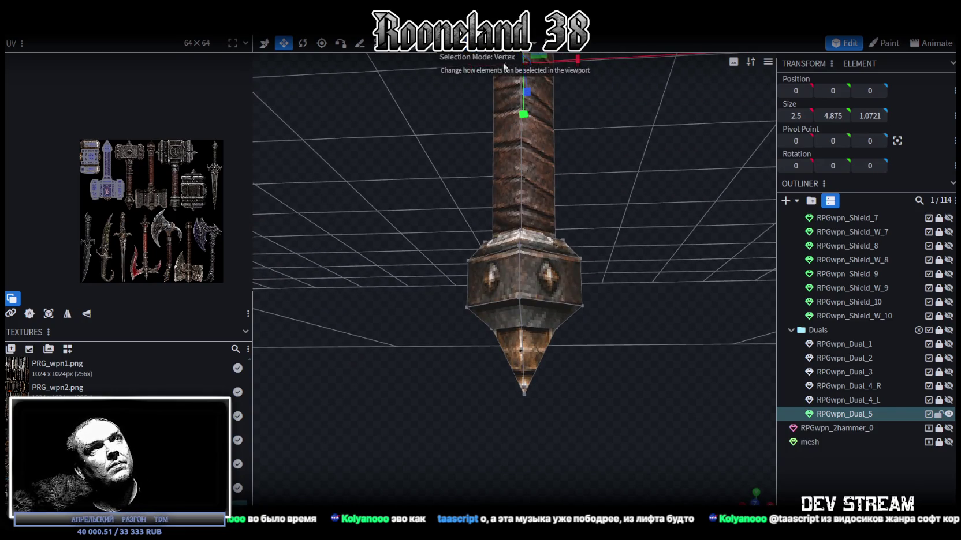
pyautogui.moveTo(478, 343); pyautogui.dragTo(582, 377)
pyautogui.moveTo(526, 317); pyautogui.dragTo(525, 300)
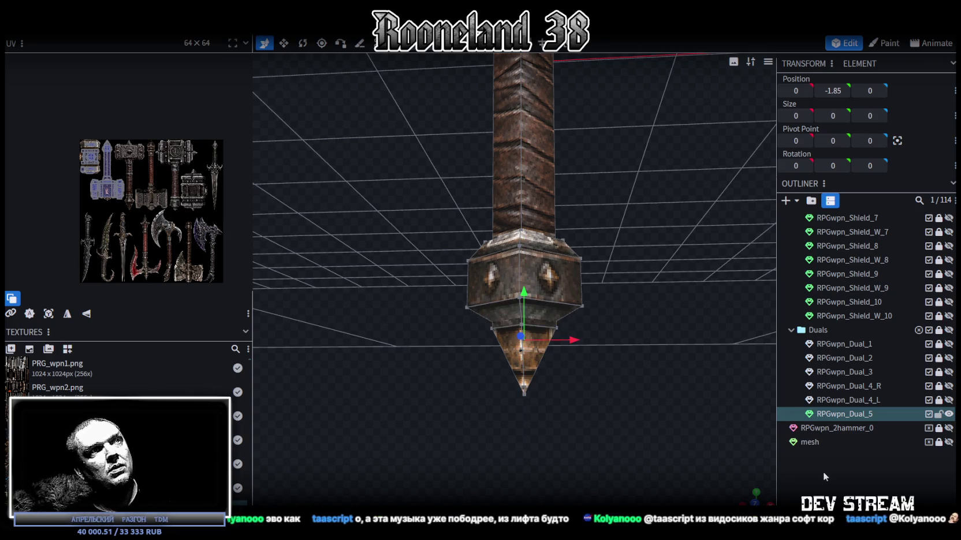
# Step: Frame the whole hammer from the front, save the model, and switch to the YouTube window
pyautogui.click(822, 471)
pyautogui.scroll(-3, 657, 350)
pyautogui.moveTo(626, 316); pyautogui.dragTo(618, 342)
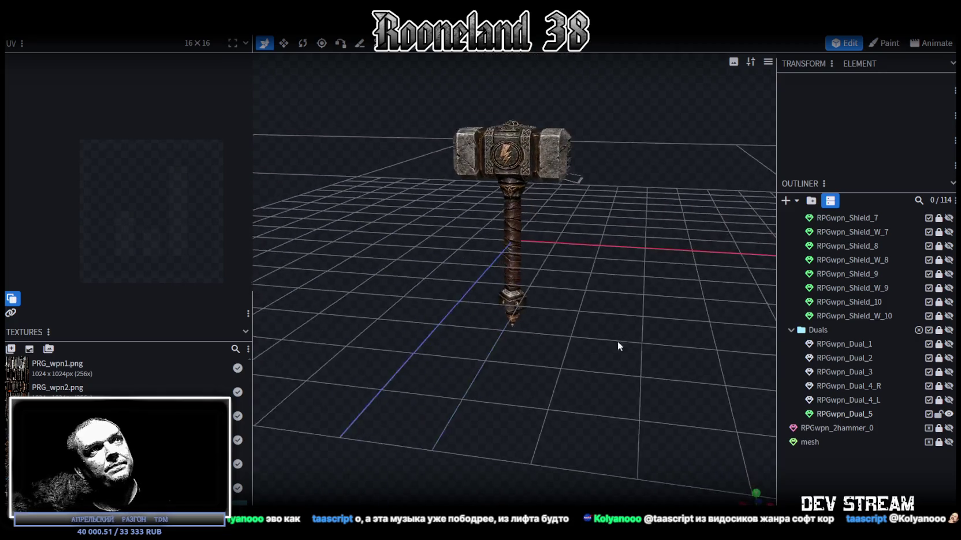
pyautogui.scroll(3, 583, 325)
pyautogui.moveTo(617, 341)
pyautogui.mouseDown()
pyautogui.moveTo(673, 346)
pyautogui.moveTo(657, 339)
pyautogui.mouseUp()
pyautogui.hotkey('ctrl', 's')
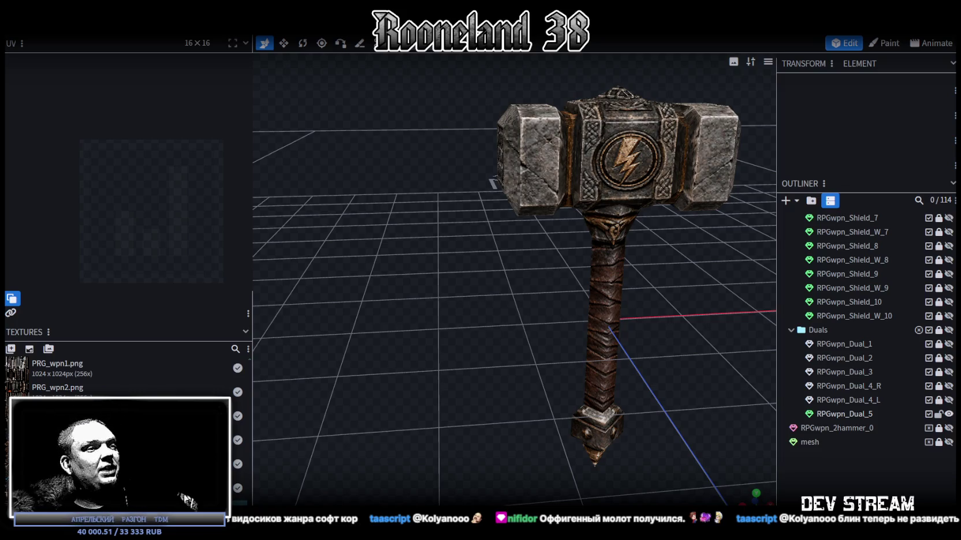
pyautogui.hotkey('alt', 'Tab')
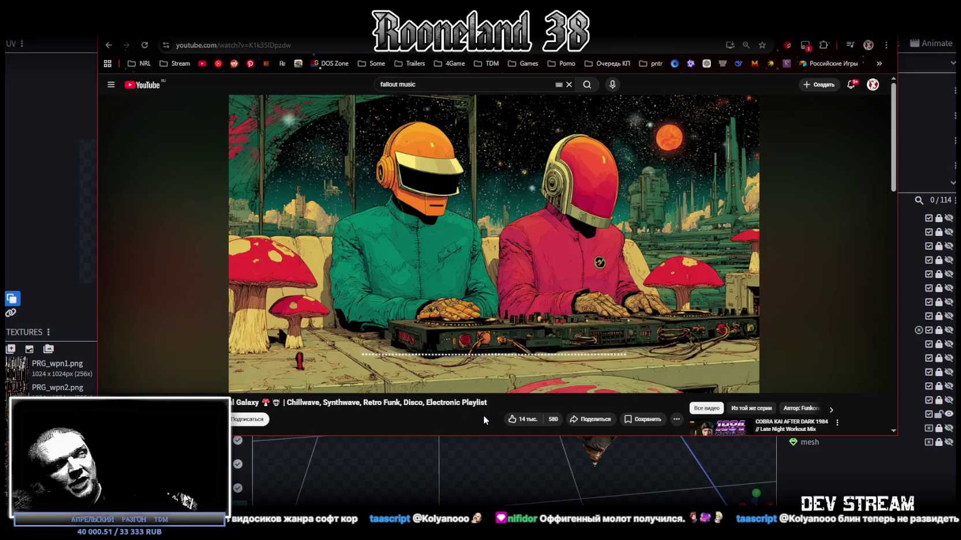
# Step: Switch from the YouTube window back to Blockbench and the textured war hammer
pyautogui.hotkey('alt', 'Tab')
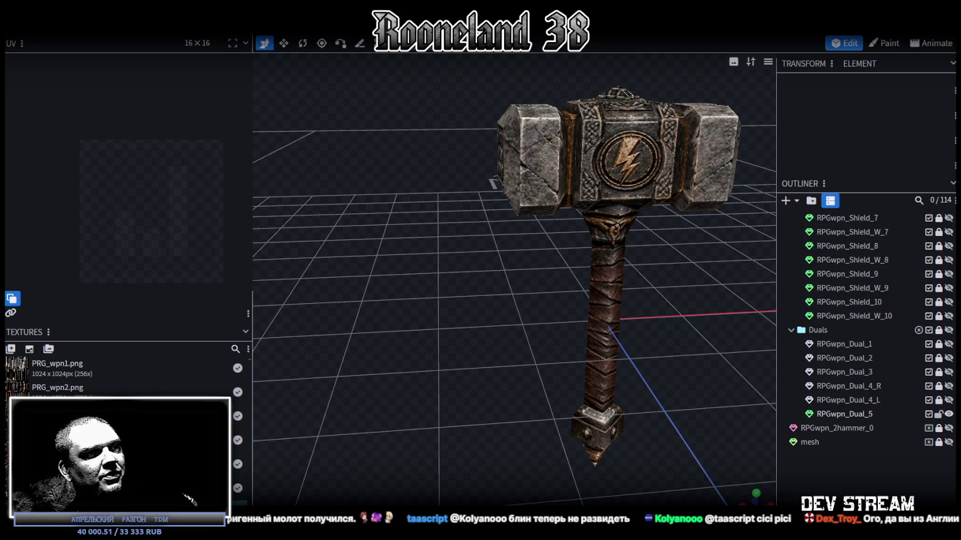
# Step: Select RPGwpn_Dual_5, zoom in close, and save RPGweapon.bbmodel
pyautogui.scroll(2, 633, 306)
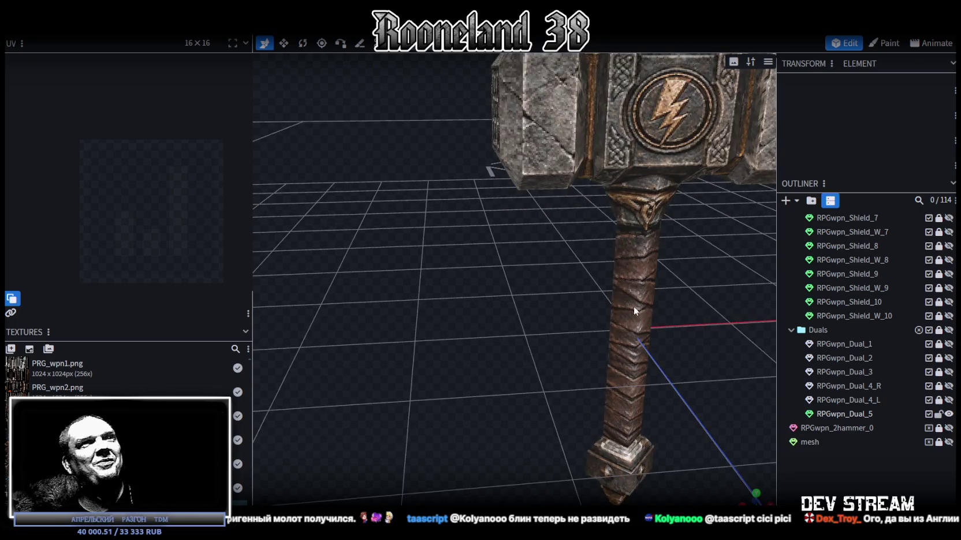
pyautogui.click(634, 306)
pyautogui.moveTo(658, 317); pyautogui.dragTo(541, 402)
pyautogui.scroll(2, 585, 365)
pyautogui.scroll(1, 582, 367)
pyautogui.scroll(1, 604, 393)
pyautogui.hotkey('ctrl', 's')
pyautogui.scroll(1, 575, 357)
pyautogui.scroll(-2, 575, 357)
pyautogui.moveTo(572, 351)
pyautogui.mouseDown()
pyautogui.moveTo(460, 393)
pyautogui.moveTo(451, 433)
pyautogui.moveTo(594, 385)
pyautogui.moveTo(585, 417)
pyautogui.moveTo(646, 384)
pyautogui.moveTo(616, 373)
pyautogui.moveTo(589, 394)
pyautogui.moveTo(464, 361)
pyautogui.moveTo(373, 383)
pyautogui.moveTo(724, 414)
pyautogui.moveTo(447, 382)
pyautogui.moveTo(491, 353)
pyautogui.moveTo(636, 326)
pyautogui.moveTo(581, 339)
pyautogui.moveTo(537, 326)
pyautogui.moveTo(561, 327)
pyautogui.mouseUp()
pyautogui.click(752, 415)
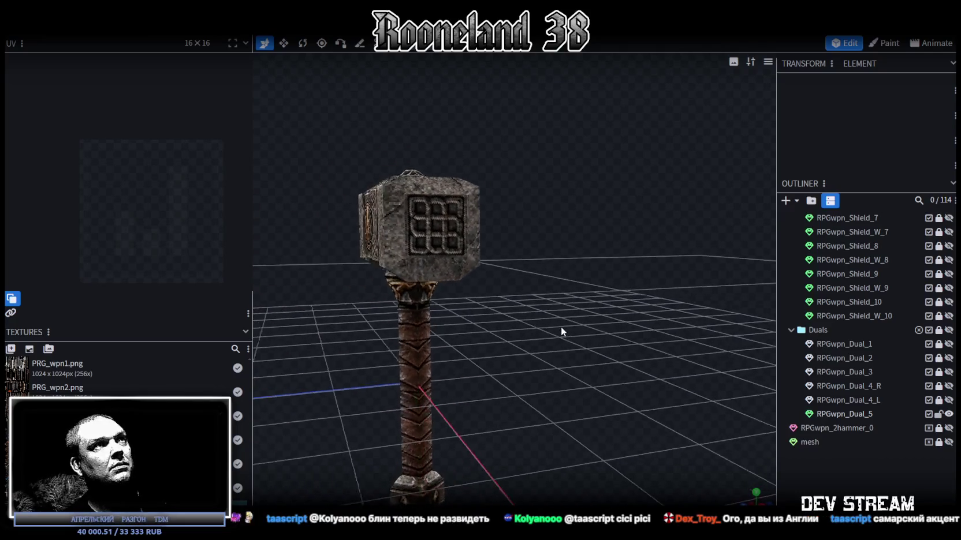
# Step: Orbit the hammer to inspect the lightning emblem side, then save again
pyautogui.click(447, 227)
pyautogui.moveTo(529, 255)
pyautogui.mouseDown()
pyautogui.moveTo(559, 303)
pyautogui.moveTo(612, 303)
pyautogui.moveTo(433, 361)
pyautogui.moveTo(533, 373)
pyautogui.moveTo(571, 361)
pyautogui.moveTo(530, 369)
pyautogui.mouseUp()
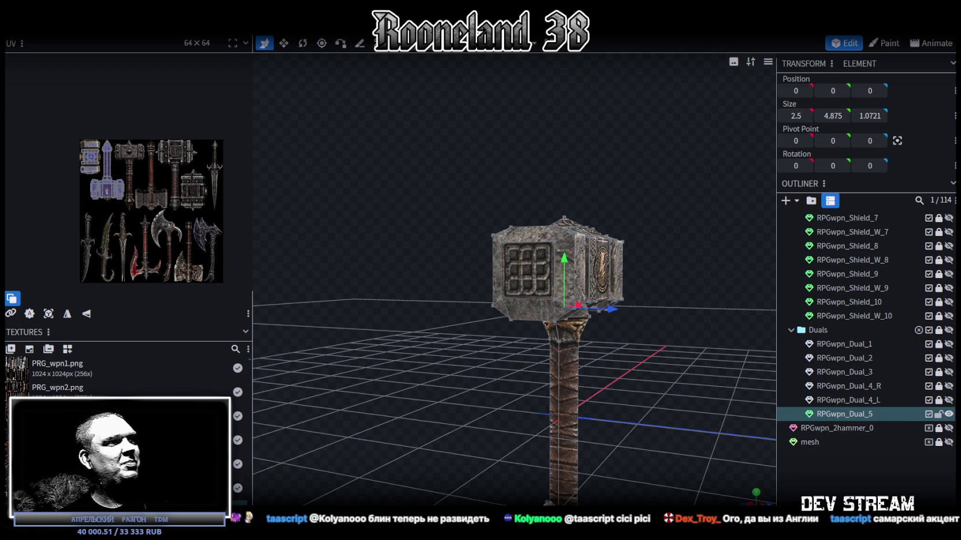
pyautogui.moveTo(668, 189)
pyautogui.mouseDown()
pyautogui.moveTo(681, 297)
pyautogui.moveTo(576, 302)
pyautogui.moveTo(576, 293)
pyautogui.moveTo(600, 349)
pyautogui.moveTo(623, 305)
pyautogui.mouseUp()
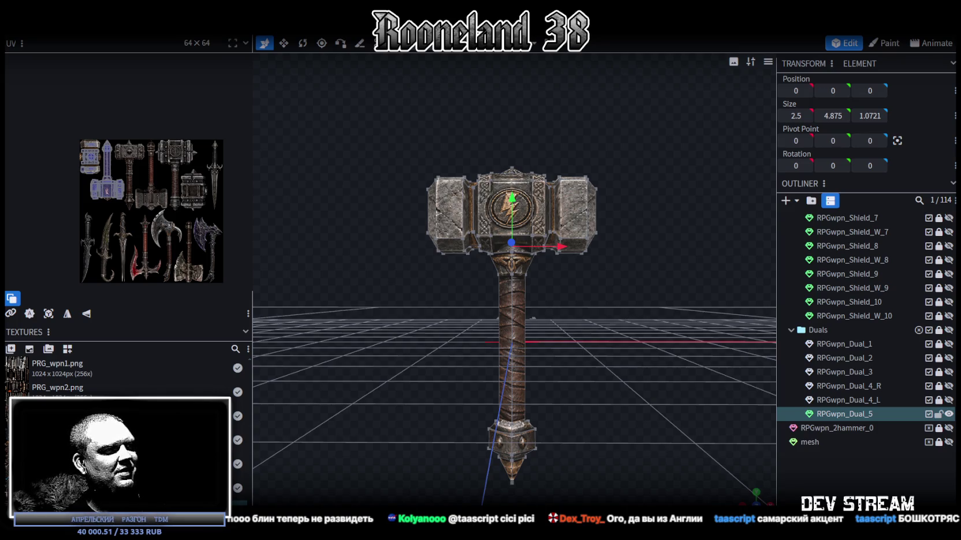
pyautogui.moveTo(593, 385)
pyautogui.mouseDown()
pyautogui.moveTo(596, 373)
pyautogui.moveTo(575, 375)
pyautogui.mouseUp()
pyautogui.hotkey('ctrl', 's')
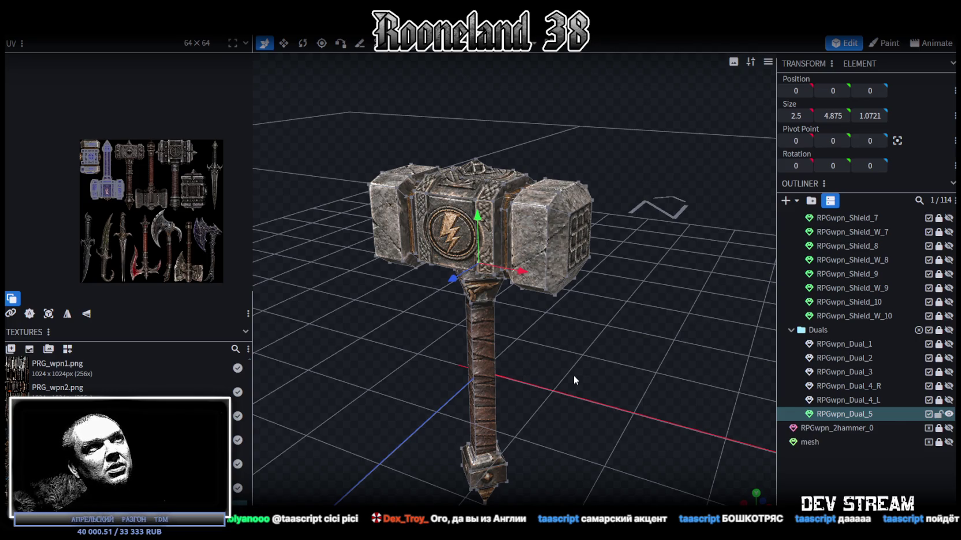
# Step: In vertex mode, select both top faces of the hammer head and inspect them from the side
pyautogui.moveTo(574, 374)
pyautogui.mouseDown()
pyautogui.moveTo(619, 381)
pyautogui.moveTo(591, 370)
pyautogui.moveTo(621, 358)
pyautogui.moveTo(644, 376)
pyautogui.moveTo(641, 416)
pyautogui.mouseUp()
pyautogui.press('4')
pyautogui.click(386, 260)
pyautogui.keyDown('shift'); pyautogui.click(575, 266); pyautogui.keyUp('shift')
pyautogui.moveTo(642, 205)
pyautogui.mouseDown()
pyautogui.moveTo(551, 192)
pyautogui.moveTo(647, 232)
pyautogui.moveTo(491, 187)
pyautogui.moveTo(472, 203)
pyautogui.moveTo(472, 193)
pyautogui.moveTo(428, 188)
pyautogui.moveTo(498, 192)
pyautogui.moveTo(550, 181)
pyautogui.moveTo(698, 379)
pyautogui.mouseUp()
pyautogui.click(698, 379)
pyautogui.moveTo(671, 375); pyautogui.dragTo(665, 374)
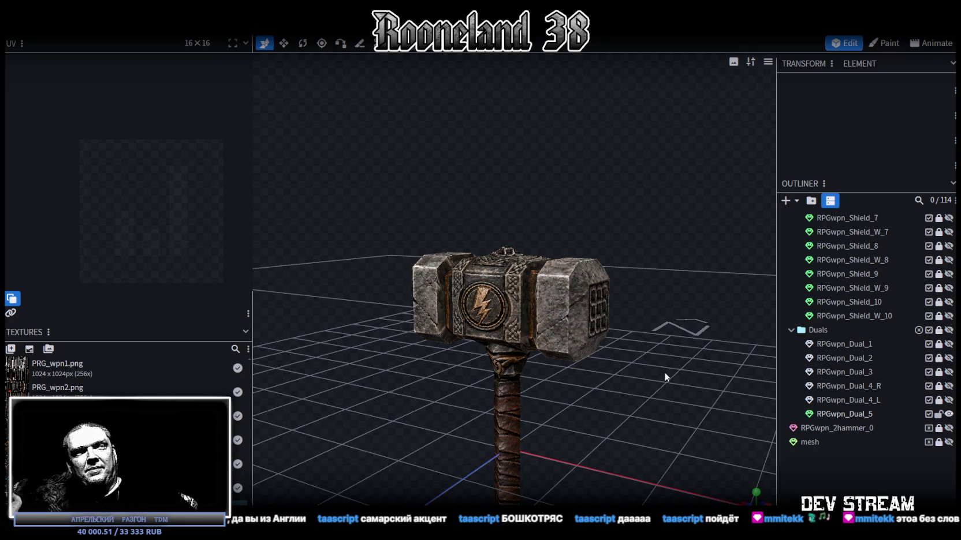
# Step: Select RPGwpn_Dual_5 again and duplicate it with Ctrl+D
pyautogui.scroll(2, 623, 347)
pyautogui.scroll(3, 640, 383)
pyautogui.moveTo(640, 384)
pyautogui.mouseDown()
pyautogui.moveTo(781, 370)
pyautogui.moveTo(563, 363)
pyautogui.moveTo(620, 362)
pyautogui.moveTo(571, 354)
pyautogui.moveTo(496, 388)
pyautogui.moveTo(573, 420)
pyautogui.moveTo(586, 378)
pyautogui.moveTo(634, 358)
pyautogui.moveTo(572, 352)
pyautogui.moveTo(548, 368)
pyautogui.moveTo(690, 381)
pyautogui.mouseUp()
pyautogui.click(856, 415)
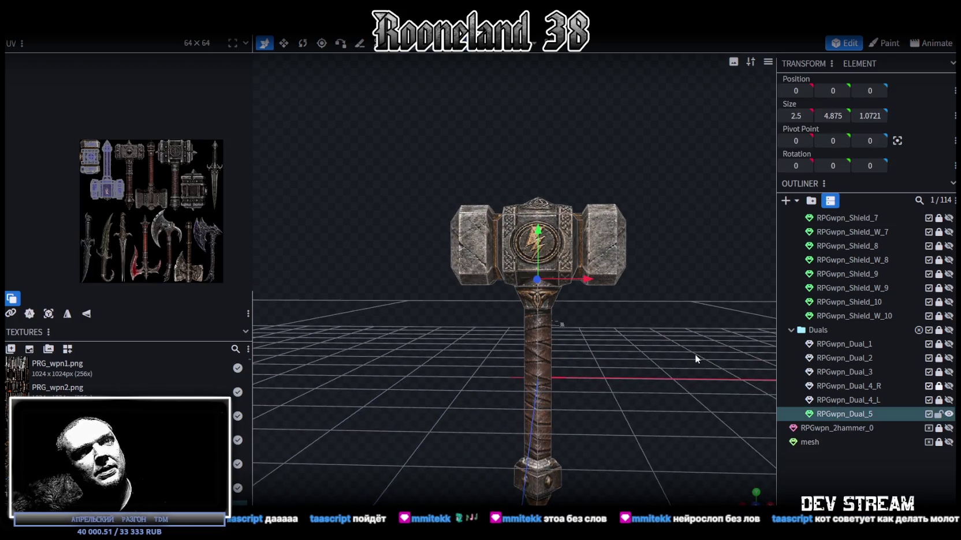
pyautogui.scroll(3, 119, 169)
pyautogui.scroll(2, 128, 165)
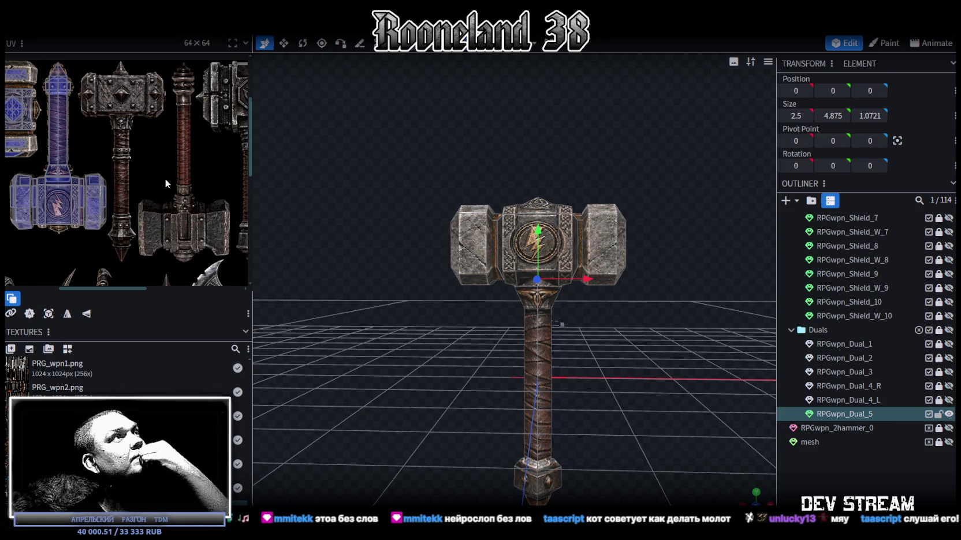
pyautogui.hotkey('ctrl', 'd')
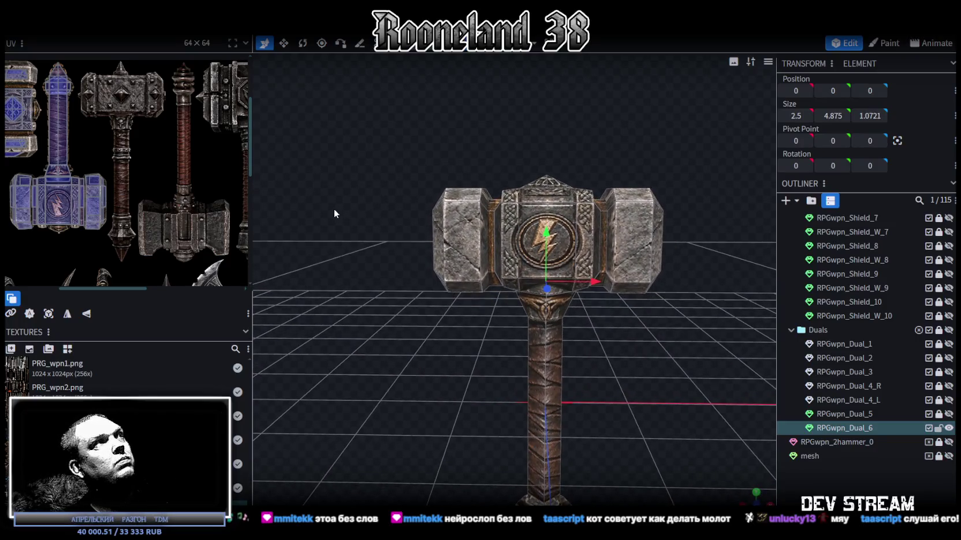
# Step: Orbit and zoom around the RPGwpn_Dual_6 copy, viewing it from the left, front, side and above
pyautogui.moveTo(334, 207); pyautogui.dragTo(357, 215)
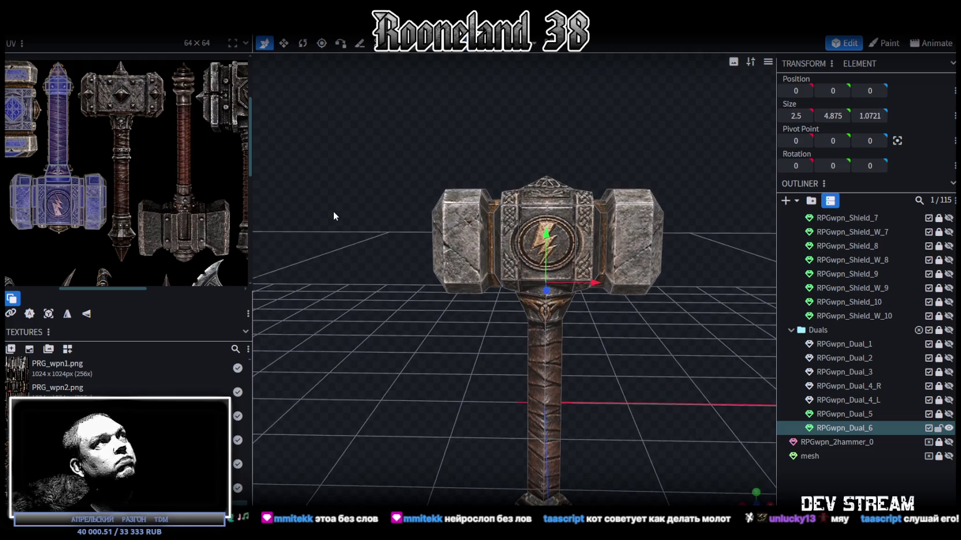
pyautogui.scroll(2, 87, 63)
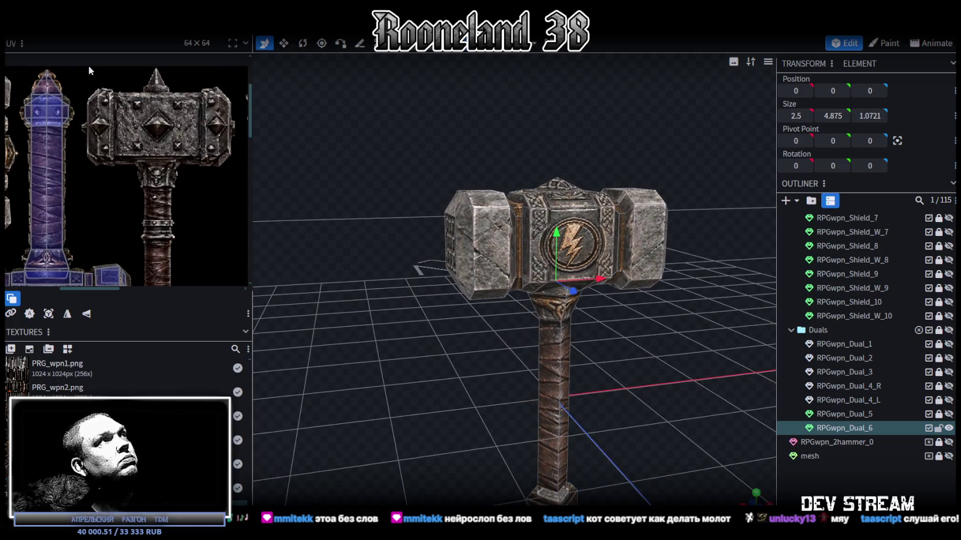
pyautogui.scroll(2, 129, 103)
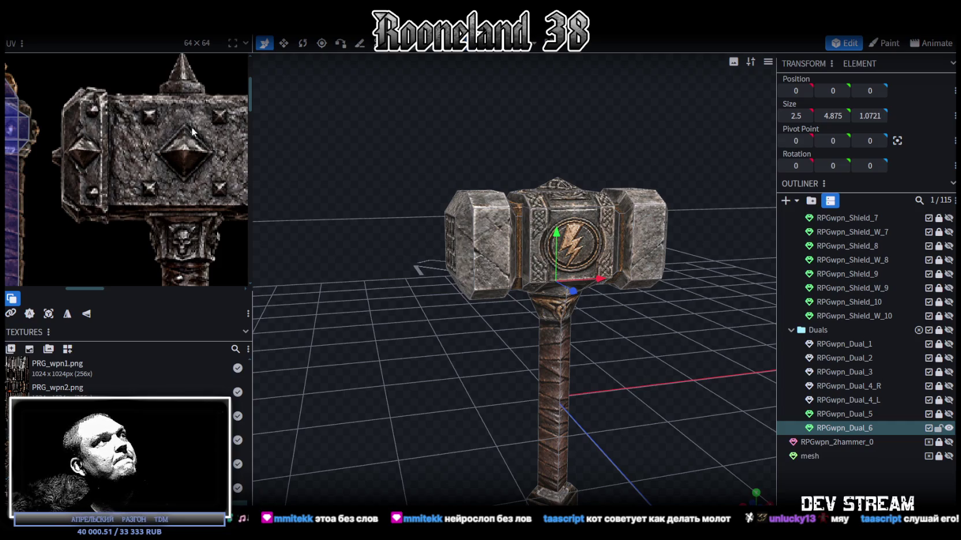
pyautogui.scroll(-2, 390, 240)
pyautogui.scroll(-1, 499, 283)
pyautogui.scroll(2, 625, 326)
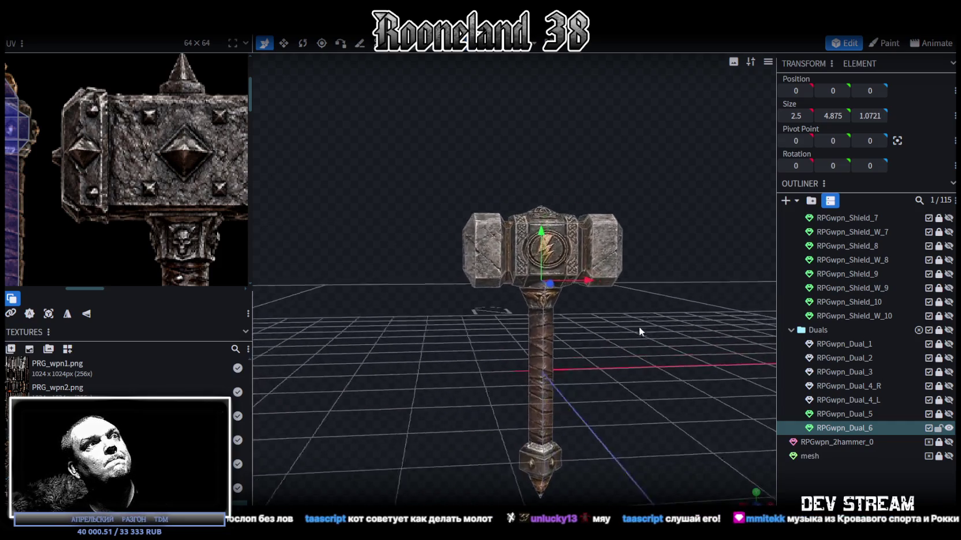
pyautogui.moveTo(625, 327); pyautogui.dragTo(642, 320)
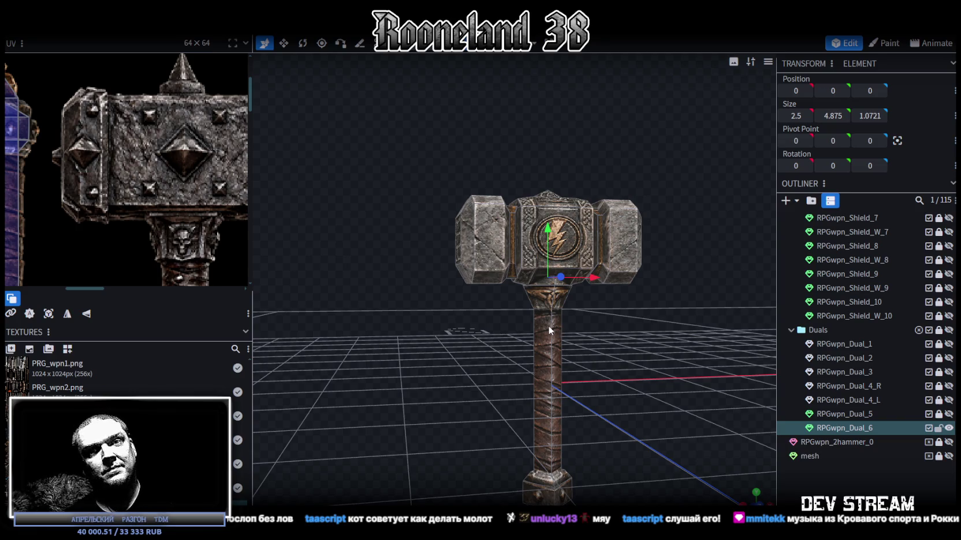
pyautogui.moveTo(537, 317)
pyautogui.mouseDown()
pyautogui.moveTo(554, 298)
pyautogui.moveTo(466, 336)
pyautogui.moveTo(422, 325)
pyautogui.moveTo(489, 338)
pyautogui.moveTo(480, 348)
pyautogui.moveTo(334, 341)
pyautogui.moveTo(522, 340)
pyautogui.moveTo(509, 352)
pyautogui.moveTo(435, 337)
pyautogui.moveTo(412, 300)
pyautogui.mouseUp()
pyautogui.scroll(-2, 111, 222)
pyautogui.scroll(-2, 111, 222)
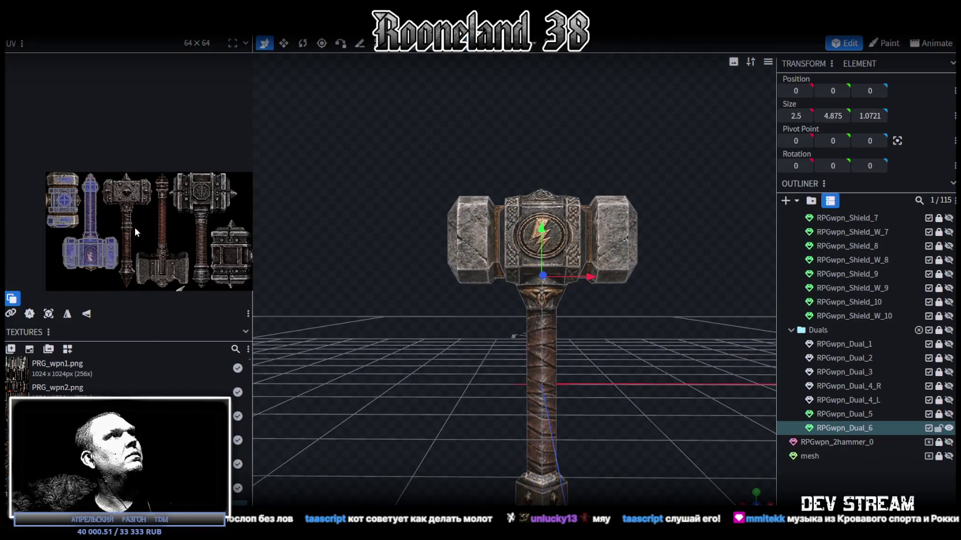
pyautogui.scroll(-2, 134, 227)
pyautogui.moveTo(495, 290)
pyautogui.mouseDown()
pyautogui.moveTo(618, 297)
pyautogui.moveTo(582, 195)
pyautogui.mouseUp()
pyautogui.scroll(2, 523, 341)
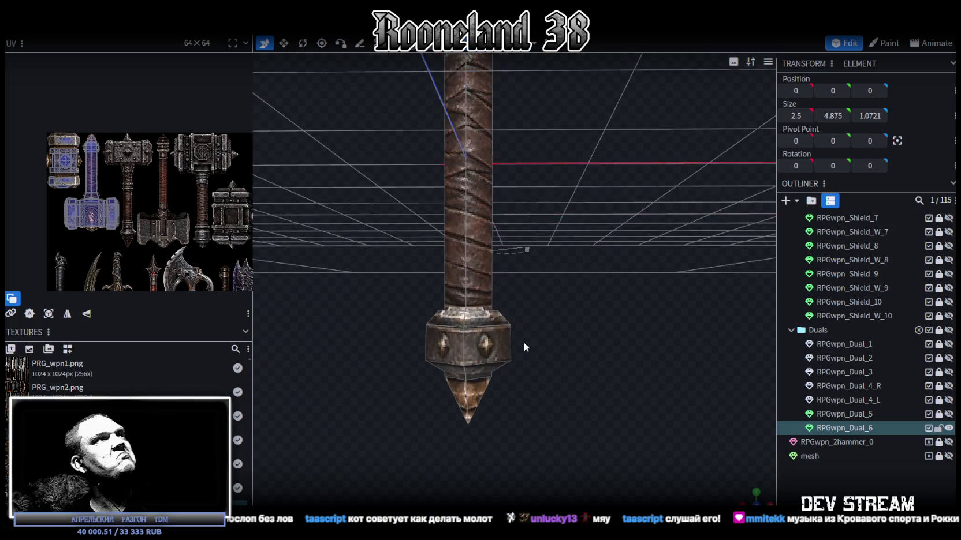
# Step: Move the square pommel block up the handle
pyautogui.scroll(3, 513, 302)
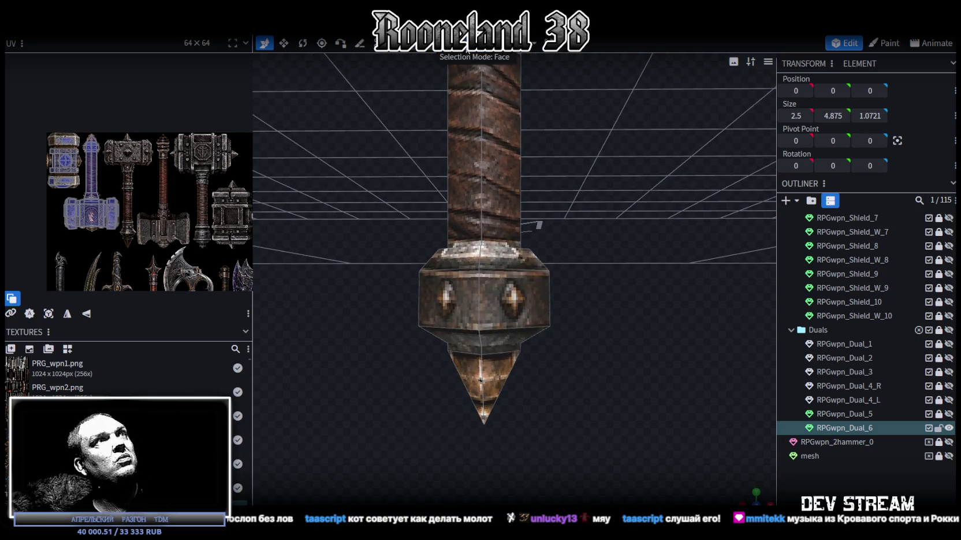
pyautogui.click(506, 305)
pyautogui.moveTo(604, 287)
pyautogui.mouseDown()
pyautogui.moveTo(474, 301)
pyautogui.moveTo(632, 337)
pyautogui.mouseUp()
pyautogui.click(448, 316)
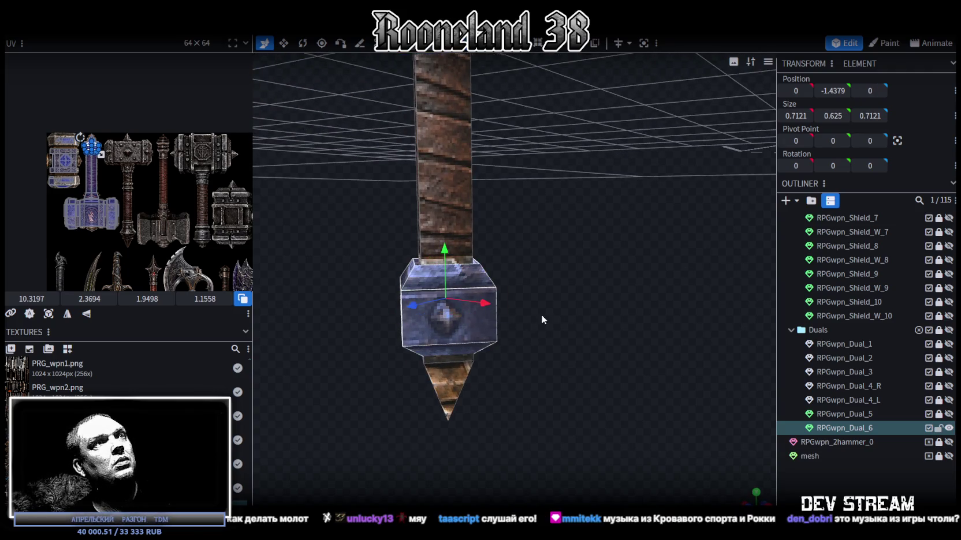
pyautogui.moveTo(492, 311); pyautogui.dragTo(642, 303)
pyautogui.moveTo(538, 242)
pyautogui.mouseDown()
pyautogui.moveTo(546, 111)
pyautogui.moveTo(570, 252)
pyautogui.moveTo(514, 101)
pyautogui.mouseUp()
pyautogui.moveTo(588, 159)
pyautogui.mouseDown()
pyautogui.moveTo(574, 233)
pyautogui.moveTo(576, 152)
pyautogui.moveTo(446, 178)
pyautogui.mouseUp()
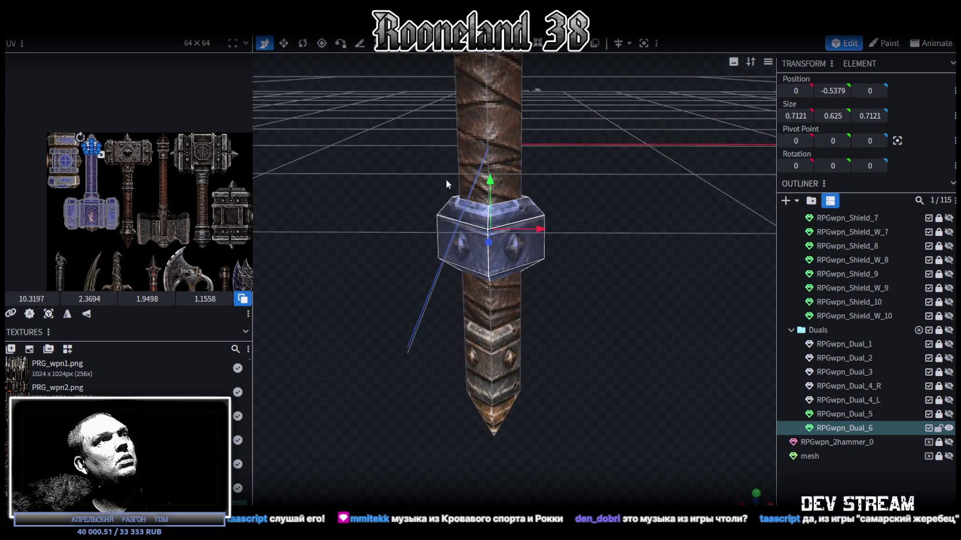
pyautogui.scroll(-3, 446, 178)
pyautogui.scroll(-3, 446, 178)
# Step: Hide RPGwpn_Dual_6, then show and select RPGwpn_Dual_5
pyautogui.click(950, 430)
pyautogui.click(949, 414)
pyautogui.click(845, 414)
pyautogui.scroll(3, 572, 348)
pyautogui.moveTo(572, 348)
pyautogui.mouseDown()
pyautogui.moveTo(568, 312)
pyautogui.moveTo(548, 366)
pyautogui.moveTo(589, 330)
pyautogui.mouseUp()
pyautogui.scroll(2, 548, 366)
pyautogui.scroll(2, 586, 328)
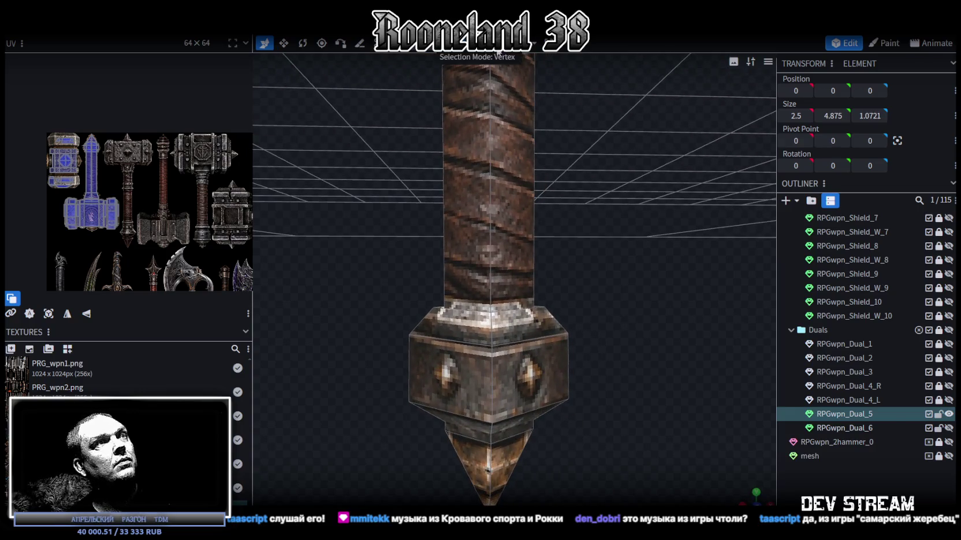
# Step: Shift the pommel-top vertices by 0.4, ignoring the warnings, and spread the base vertices outward
pyautogui.moveTo(400, 252)
pyautogui.mouseDown()
pyautogui.moveTo(597, 320)
pyautogui.moveTo(482, 333)
pyautogui.moveTo(583, 365)
pyautogui.moveTo(569, 386)
pyautogui.moveTo(606, 343)
pyautogui.moveTo(510, 302)
pyautogui.moveTo(521, 314)
pyautogui.moveTo(467, 276)
pyautogui.mouseUp()
pyautogui.press('v')
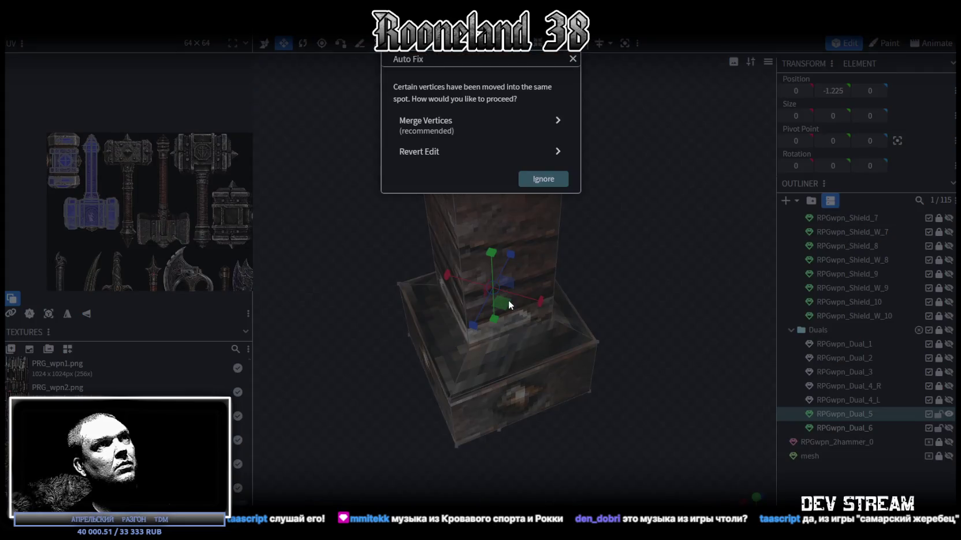
pyautogui.moveTo(510, 304); pyautogui.dragTo(613, 377)
pyautogui.press('Return')
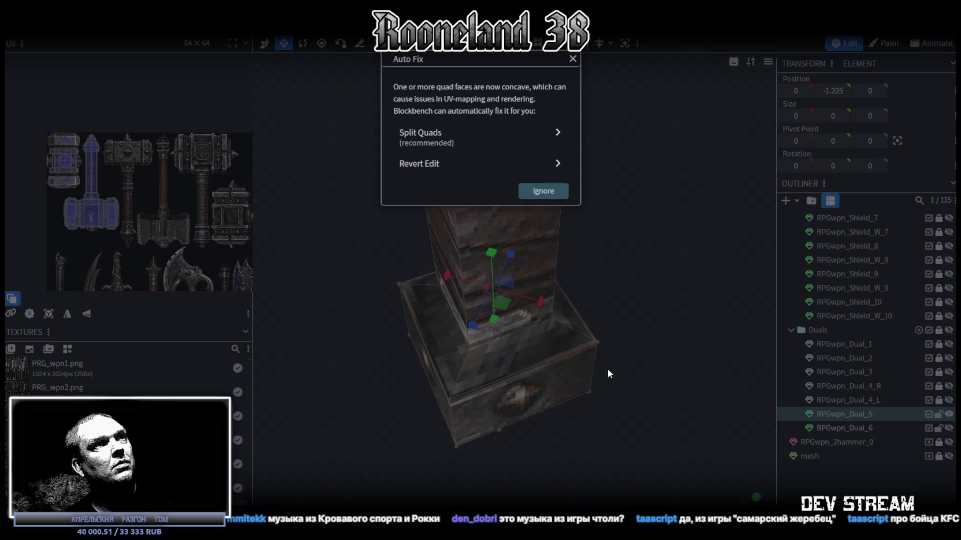
pyautogui.press('Return')
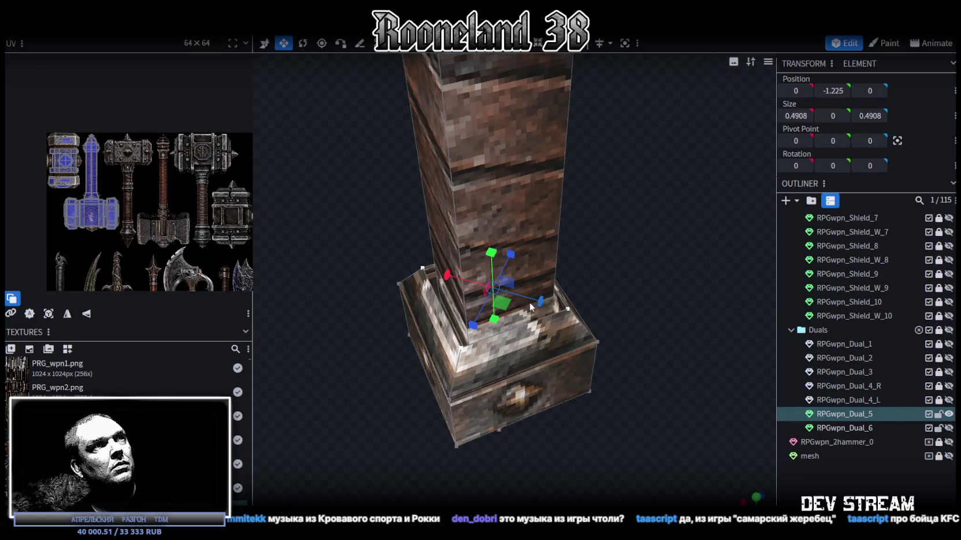
pyautogui.moveTo(501, 304)
pyautogui.mouseDown()
pyautogui.moveTo(544, 359)
pyautogui.moveTo(450, 246)
pyautogui.mouseUp()
pyautogui.click(675, 388)
pyautogui.moveTo(752, 438)
pyautogui.mouseDown()
pyautogui.moveTo(651, 351)
pyautogui.moveTo(679, 341)
pyautogui.moveTo(655, 325)
pyautogui.mouseUp()
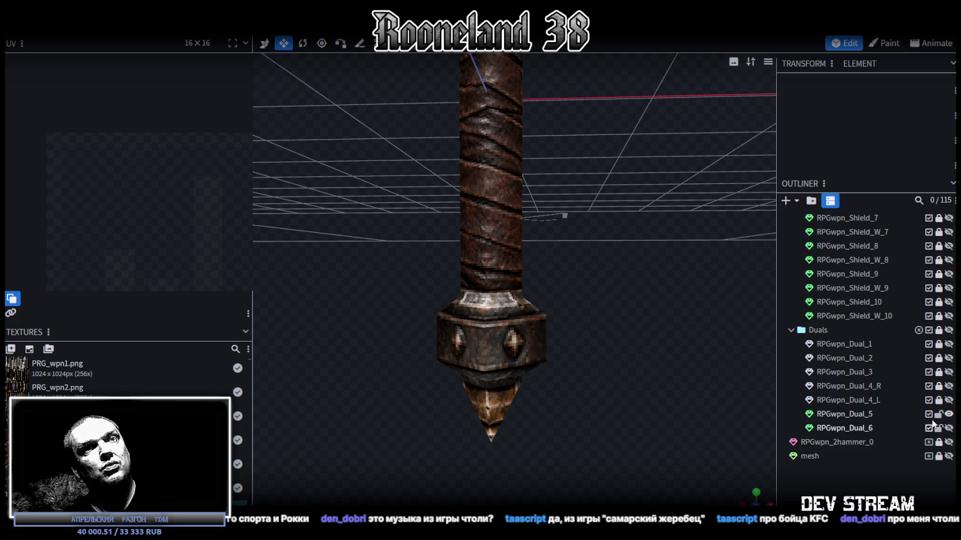
# Step: Hide RPGwpn_Dual_5, show and select RPGwpn_Dual_6, and pick the handle's central band
pyautogui.click(949, 414)
pyautogui.click(949, 427)
pyautogui.click(858, 428)
pyautogui.moveTo(621, 341)
pyautogui.mouseDown()
pyautogui.moveTo(589, 335)
pyautogui.moveTo(511, 273)
pyautogui.mouseUp()
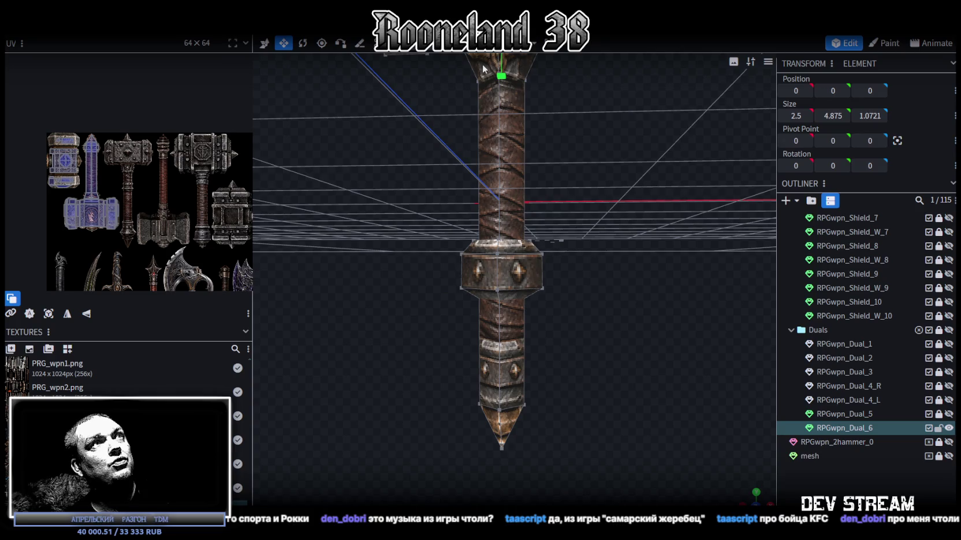
pyautogui.click(505, 271)
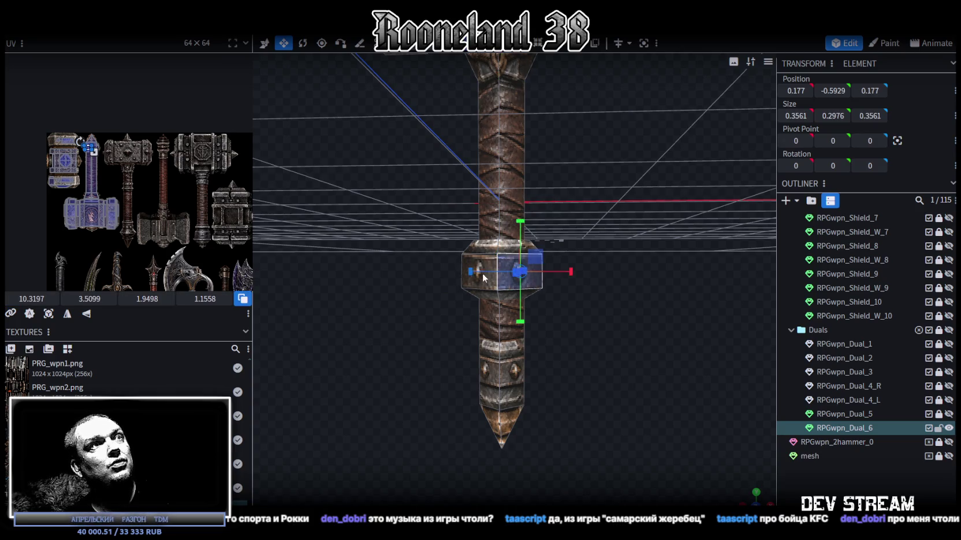
pyautogui.moveTo(586, 265); pyautogui.dragTo(388, 261)
pyautogui.scroll(3, 387, 261)
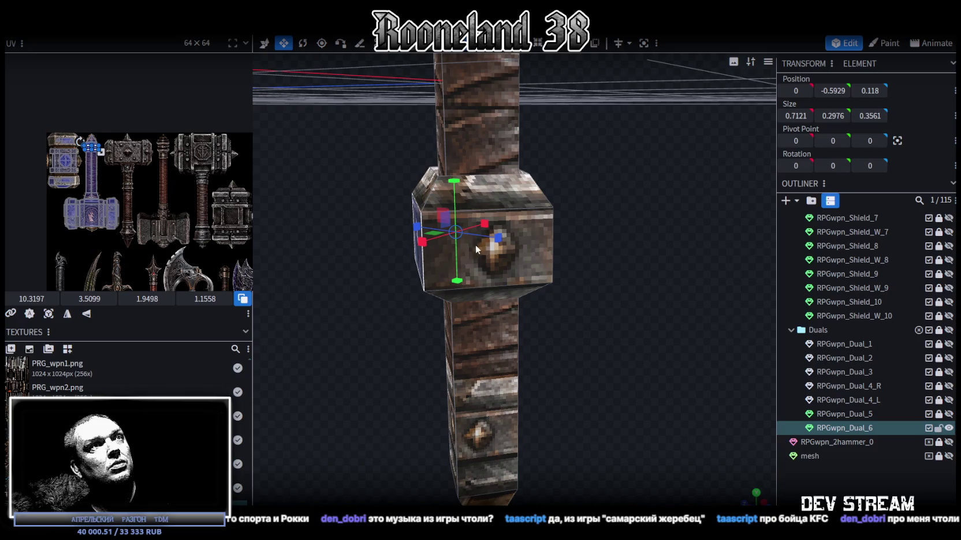
pyautogui.scroll(2, 475, 243)
# Step: Make the collar band thinner along the handle and shrink another collar face inward
pyautogui.moveTo(540, 244); pyautogui.dragTo(546, 253)
pyautogui.hotkey('ctrl', 'z')
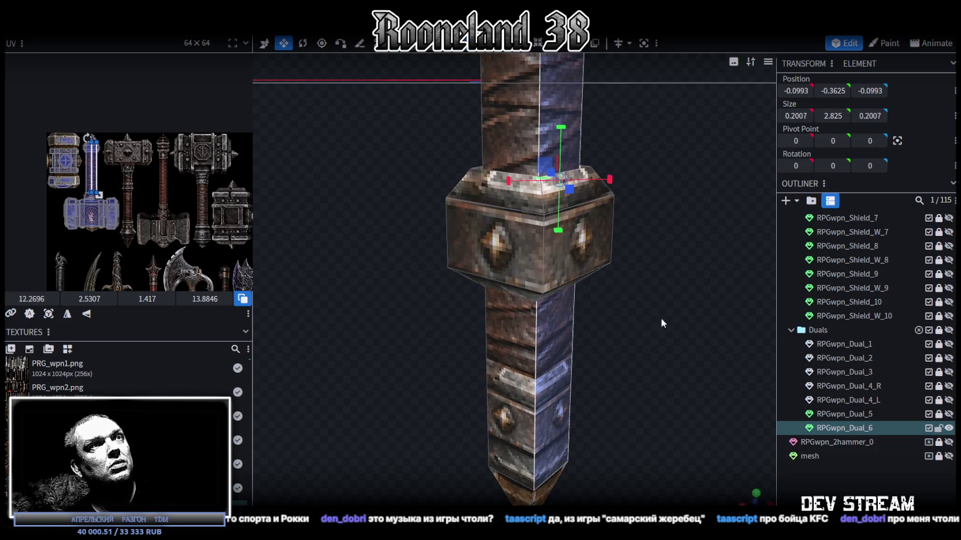
pyautogui.hotkey('ctrl', 'z')
pyautogui.moveTo(538, 358)
pyautogui.mouseDown()
pyautogui.moveTo(562, 363)
pyautogui.moveTo(591, 322)
pyautogui.moveTo(432, 293)
pyautogui.moveTo(658, 319)
pyautogui.moveTo(543, 226)
pyautogui.mouseUp()
pyautogui.moveTo(488, 192)
pyautogui.mouseDown()
pyautogui.moveTo(488, 223)
pyautogui.moveTo(548, 272)
pyautogui.moveTo(600, 267)
pyautogui.mouseUp()
pyautogui.moveTo(560, 212)
pyautogui.mouseDown()
pyautogui.moveTo(548, 234)
pyautogui.moveTo(551, 100)
pyautogui.mouseUp()
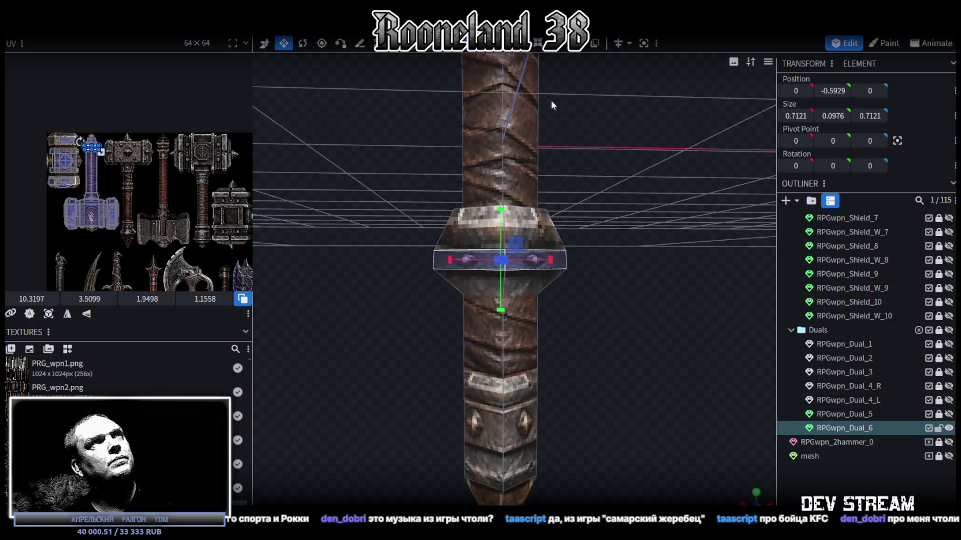
pyautogui.click(477, 196)
pyautogui.moveTo(633, 237)
pyautogui.mouseDown()
pyautogui.moveTo(571, 301)
pyautogui.moveTo(449, 260)
pyautogui.moveTo(553, 301)
pyautogui.moveTo(495, 271)
pyautogui.mouseUp()
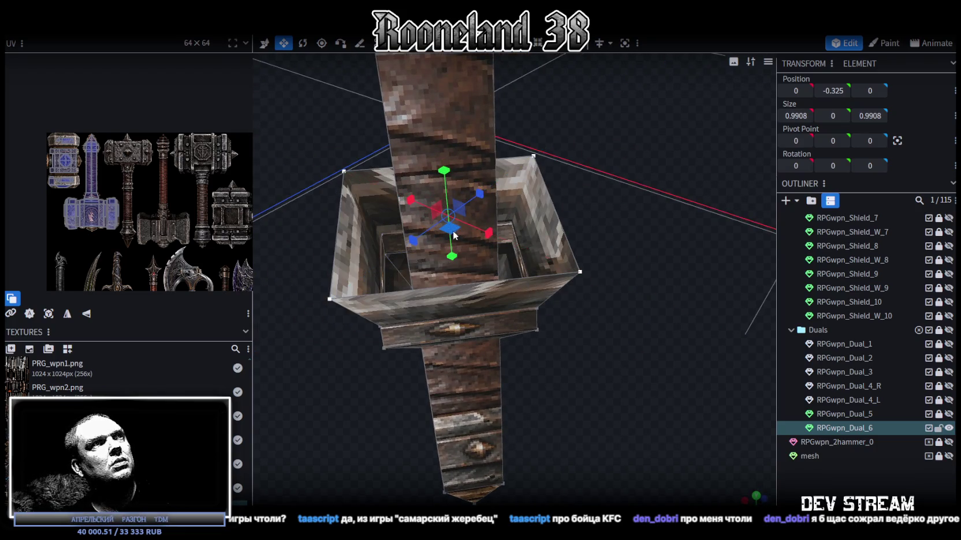
pyautogui.moveTo(453, 235)
pyautogui.mouseDown()
pyautogui.moveTo(375, 192)
pyautogui.moveTo(374, 291)
pyautogui.moveTo(405, 197)
pyautogui.moveTo(440, 202)
pyautogui.mouseUp()
# Step: Box-select the collar's middle band and resize it down to Size Y 0
pyautogui.keyDown('ctrl'); pyautogui.moveTo(390, 145); pyautogui.dragTo(637, 363); pyautogui.keyUp('ctrl')
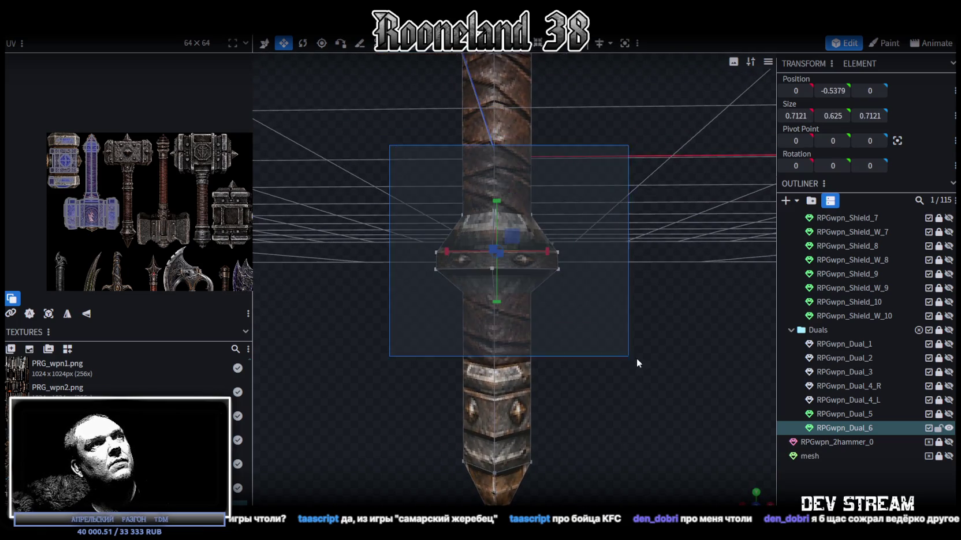
pyautogui.moveTo(497, 201); pyautogui.dragTo(501, 242)
pyautogui.keyDown('ctrl'); pyautogui.moveTo(397, 244); pyautogui.dragTo(627, 283); pyautogui.keyUp('ctrl')
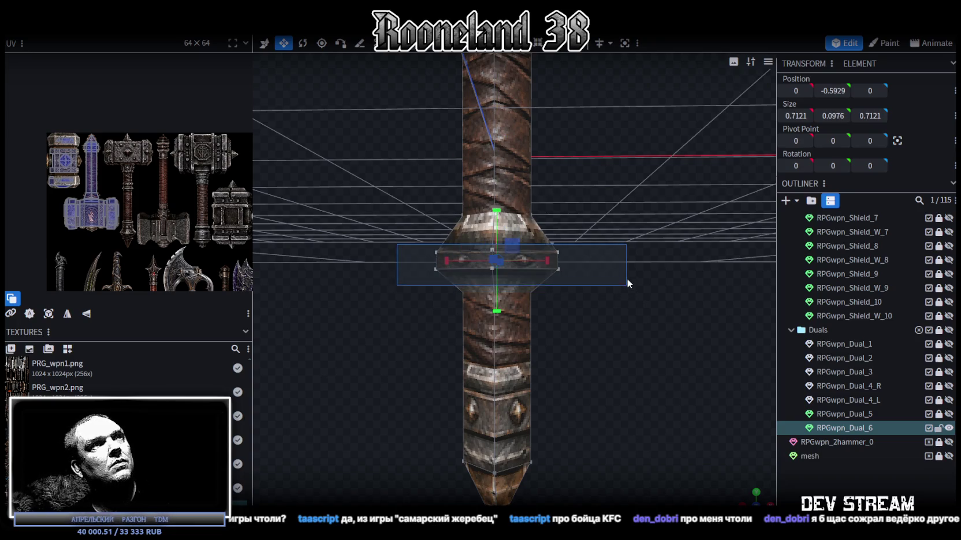
pyautogui.moveTo(497, 211); pyautogui.dragTo(487, 265)
pyautogui.scroll(2, 485, 212)
pyautogui.moveTo(636, 292); pyautogui.dragTo(603, 348)
pyautogui.scroll(3, 603, 348)
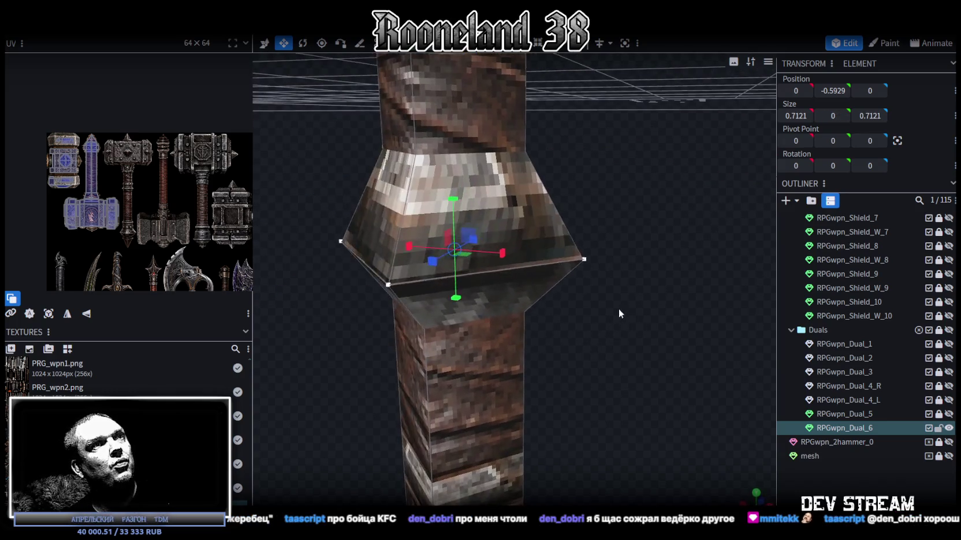
# Step: Merge the collar's right-side and left-side edges into single points
pyautogui.moveTo(619, 313); pyautogui.dragTo(645, 275)
pyautogui.click(599, 236)
pyautogui.rightClick(601, 220)
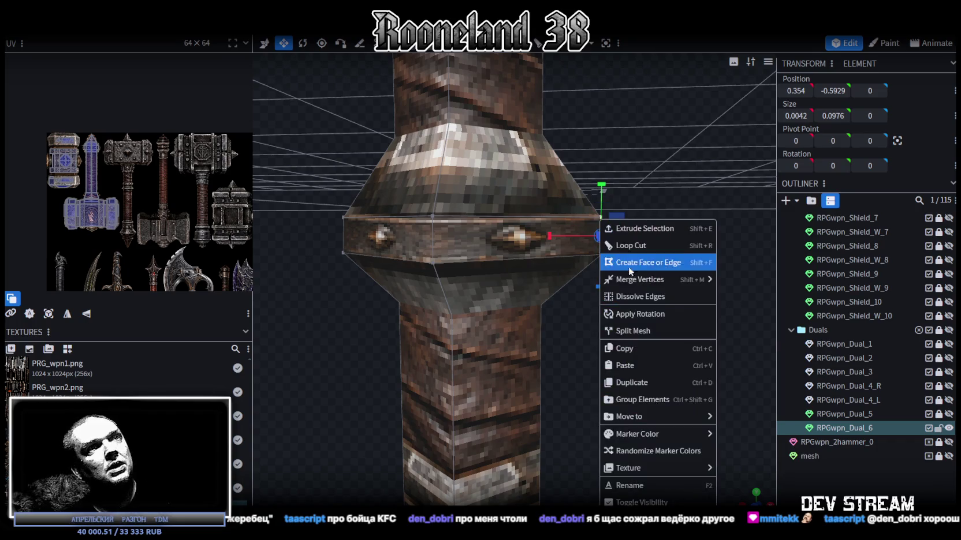
pyautogui.click(762, 297)
pyautogui.moveTo(670, 272)
pyautogui.mouseDown()
pyautogui.moveTo(567, 297)
pyautogui.moveTo(625, 282)
pyautogui.moveTo(405, 197)
pyautogui.mouseUp()
pyautogui.click(453, 227)
pyautogui.rightClick(454, 245)
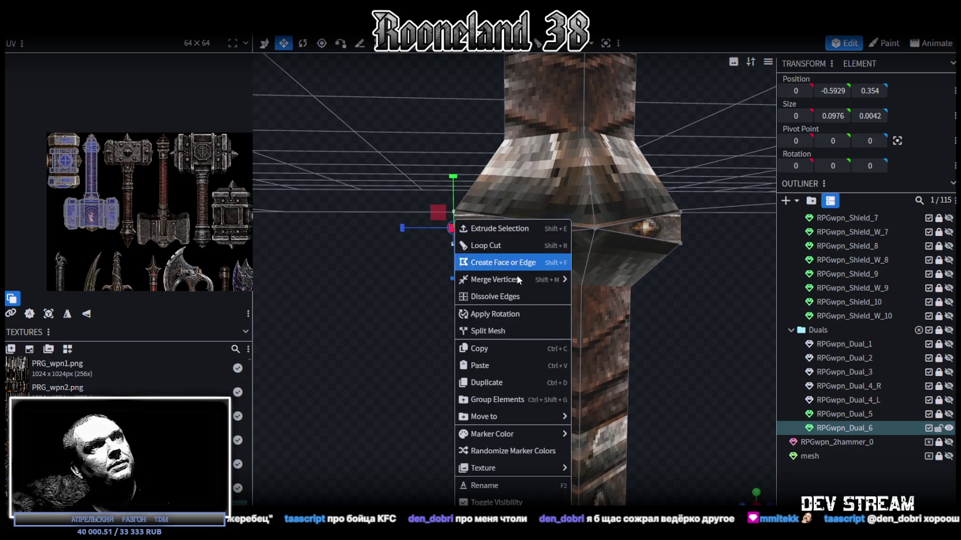
pyautogui.click(638, 298)
# Step: Merge the remaining two collar edges into single points
pyautogui.moveTo(655, 268); pyautogui.dragTo(646, 237)
pyautogui.click(609, 253)
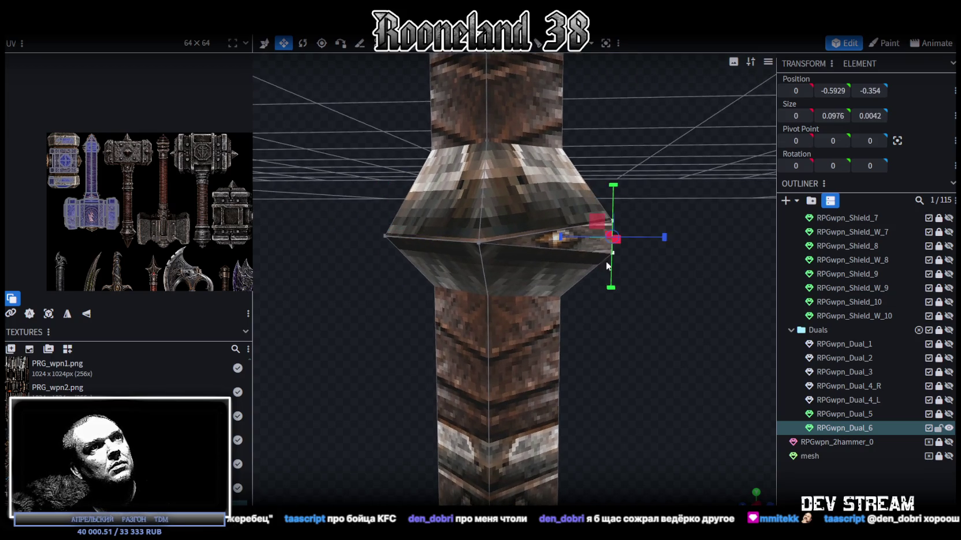
pyautogui.rightClick(605, 270)
pyautogui.click(736, 293)
pyautogui.moveTo(736, 293)
pyautogui.mouseDown()
pyautogui.moveTo(511, 282)
pyautogui.moveTo(669, 212)
pyautogui.mouseUp()
pyautogui.click(630, 228)
pyautogui.rightClick(630, 220)
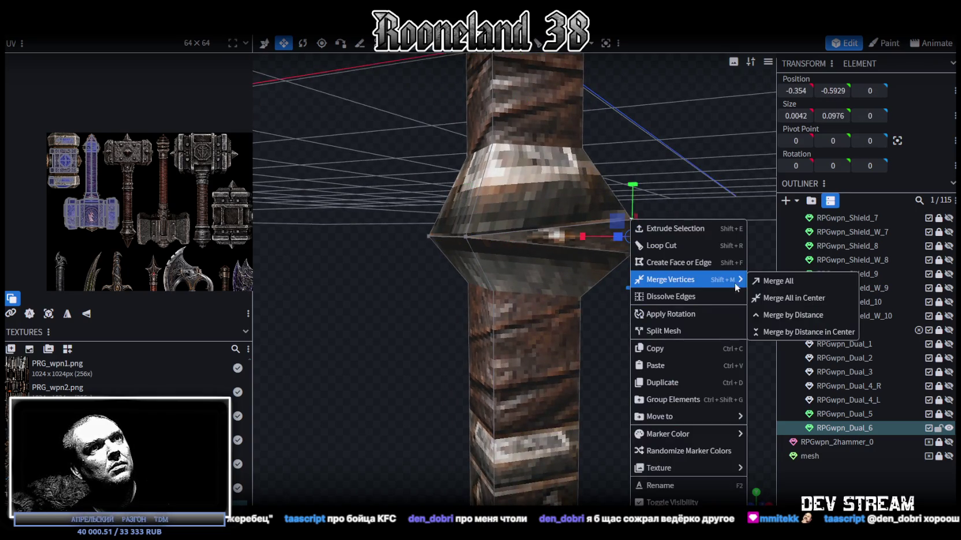
pyautogui.click(791, 298)
# Step: Move the collar down the handle to sit above the pommel and shorten it
pyautogui.moveTo(679, 287); pyautogui.dragTo(442, 302)
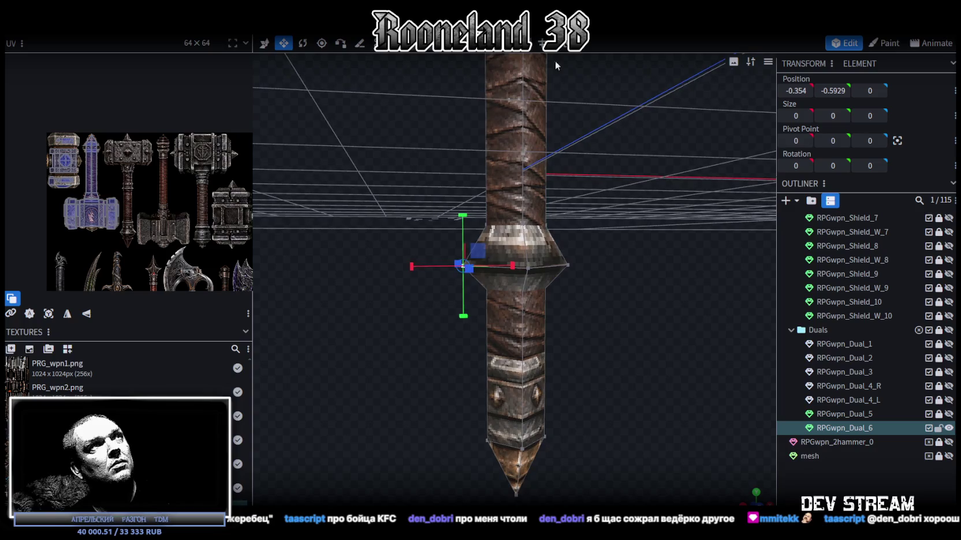
pyautogui.doubleClick(551, 254)
pyautogui.moveTo(579, 266)
pyautogui.mouseDown()
pyautogui.moveTo(601, 267)
pyautogui.moveTo(583, 197)
pyautogui.mouseUp()
pyautogui.press('v')
pyautogui.moveTo(517, 141); pyautogui.dragTo(524, 301)
pyautogui.press('s')
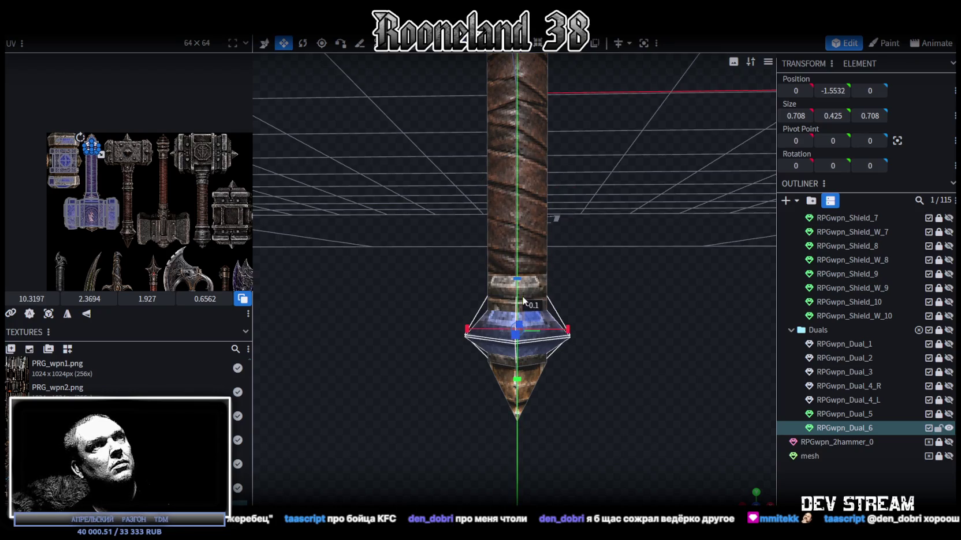
pyautogui.scroll(-2, 595, 265)
pyautogui.press('v')
pyautogui.scroll(-1, 573, 234)
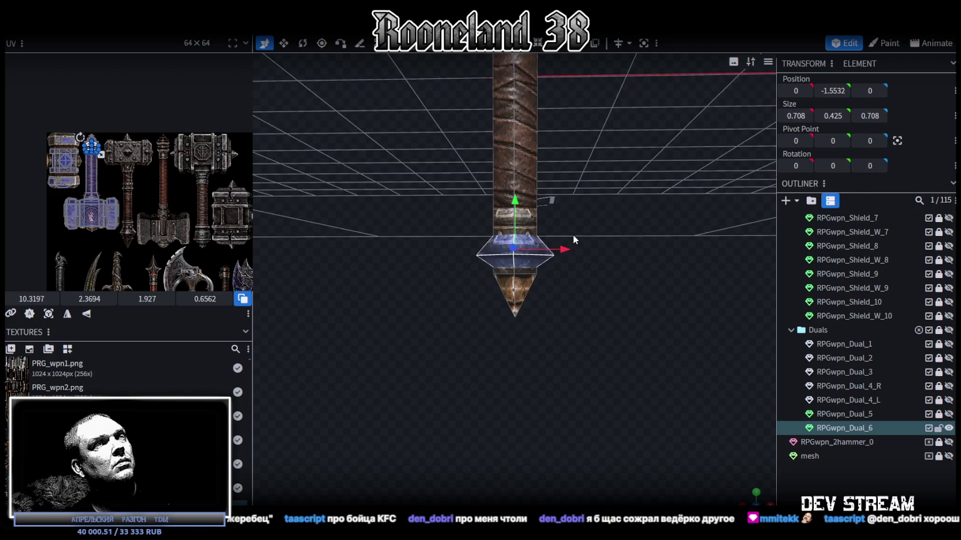
pyautogui.scroll(-3, 573, 228)
pyautogui.moveTo(575, 223)
pyautogui.mouseDown()
pyautogui.moveTo(576, 287)
pyautogui.moveTo(597, 276)
pyautogui.mouseUp()
pyautogui.scroll(2, 552, 145)
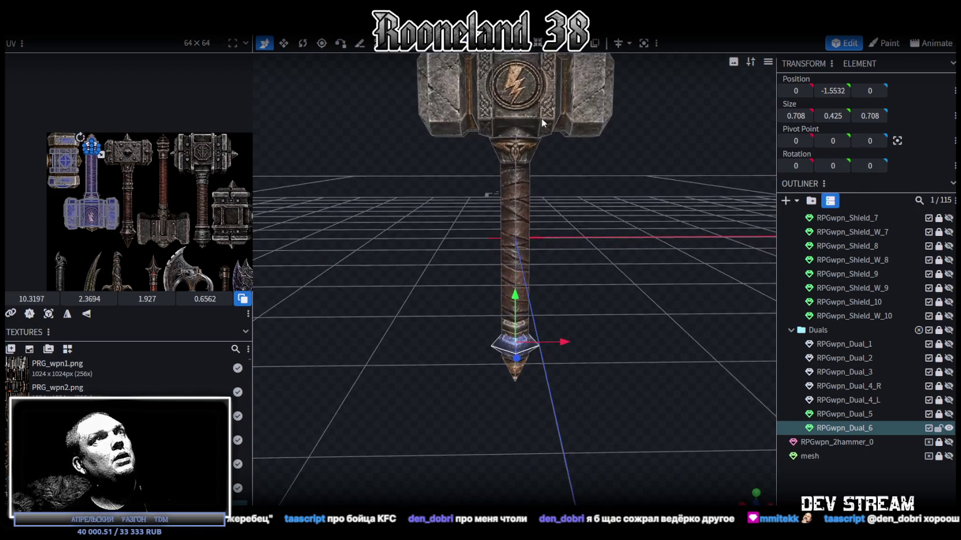
# Step: Split the handle faces off as RPGwpn_Dual_6_selection and view the hammer from the front
pyautogui.click(520, 197)
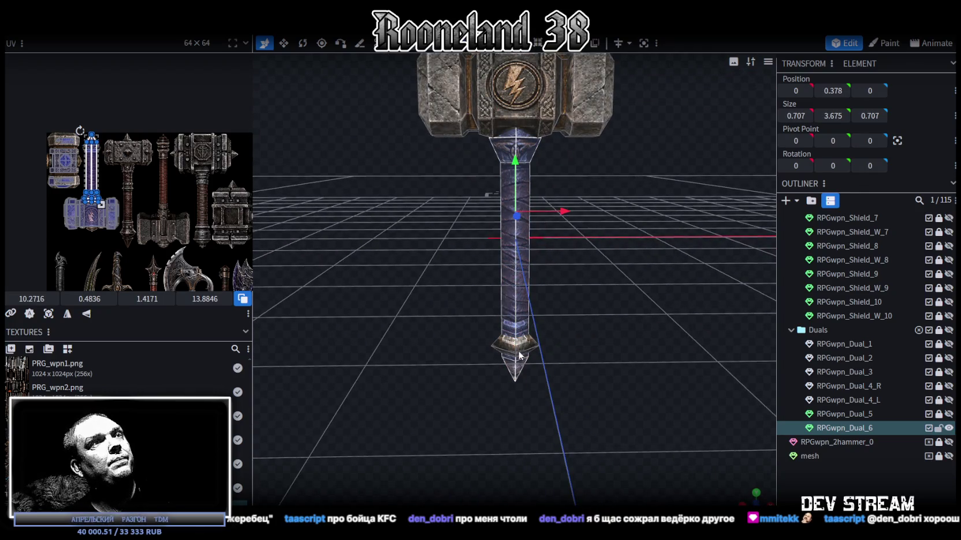
pyautogui.scroll(-2, 574, 306)
pyautogui.moveTo(568, 318); pyautogui.dragTo(562, 240)
pyautogui.click(511, 244)
pyautogui.rightClick(512, 244)
pyautogui.click(546, 331)
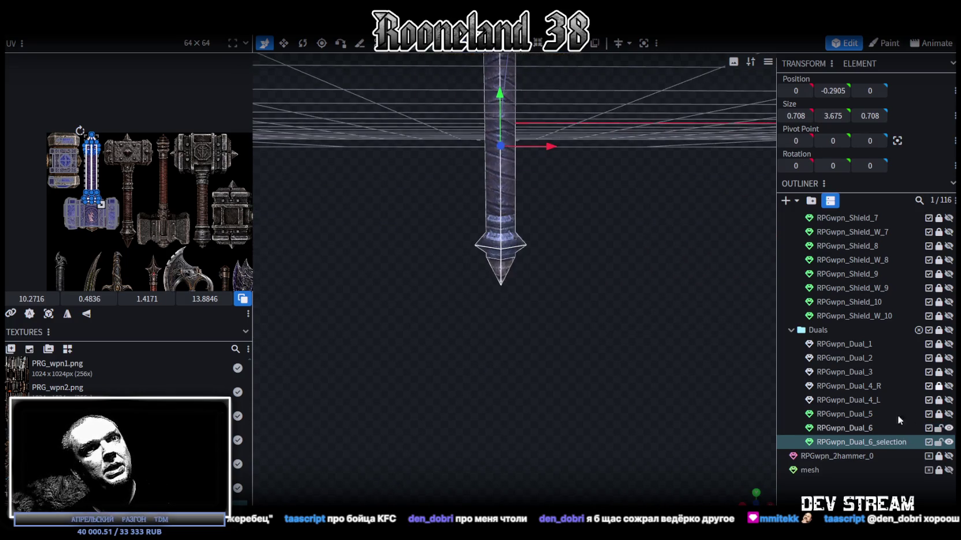
pyautogui.click(939, 427)
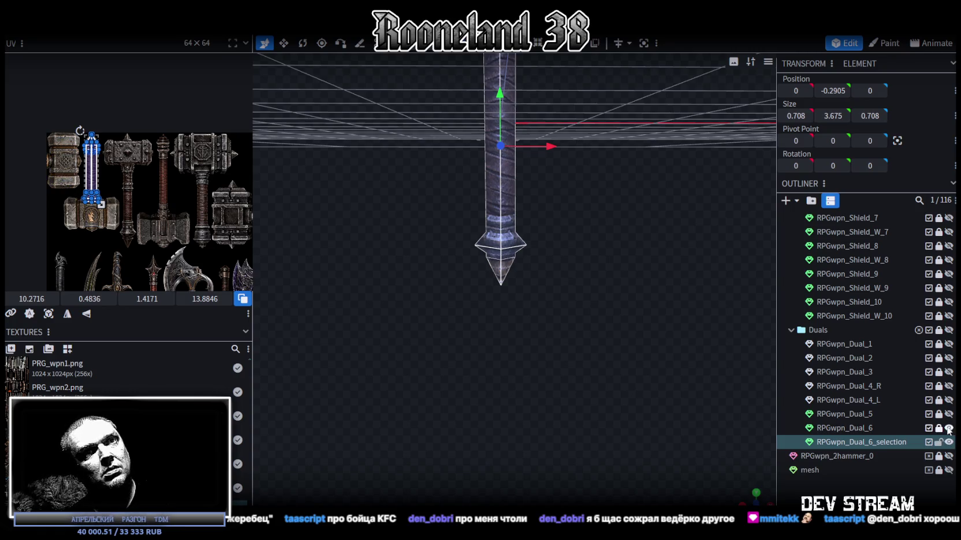
pyautogui.moveTo(550, 252)
pyautogui.mouseDown()
pyautogui.moveTo(564, 363)
pyautogui.moveTo(433, 174)
pyautogui.moveTo(491, 198)
pyautogui.mouseUp()
pyautogui.press('KP_1')
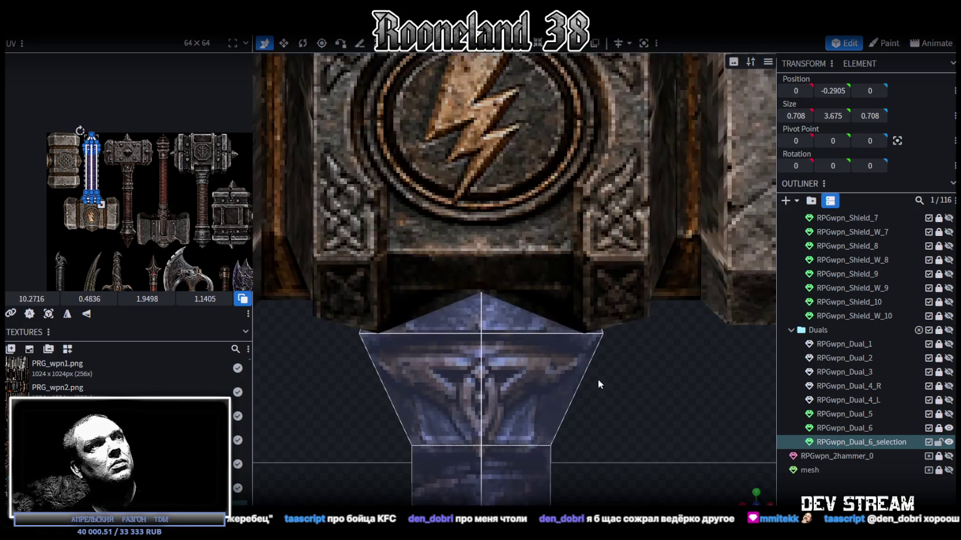
# Step: Place the handle's UV box onto the middle hammer's handle artwork
pyautogui.click(49, 313)
pyautogui.scroll(2, 118, 190)
pyautogui.moveTo(45, 128); pyautogui.dragTo(134, 151)
pyautogui.scroll(2, 121, 111)
pyautogui.scroll(3, 120, 112)
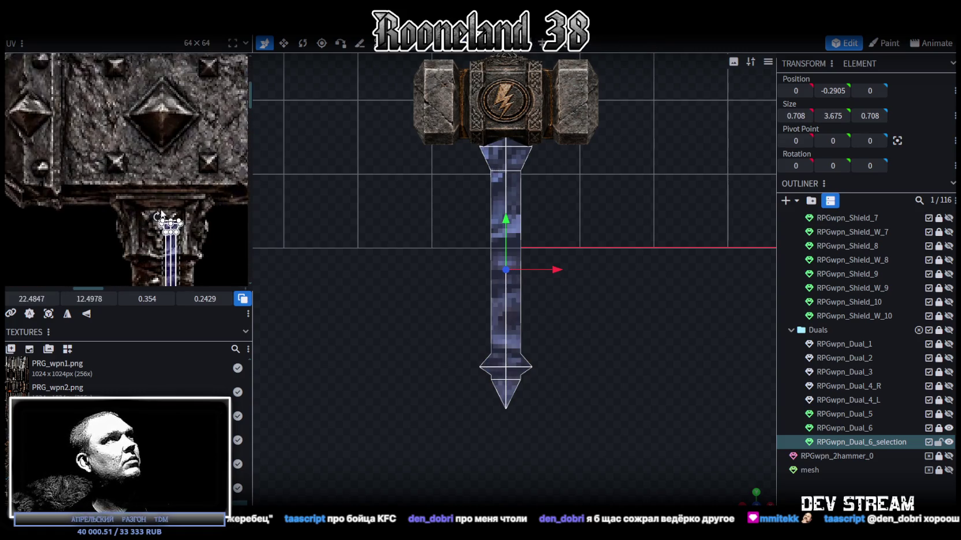
pyautogui.moveTo(144, 223); pyautogui.dragTo(119, 223)
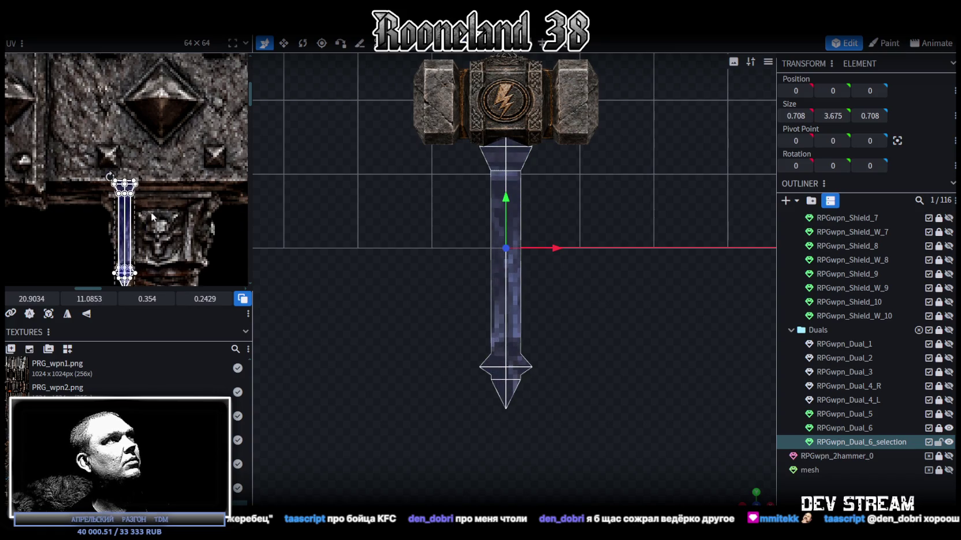
pyautogui.scroll(-2, 145, 209)
pyautogui.scroll(-2, 141, 89)
# Step: Enlarge, reposition and narrow the handle UV to fit the wrapped-handle artwork, then switch to the browser
pyautogui.moveTo(132, 88); pyautogui.dragTo(177, 218)
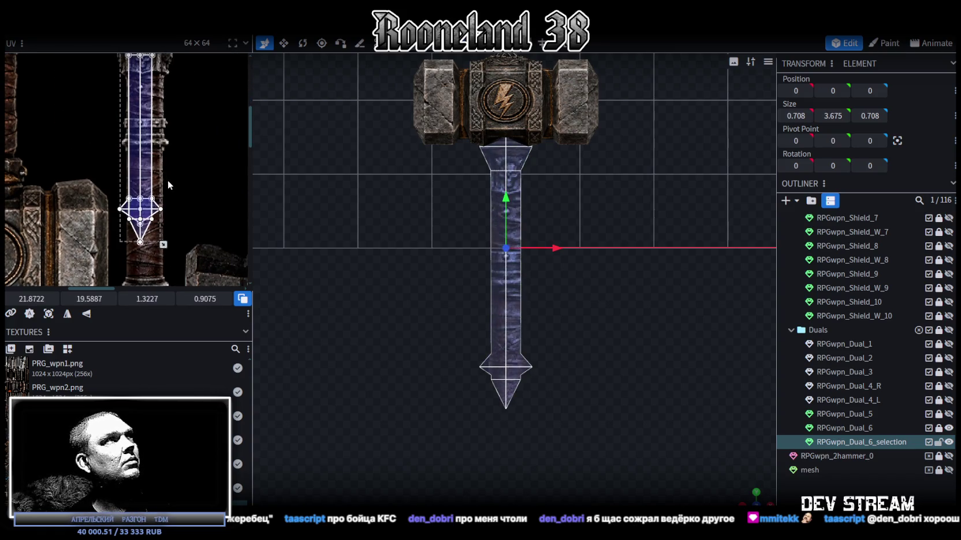
pyautogui.scroll(2, 220, 113)
pyautogui.scroll(-2, 210, 193)
pyautogui.moveTo(196, 144)
pyautogui.mouseDown()
pyautogui.moveTo(211, 159)
pyautogui.moveTo(181, 153)
pyautogui.mouseUp()
pyautogui.scroll(2, 220, 154)
pyautogui.moveTo(180, 154); pyautogui.dragTo(139, 101, button='middle')
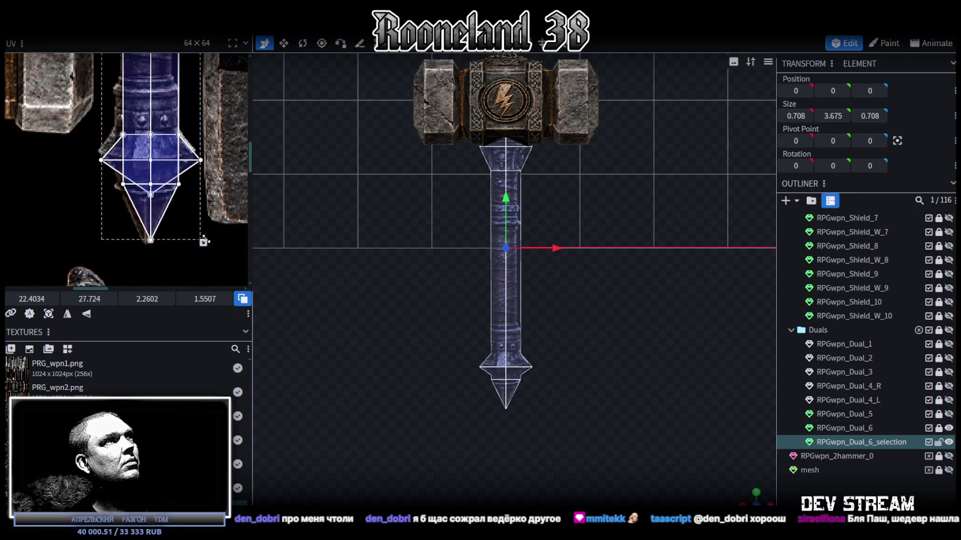
pyautogui.moveTo(201, 243); pyautogui.dragTo(194, 243)
pyautogui.moveTo(196, 242); pyautogui.dragTo(193, 243)
pyautogui.scroll(5, 162, 129)
pyautogui.scroll(3, 162, 129)
pyautogui.scroll(3, 138, 110)
pyautogui.keyDown('ctrl'); pyautogui.scroll(2, 149, 199); pyautogui.keyUp('ctrl')
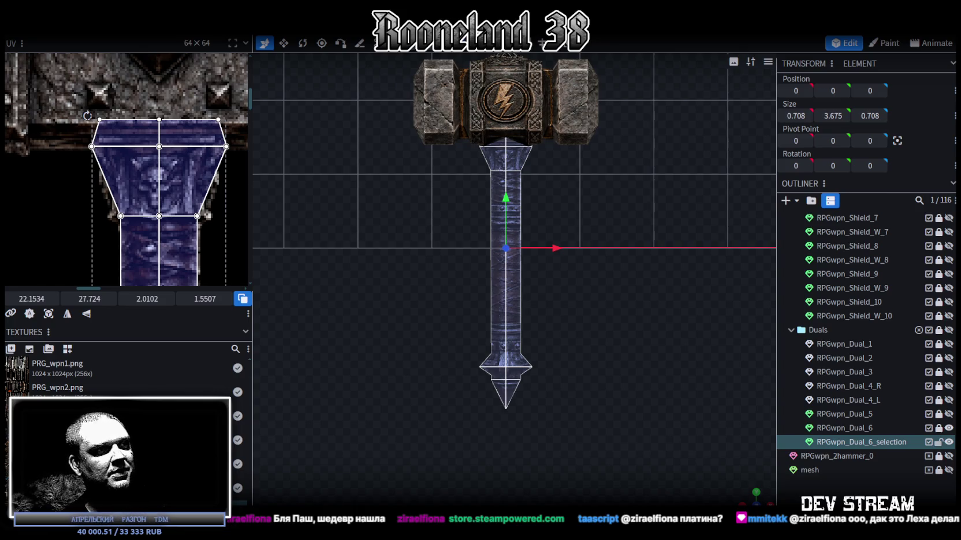
pyautogui.hotkey('alt', 'Tab')
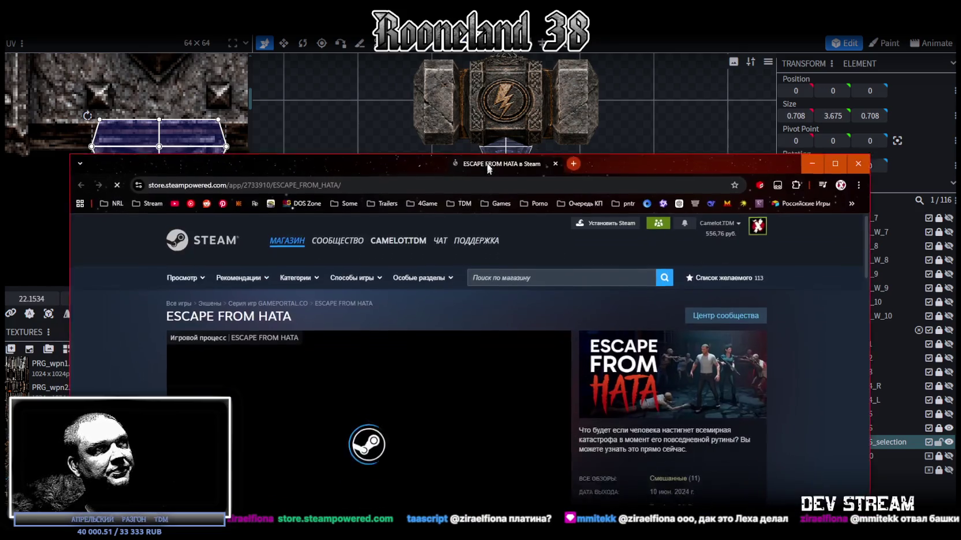
# Step: Maximize the browser and watch the ESCAPE FROM HATA trailer full screen, then return to the store page
pyautogui.click(846, 63)
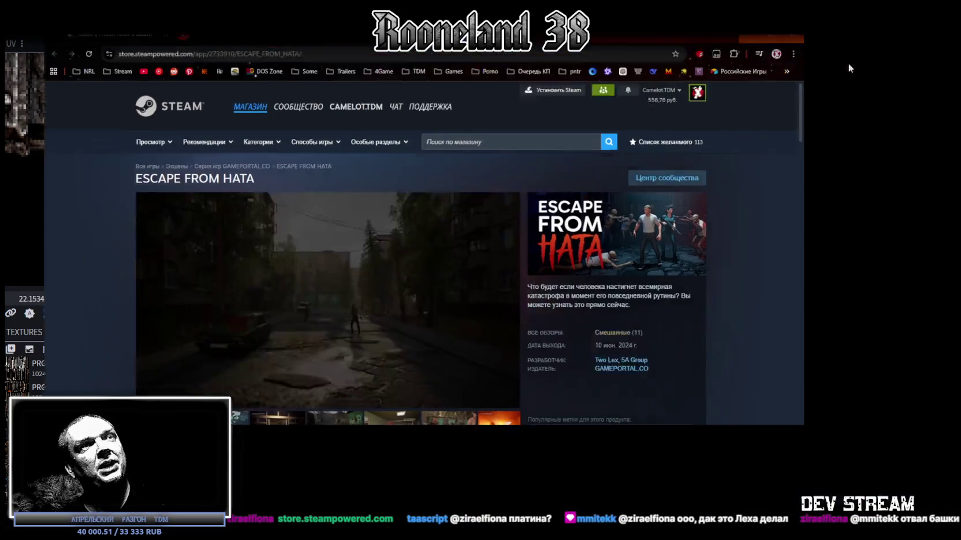
pyautogui.click(568, 395)
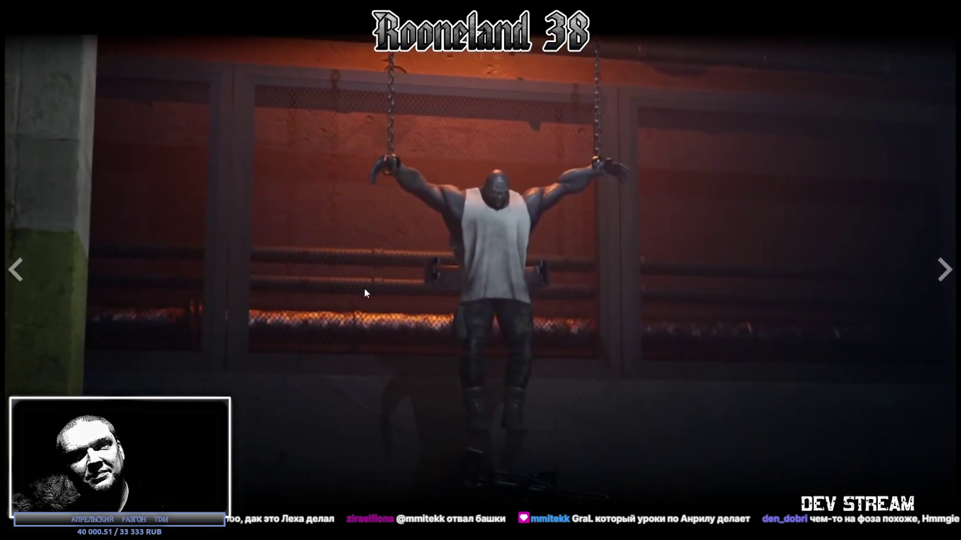
pyautogui.click(936, 492)
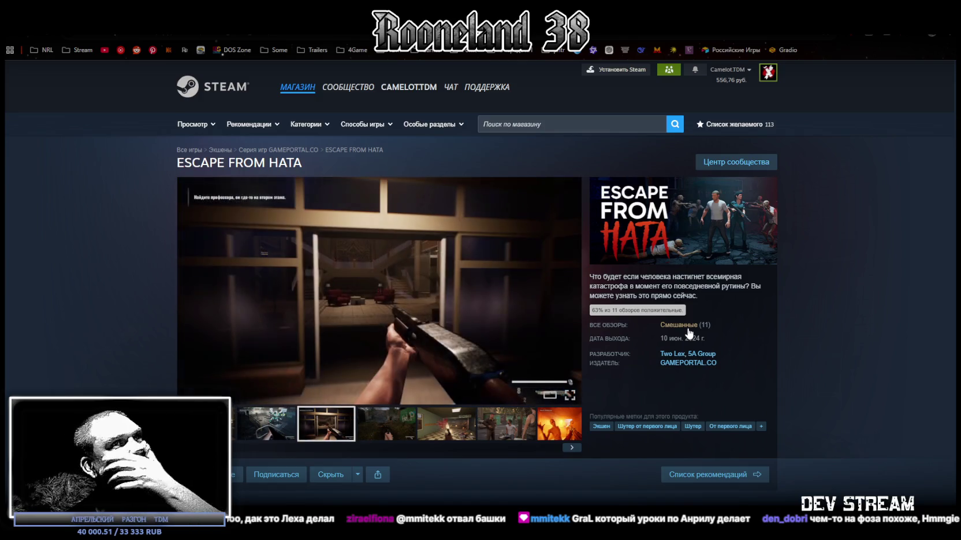
pyautogui.scroll(-3, 688, 333)
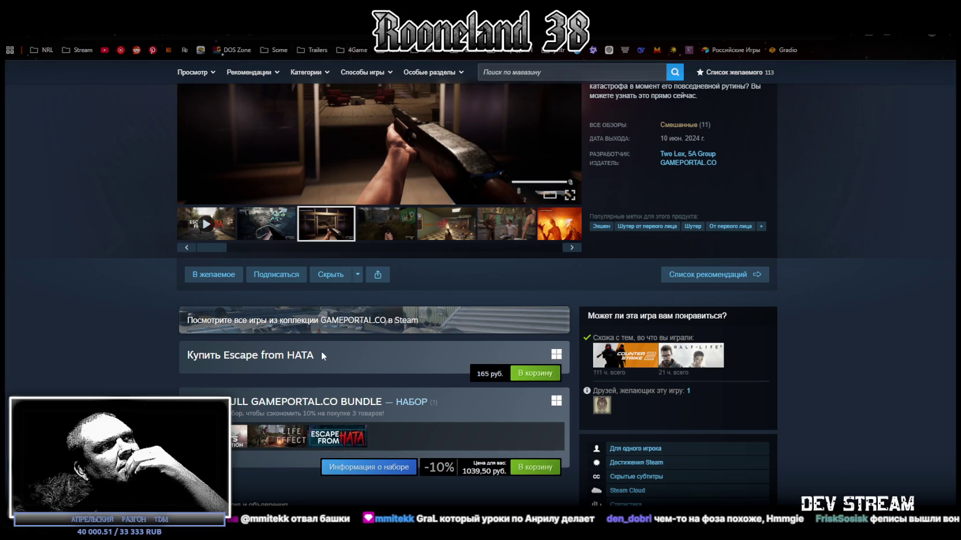
pyautogui.scroll(3, 604, 347)
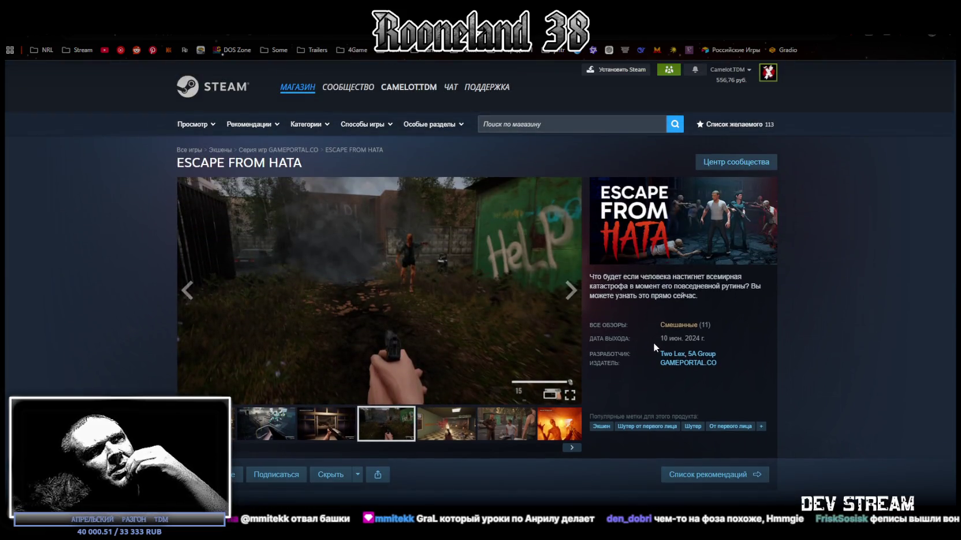
pyautogui.moveTo(678, 124)
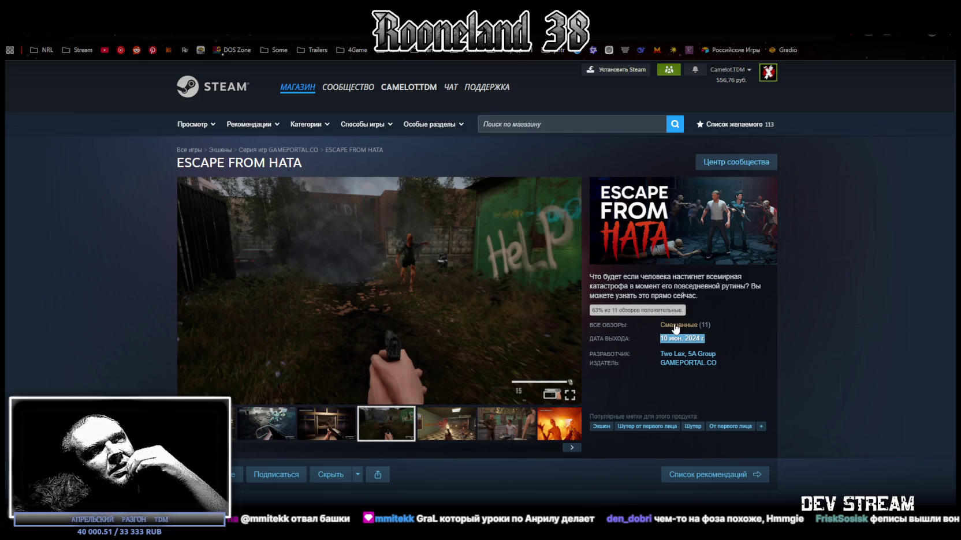
# Step: Jump to the ESCAPE FROM HATA user reviews and highlight passages of the top review
pyautogui.click(673, 326)
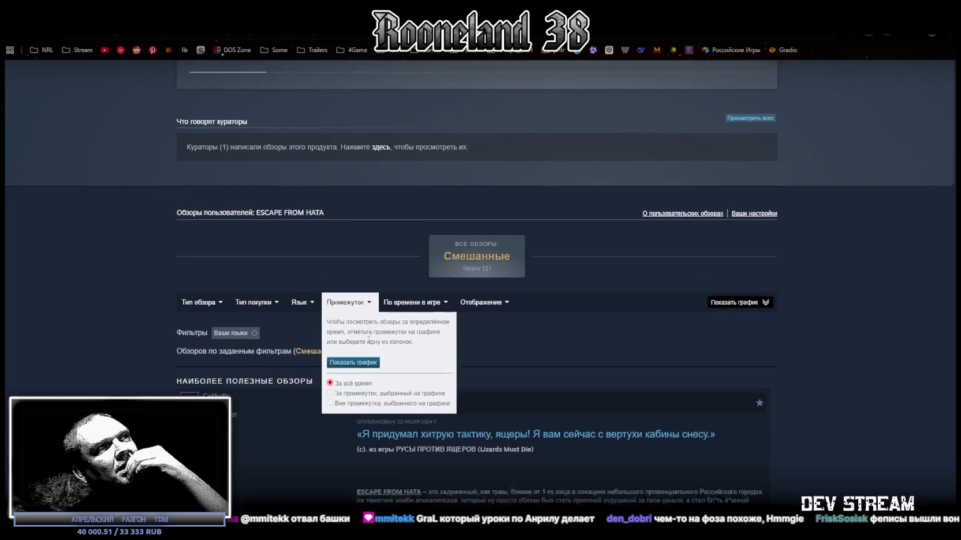
pyautogui.scroll(-3, 535, 358)
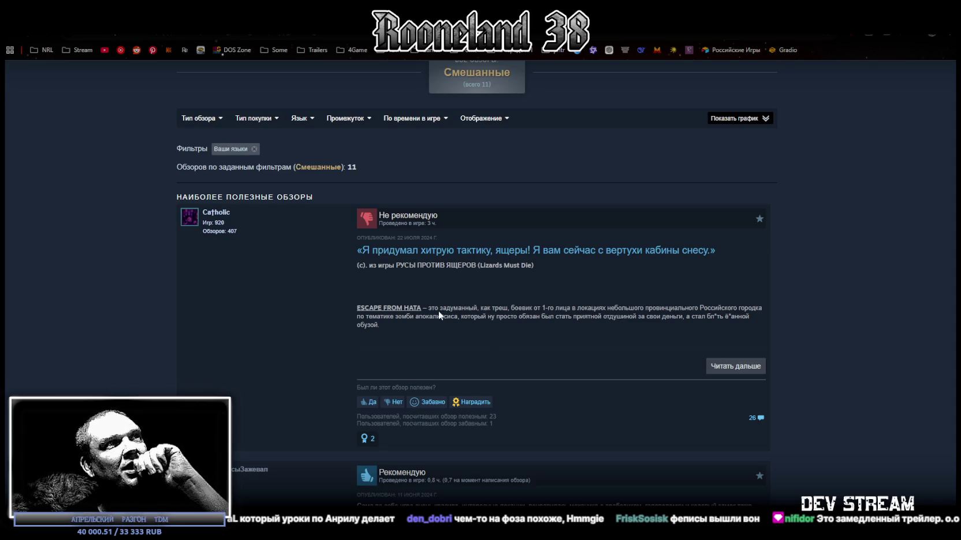
pyautogui.moveTo(434, 307); pyautogui.dragTo(500, 306)
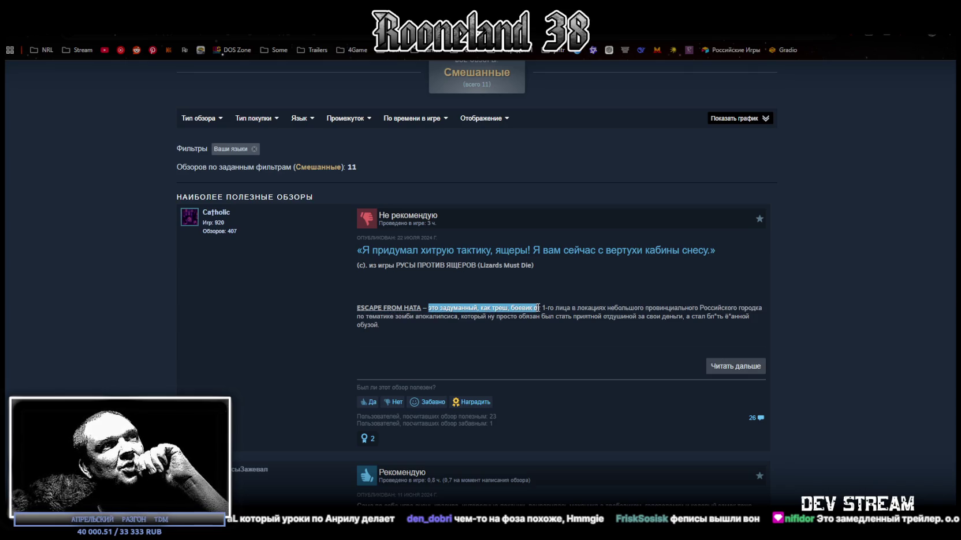
pyautogui.moveTo(598, 310); pyautogui.dragTo(668, 310)
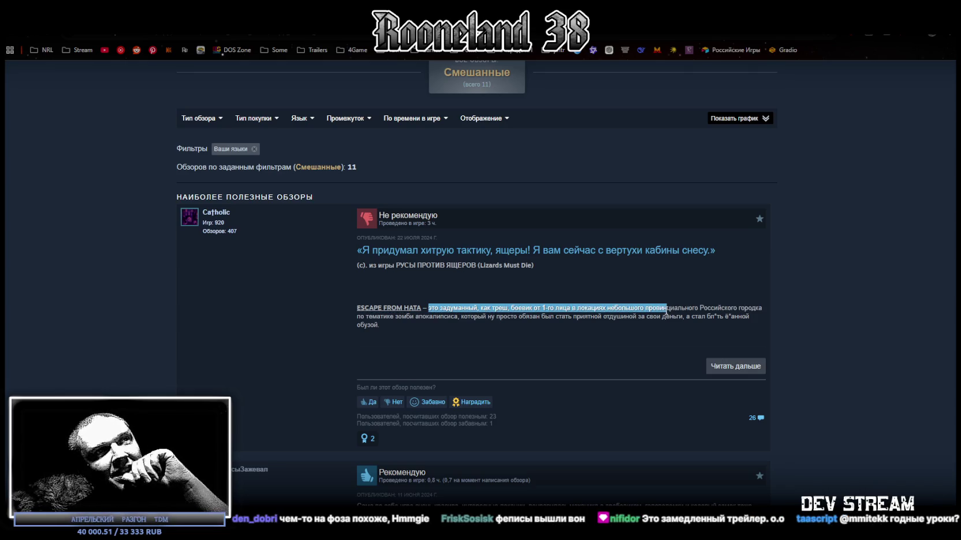
pyautogui.click(660, 338)
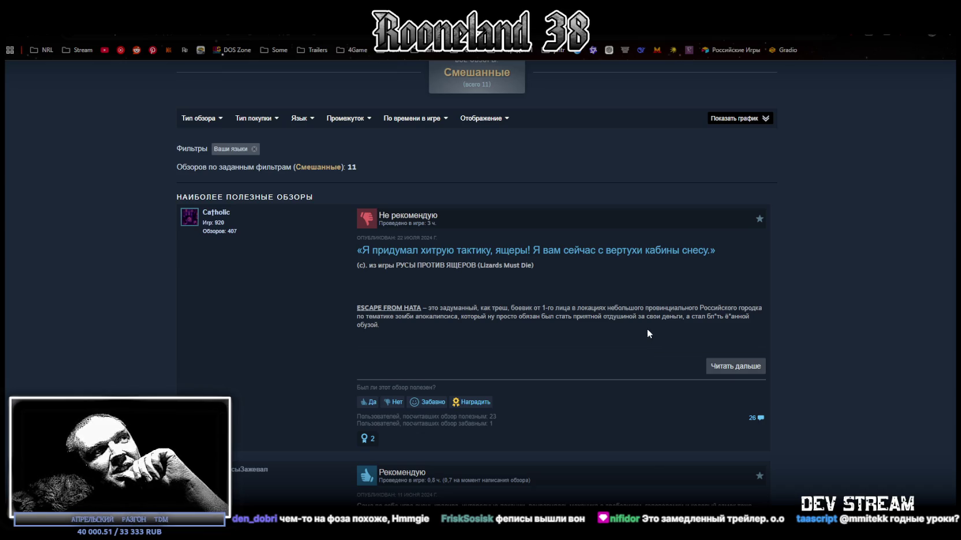
pyautogui.moveTo(397, 319); pyautogui.dragTo(516, 319)
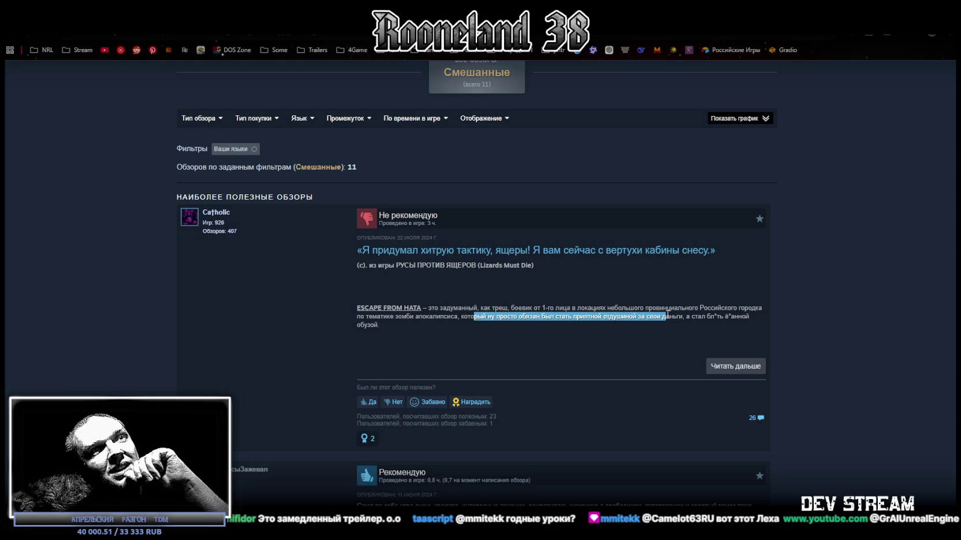
pyautogui.click(420, 335)
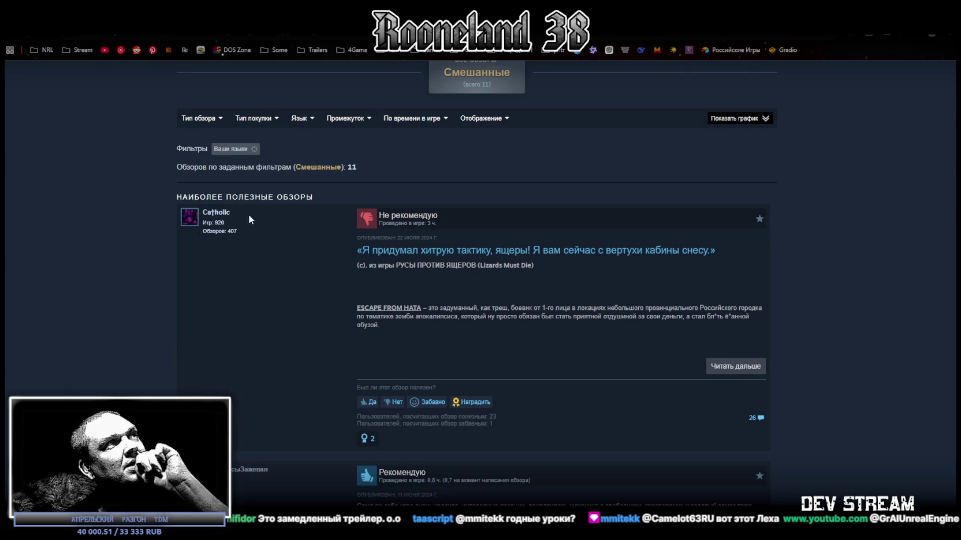
# Step: Scroll back to the top of the Steam page and return to Blockbench
pyautogui.scroll(-3, 455, 307)
pyautogui.scroll(-1, 455, 307)
pyautogui.scroll(-1, 455, 307)
pyautogui.scroll(-1, 454, 306)
pyautogui.scroll(-4, 452, 305)
pyautogui.scroll(-3, 452, 305)
pyautogui.scroll(4, 452, 314)
pyautogui.scroll(-7, 450, 312)
pyautogui.scroll(-1, 448, 312)
pyautogui.scroll(5, 449, 312)
pyautogui.scroll(5, 693, 404)
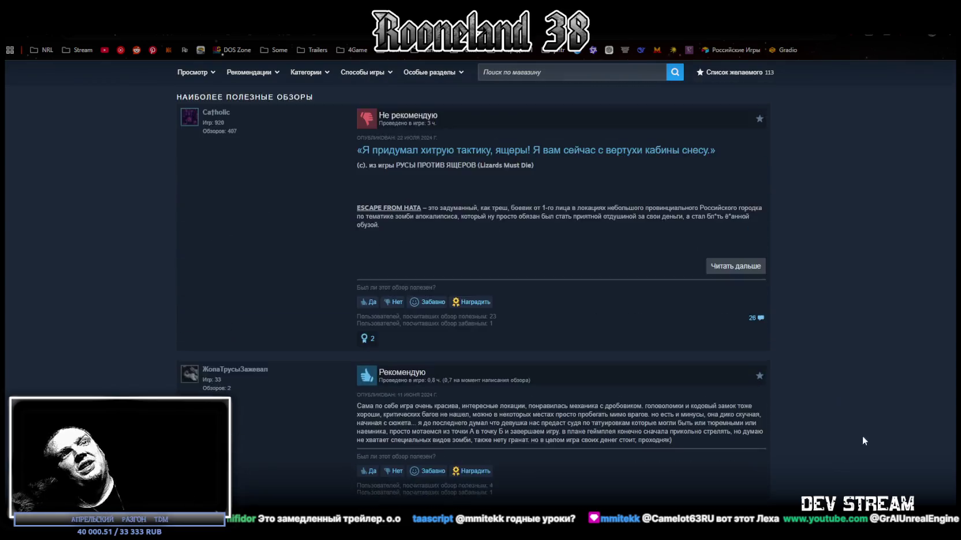
pyautogui.scroll(5, 866, 405)
pyautogui.scroll(5, 837, 346)
pyautogui.scroll(10, 787, 342)
pyautogui.scroll(5, 646, 329)
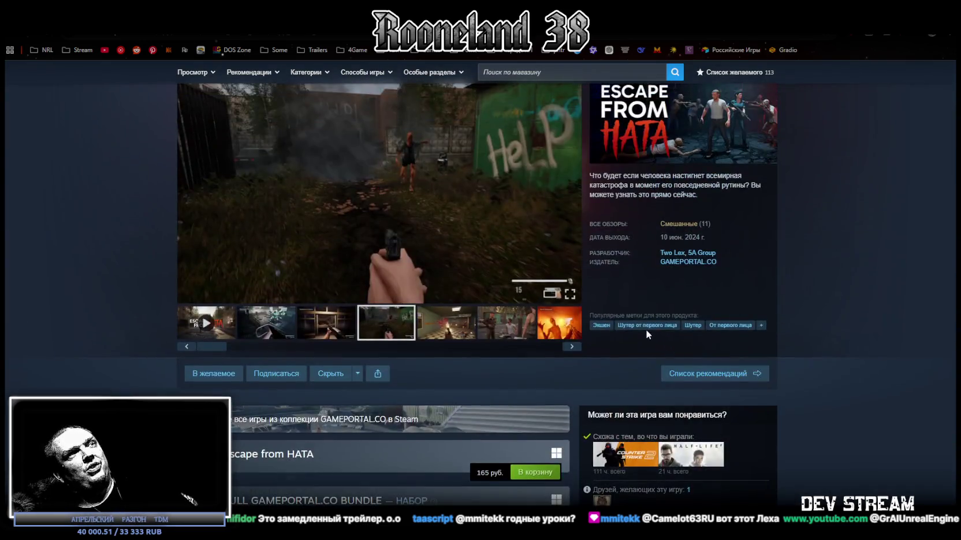
pyautogui.scroll(-4, 578, 289)
pyautogui.scroll(1, 478, 249)
pyautogui.scroll(2, 477, 252)
pyautogui.scroll(3, 477, 251)
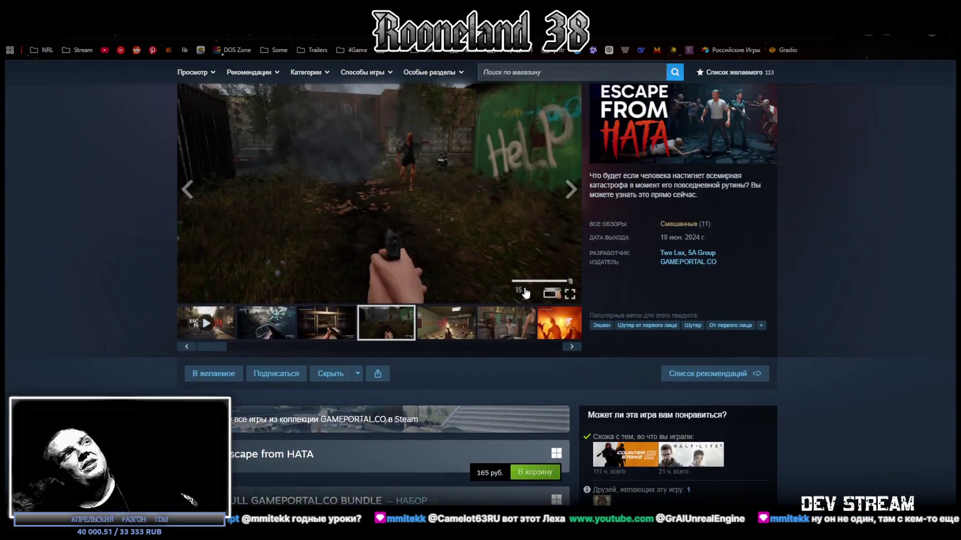
pyautogui.hotkey('alt', 'Tab')
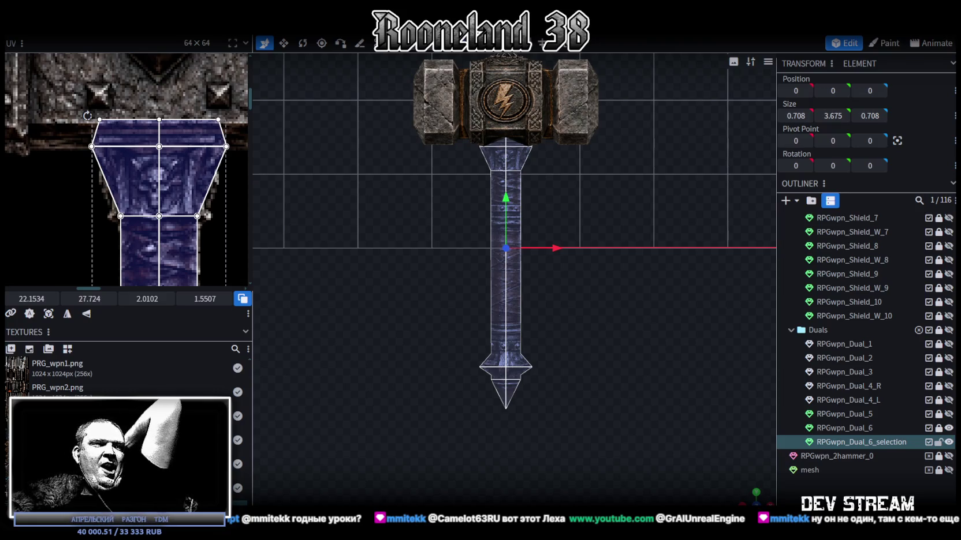
pyautogui.hotkey('alt', 'Tab')
pyautogui.moveTo(488, 60); pyautogui.dragTo(488, 60)
pyautogui.click(321, 284)
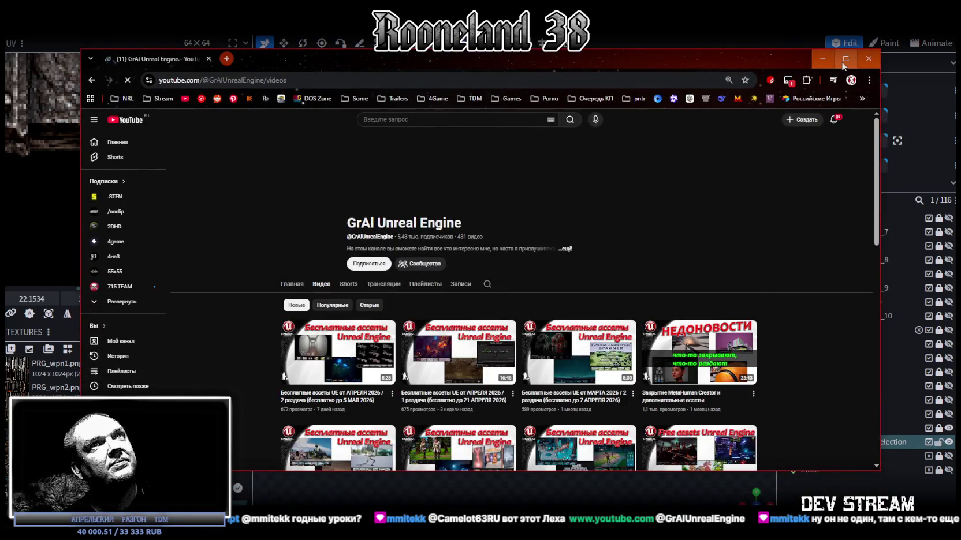
pyautogui.press('super+Up')
pyautogui.scroll(-5, 703, 283)
pyautogui.scroll(-4, 703, 281)
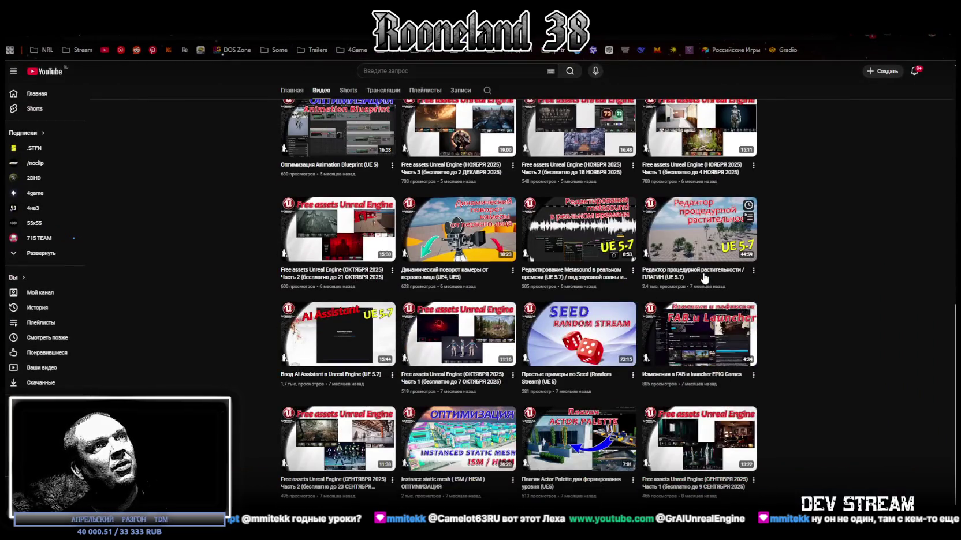
pyautogui.scroll(-5, 773, 277)
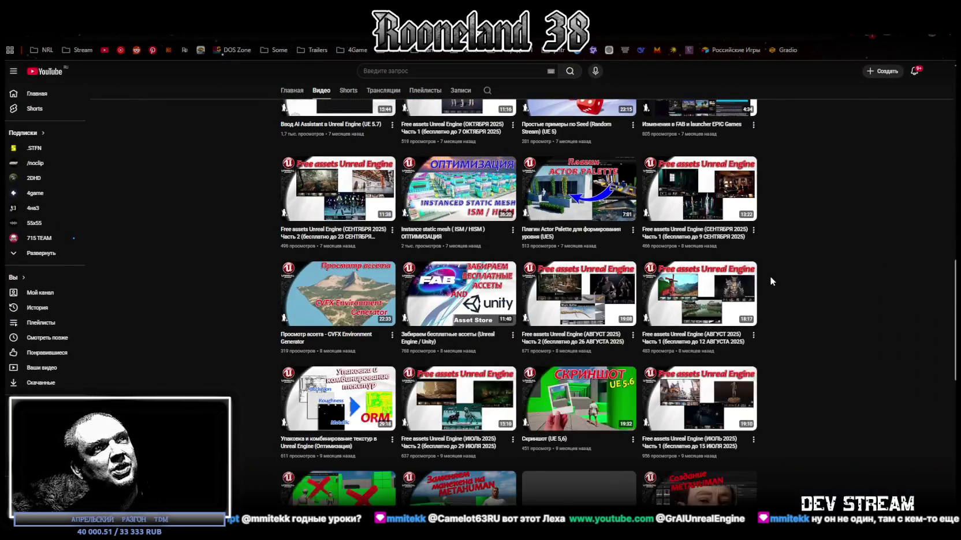
pyautogui.scroll(-3, 769, 276)
pyautogui.scroll(-4, 762, 277)
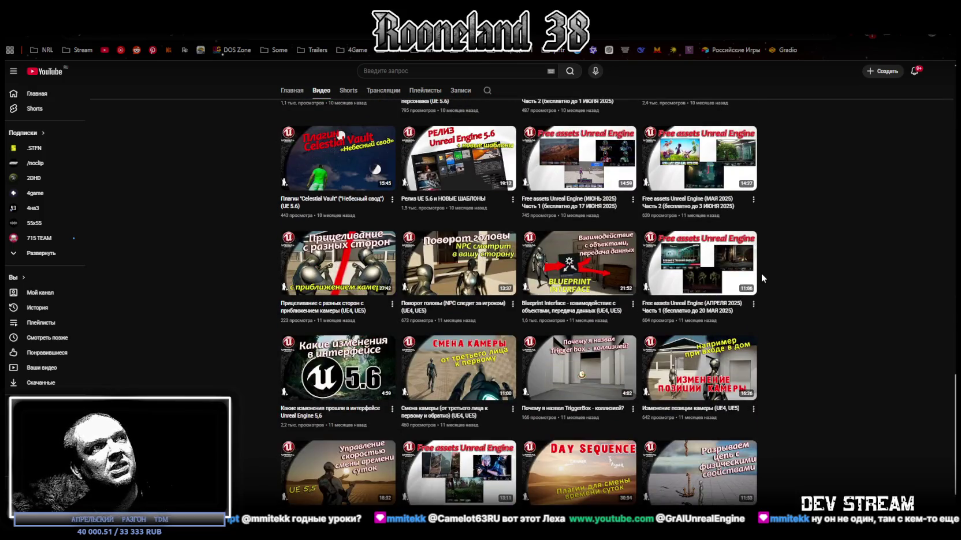
pyautogui.scroll(-2, 761, 274)
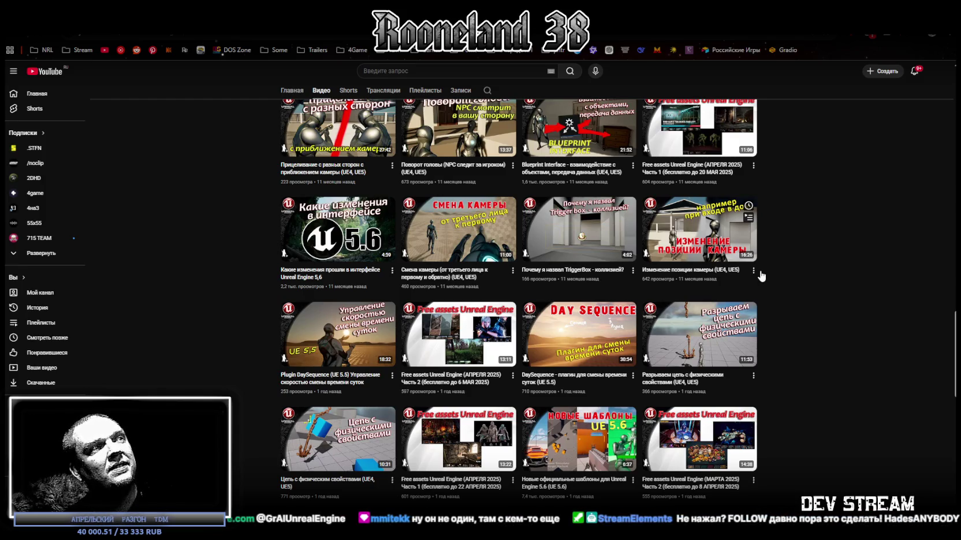
pyautogui.scroll(5, 761, 269)
pyautogui.scroll(5, 760, 263)
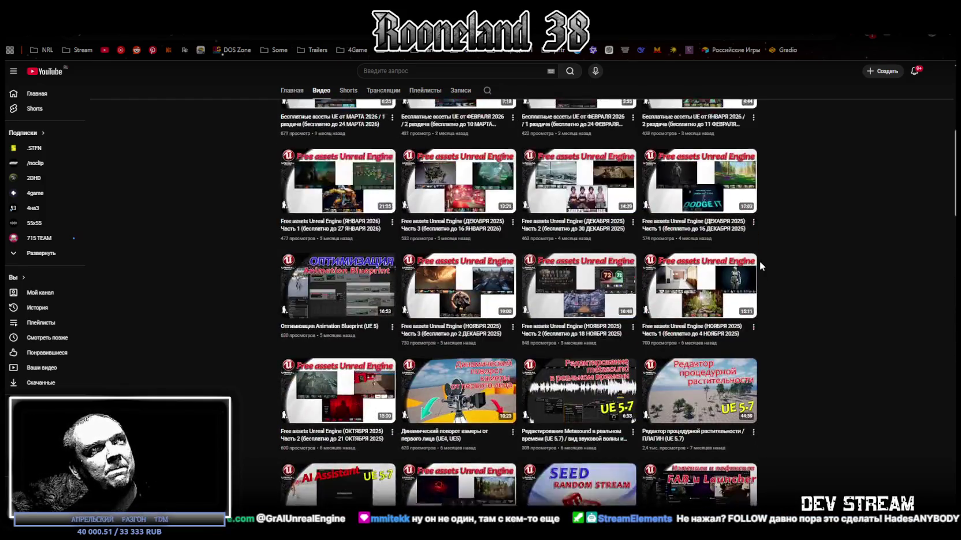
pyautogui.scroll(5, 727, 259)
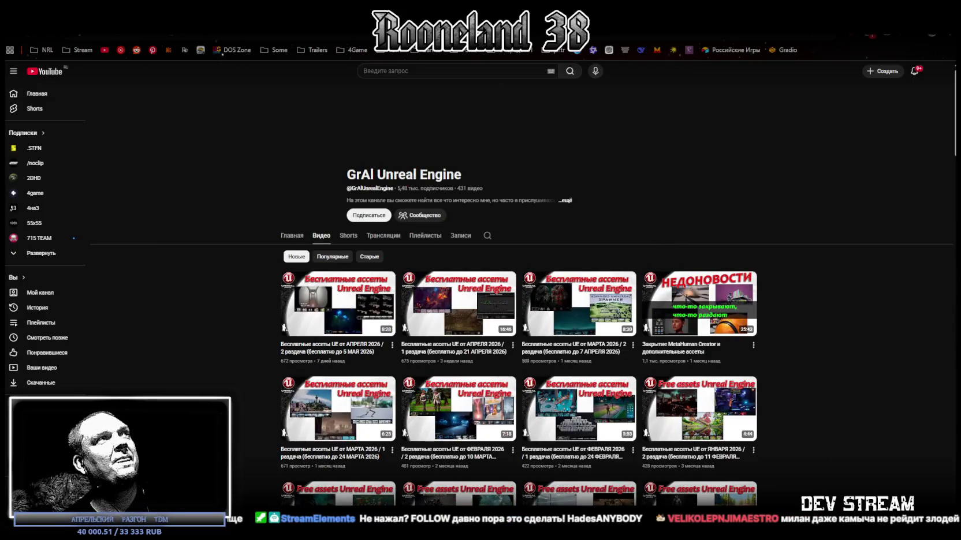
pyautogui.hotkey('alt', 'Tab')
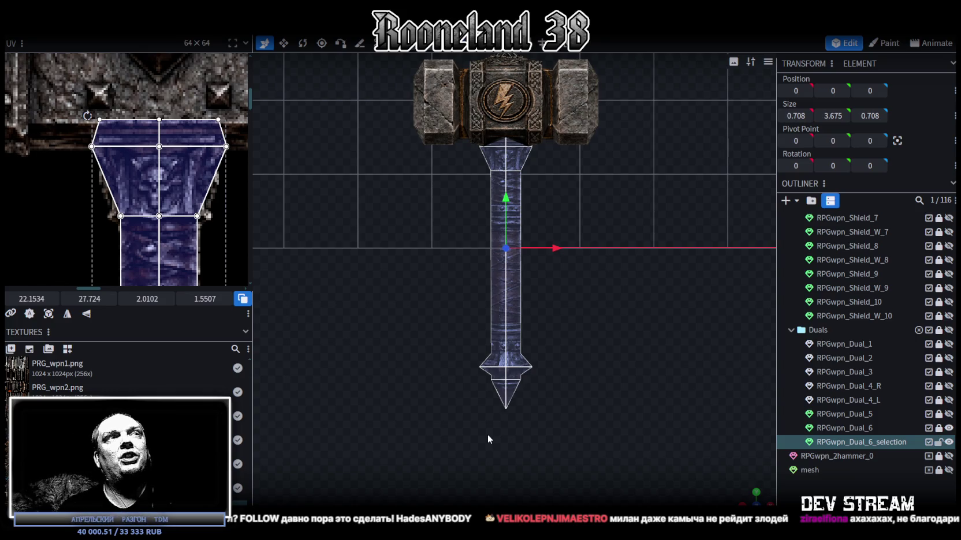
pyautogui.scroll(3, 520, 386)
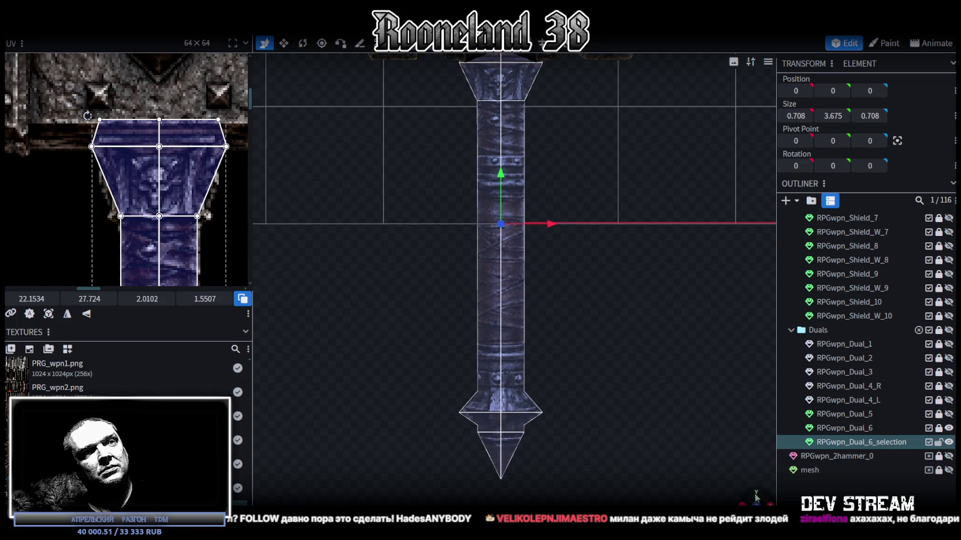
pyautogui.moveTo(577, 364); pyautogui.dragTo(638, 367)
pyautogui.moveTo(619, 333)
pyautogui.mouseDown()
pyautogui.moveTo(455, 337)
pyautogui.moveTo(642, 330)
pyautogui.mouseUp()
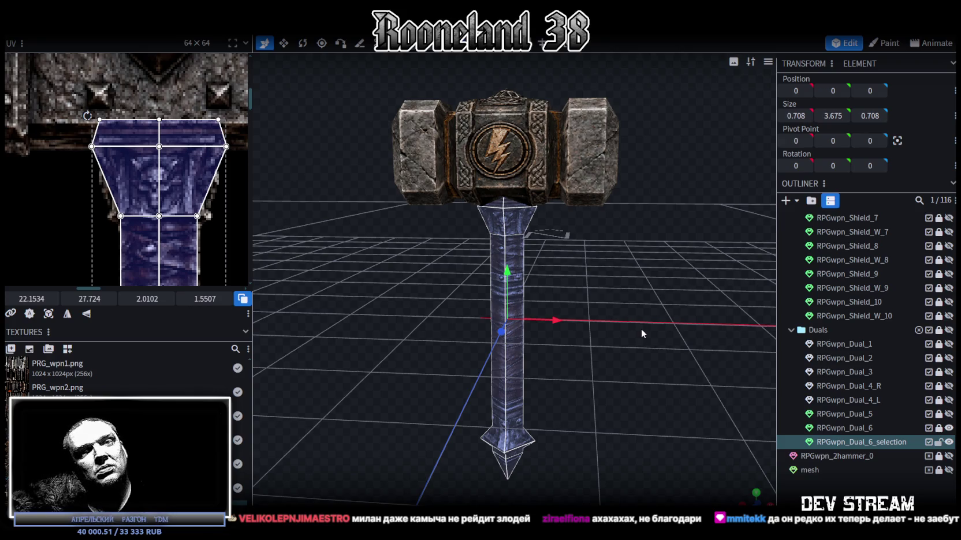
pyautogui.moveTo(641, 329); pyautogui.dragTo(641, 327)
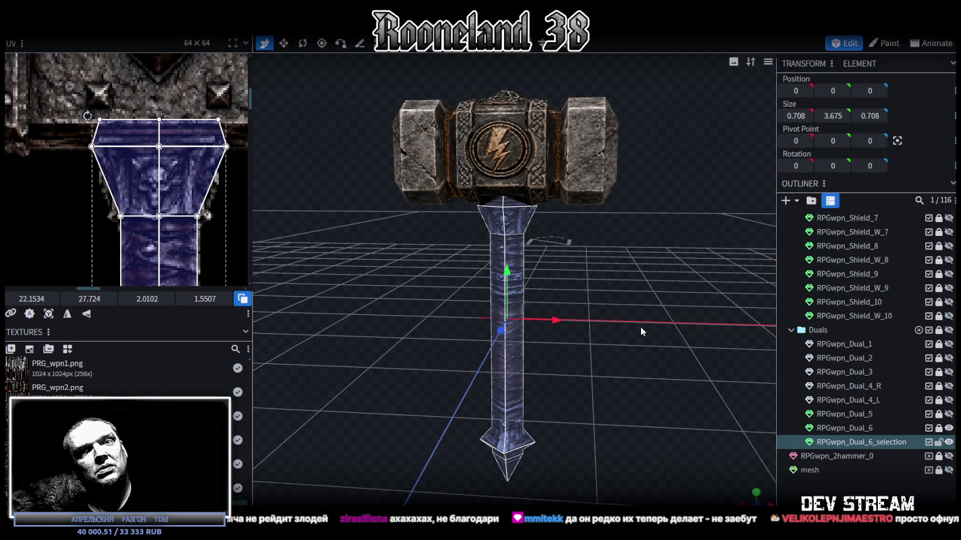
pyautogui.scroll(3, 640, 326)
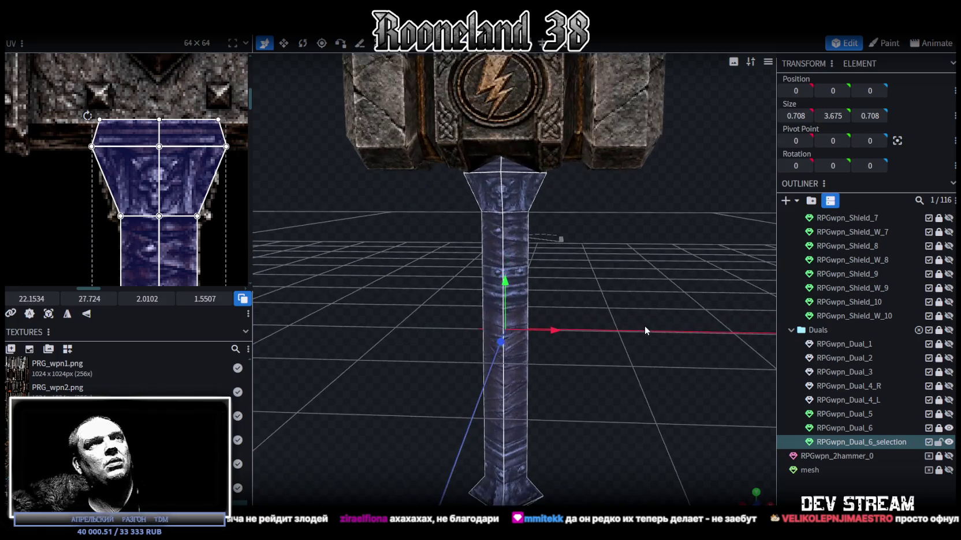
pyautogui.scroll(-1, 644, 325)
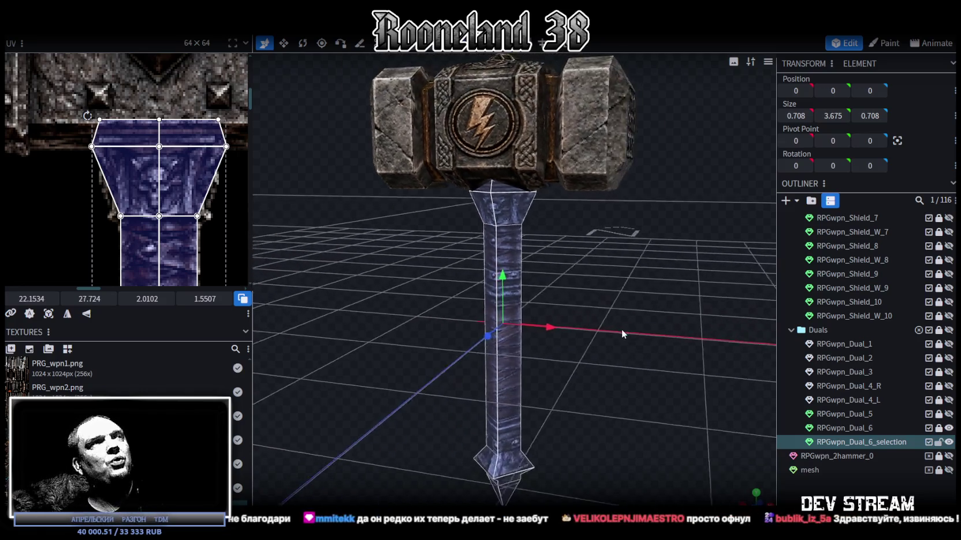
pyautogui.moveTo(622, 329)
pyautogui.mouseDown()
pyautogui.moveTo(508, 339)
pyautogui.moveTo(644, 311)
pyautogui.moveTo(652, 330)
pyautogui.moveTo(630, 326)
pyautogui.mouseUp()
pyautogui.scroll(2, 647, 321)
pyautogui.scroll(2, 641, 321)
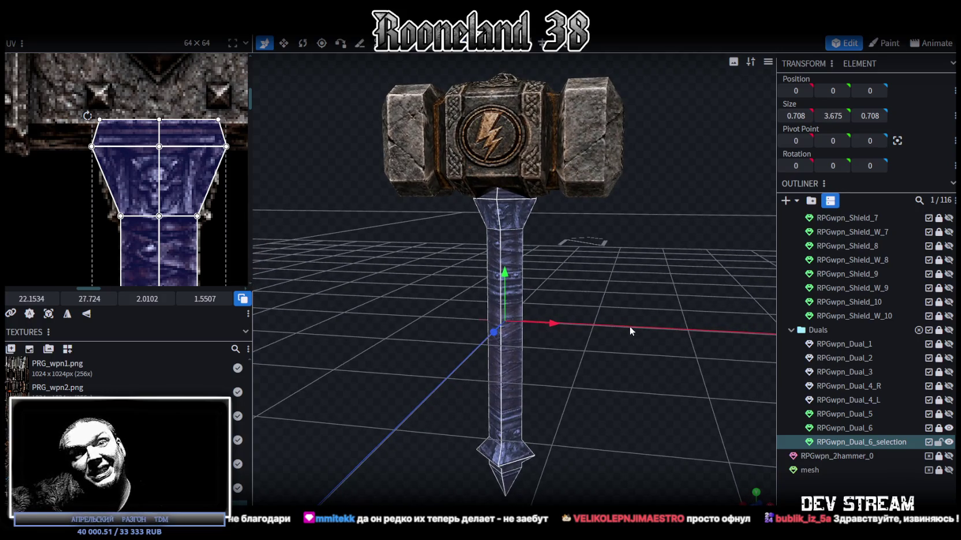
pyautogui.scroll(-2, 494, 264)
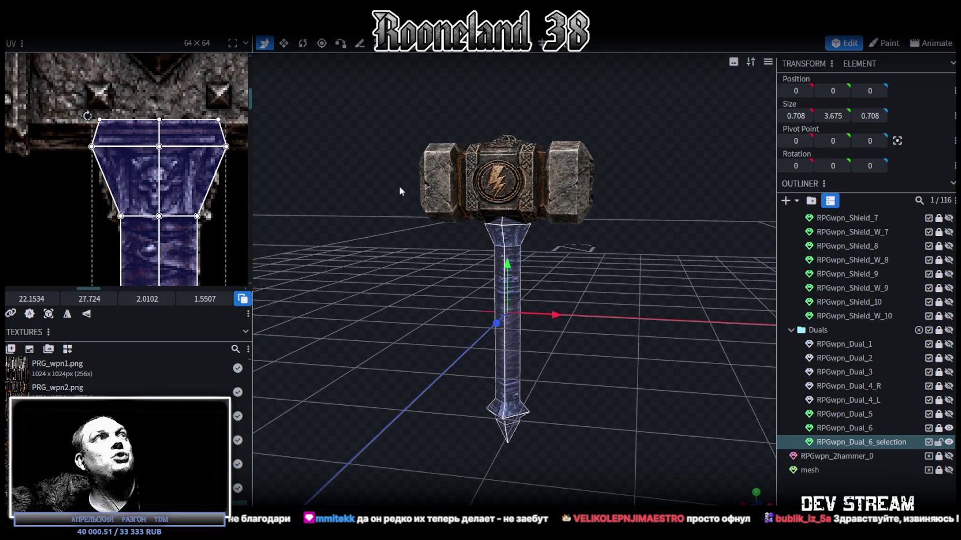
pyautogui.scroll(-5, 201, 211)
pyautogui.moveTo(581, 292)
pyautogui.mouseDown()
pyautogui.moveTo(618, 272)
pyautogui.moveTo(597, 243)
pyautogui.moveTo(550, 268)
pyautogui.moveTo(396, 259)
pyautogui.moveTo(604, 265)
pyautogui.moveTo(538, 216)
pyautogui.mouseUp()
pyautogui.scroll(5, 171, 276)
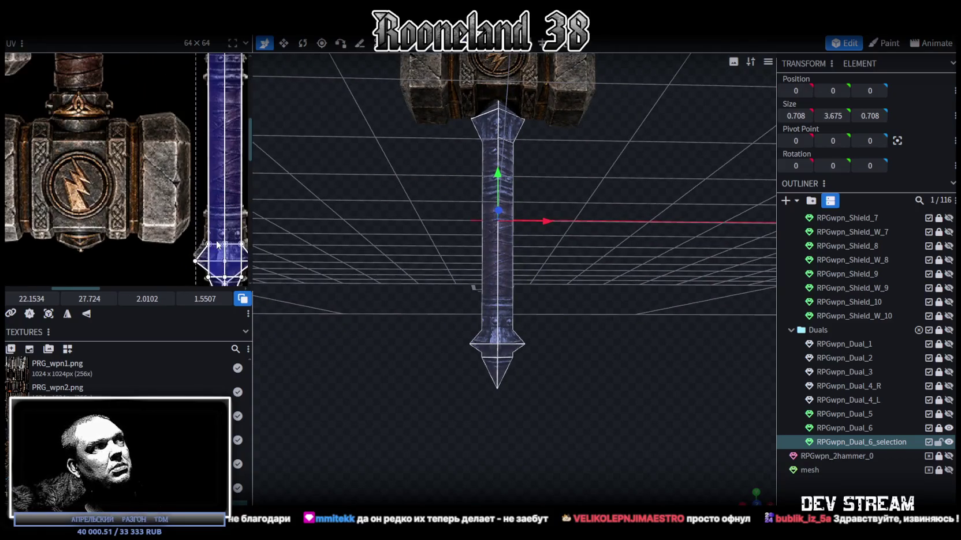
# Step: Select the diamond collar band at the handle base and shift its texture mapping slightly upward
pyautogui.scroll(2, 170, 204)
pyautogui.scroll(1, 170, 205)
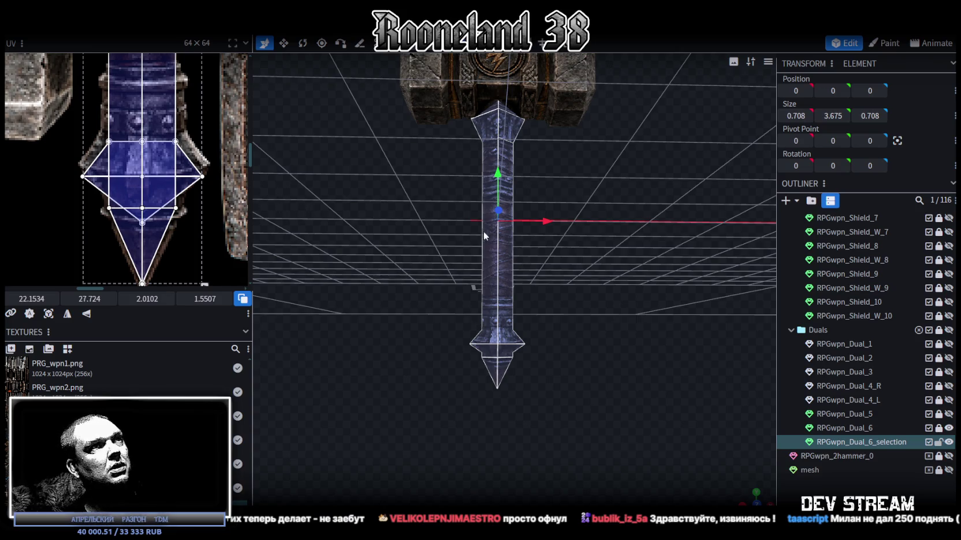
pyautogui.scroll(2, 484, 264)
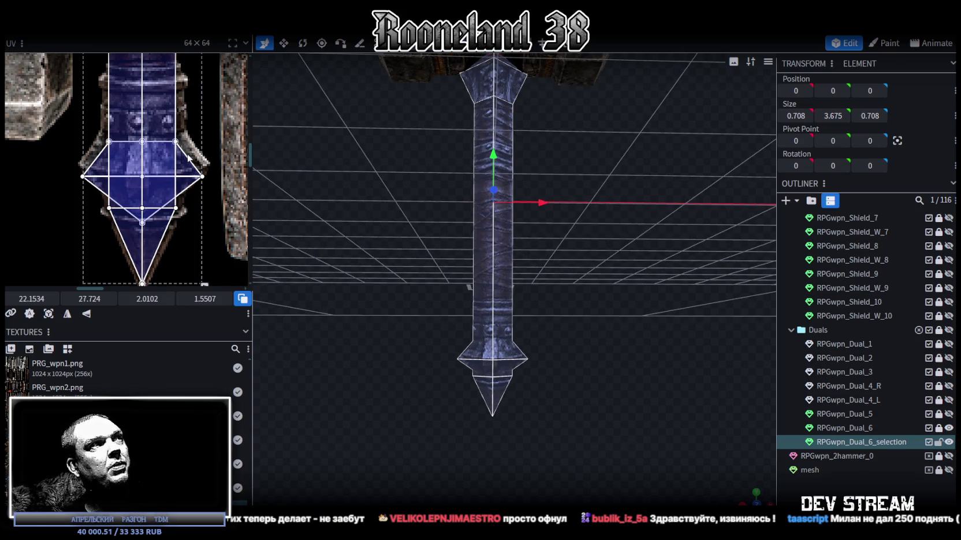
pyautogui.click(173, 161)
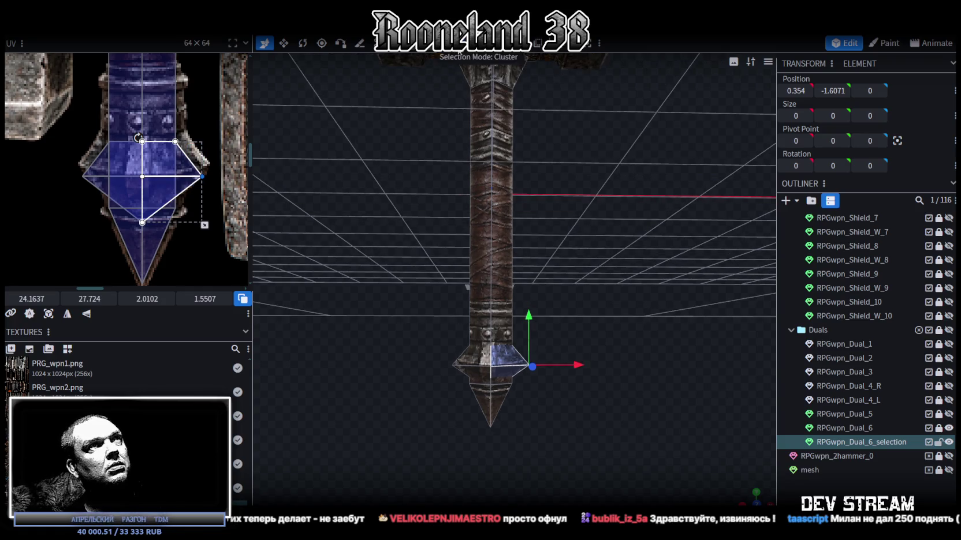
pyautogui.click(500, 356)
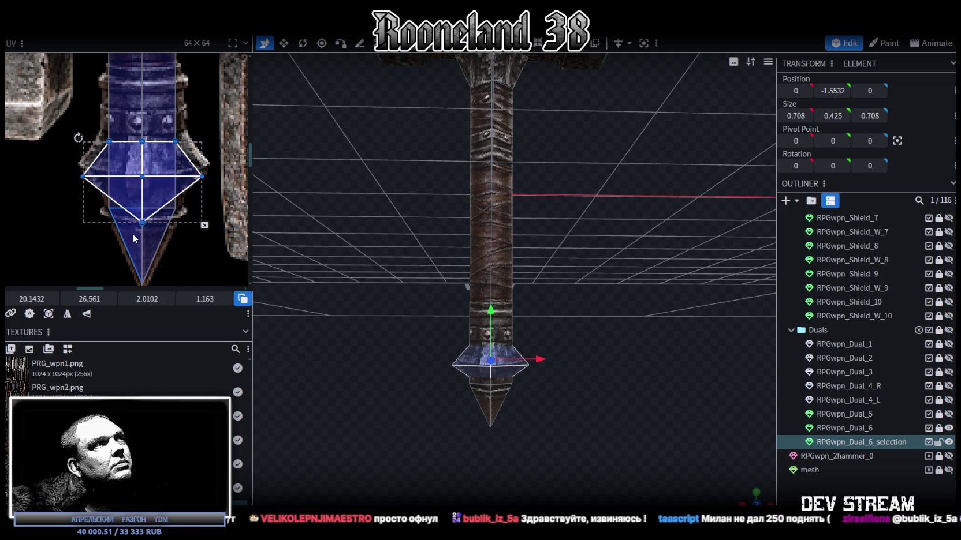
pyautogui.moveTo(90, 298); pyautogui.dragTo(86, 299)
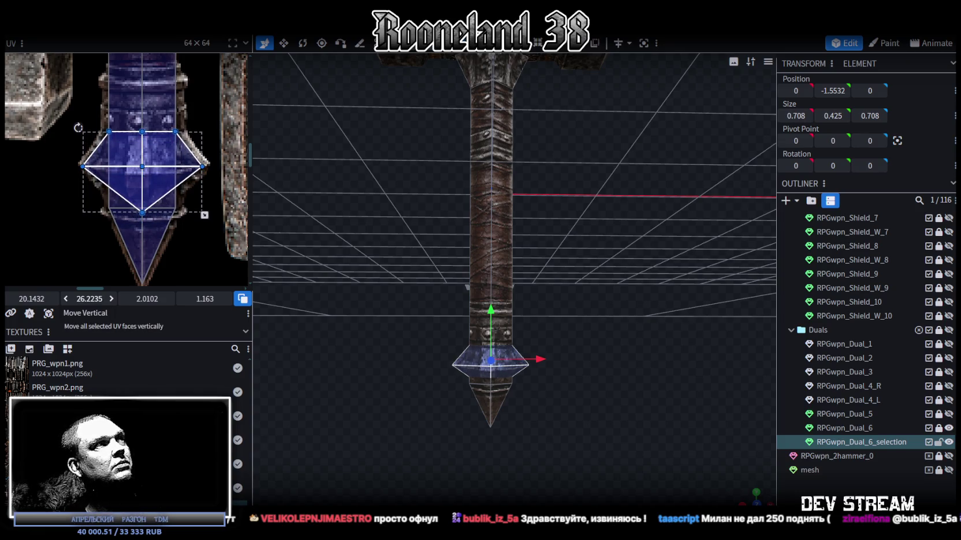
# Step: Move the diamond collar band further up the handle, just above the pommel
pyautogui.scroll(5, 590, 420)
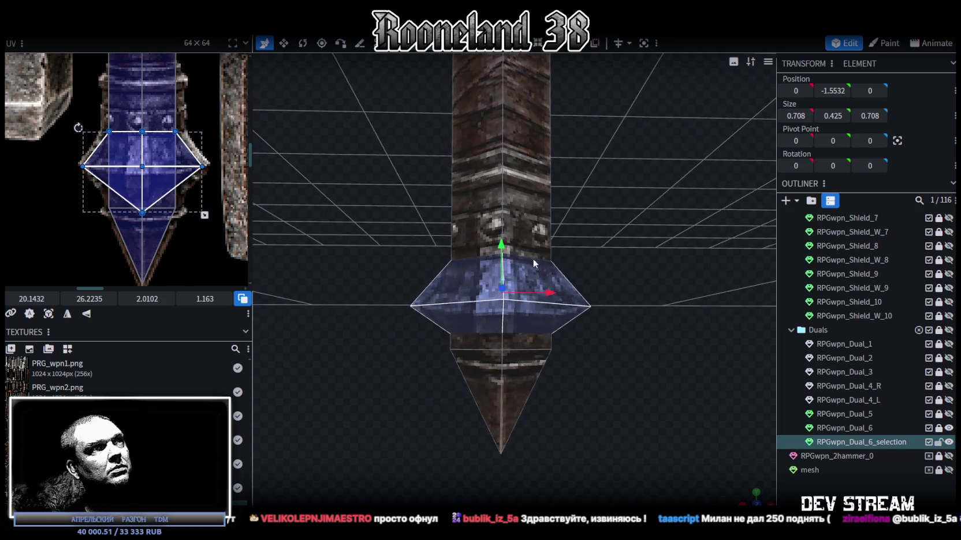
pyautogui.moveTo(508, 243); pyautogui.dragTo(500, 245)
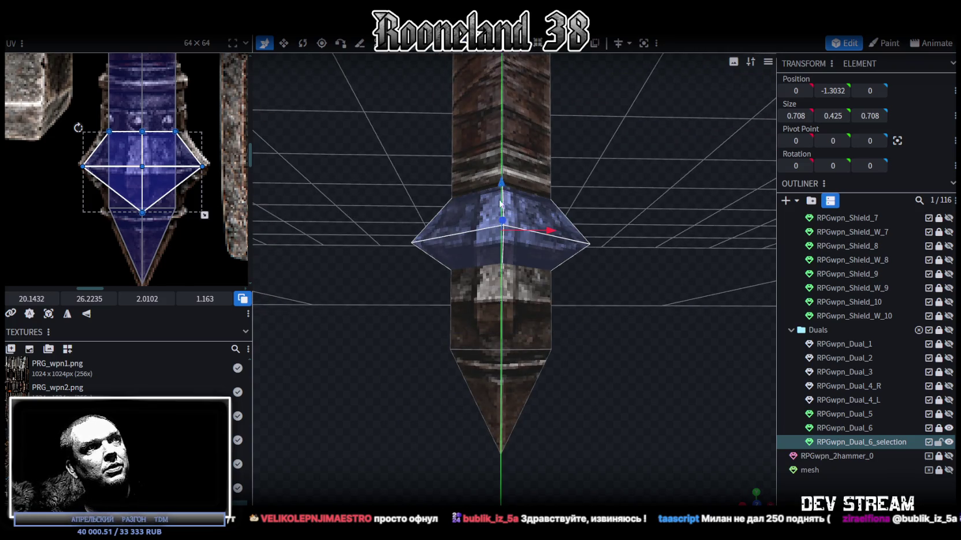
pyautogui.moveTo(501, 245); pyautogui.dragTo(503, 237)
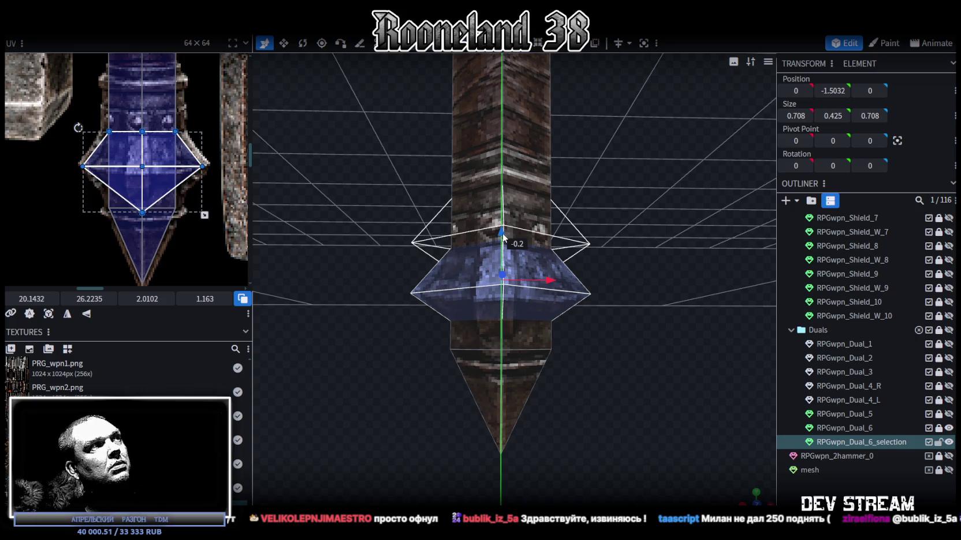
pyautogui.scroll(-5, 718, 408)
# Step: Deselect and orbit between high oblique and low front views to inspect the textured collar
pyautogui.moveTo(746, 475); pyautogui.dragTo(456, 317)
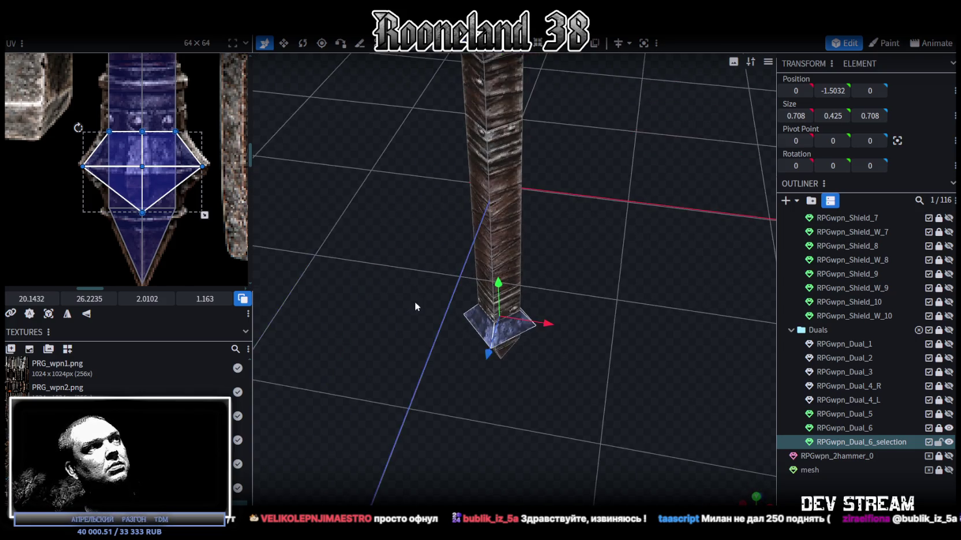
pyautogui.scroll(-3, 144, 174)
pyautogui.scroll(4, 156, 173)
pyautogui.moveTo(552, 361)
pyautogui.mouseDown()
pyautogui.moveTo(627, 302)
pyautogui.moveTo(623, 267)
pyautogui.moveTo(625, 289)
pyautogui.mouseUp()
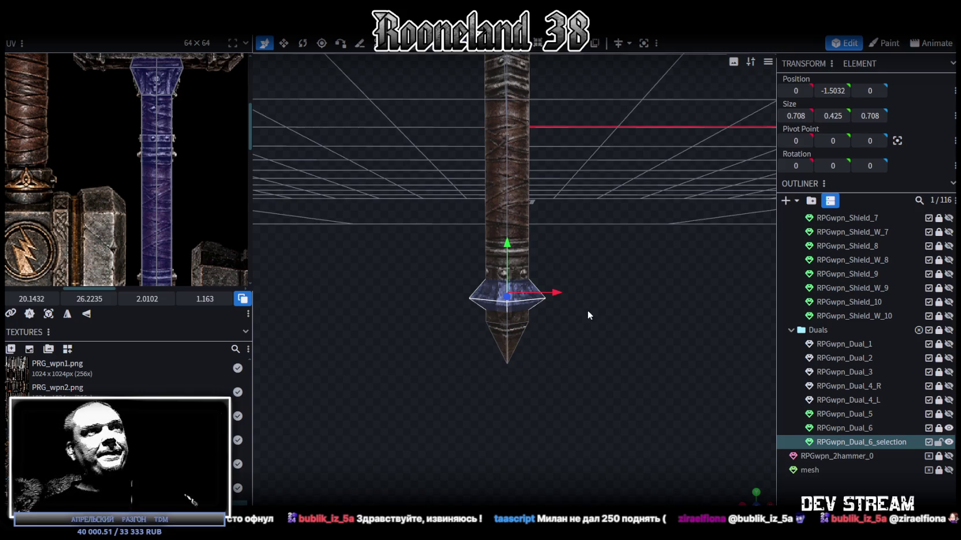
pyautogui.scroll(2, 588, 310)
pyautogui.scroll(2, 628, 302)
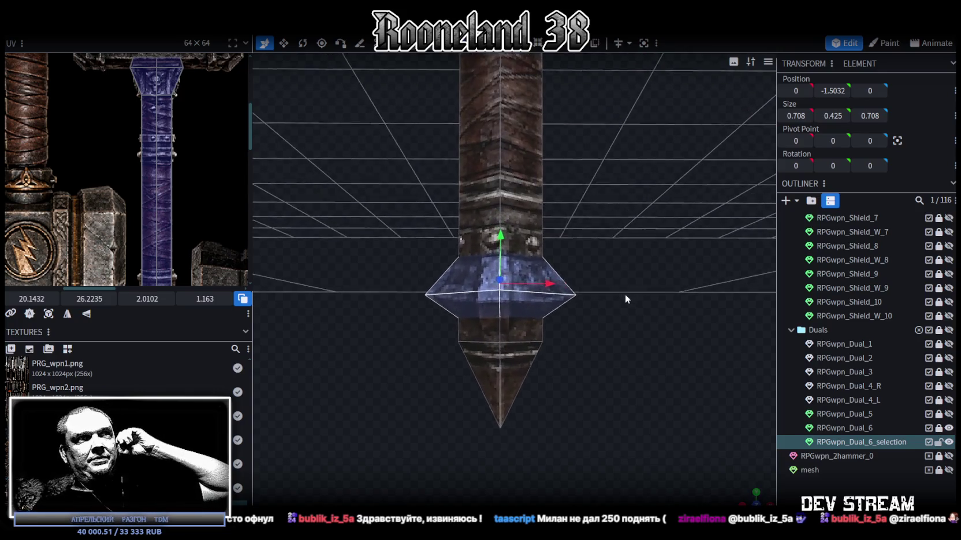
pyautogui.click(730, 399)
pyautogui.moveTo(730, 400)
pyautogui.mouseDown()
pyautogui.moveTo(529, 339)
pyautogui.moveTo(439, 337)
pyautogui.moveTo(531, 317)
pyautogui.moveTo(479, 283)
pyautogui.mouseUp()
# Step: Select the handle and turn the hammer upright with the lightning emblem facing the camera
pyautogui.click(478, 282)
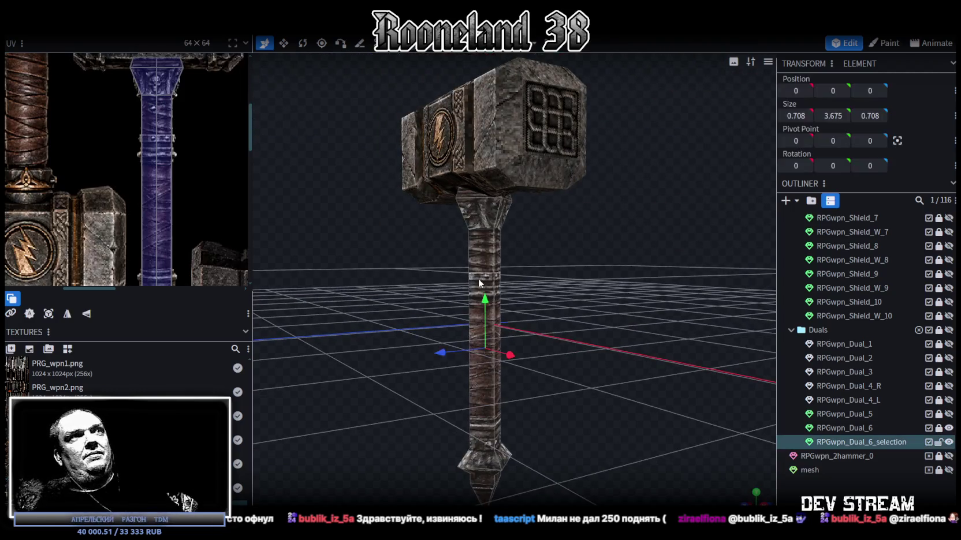
pyautogui.moveTo(567, 268); pyautogui.dragTo(618, 205)
pyautogui.moveTo(513, 185); pyautogui.dragTo(621, 198)
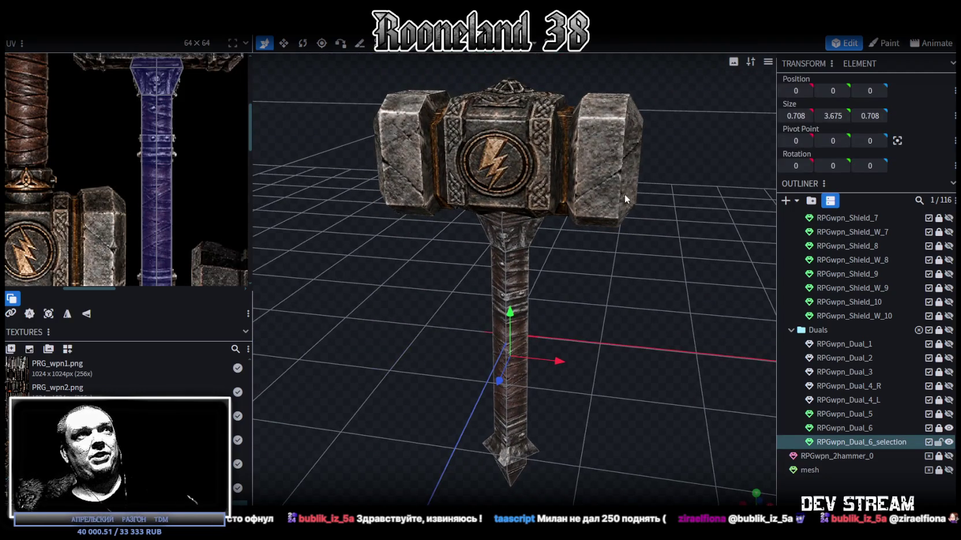
pyautogui.moveTo(653, 411)
pyautogui.mouseDown()
pyautogui.moveTo(680, 376)
pyautogui.moveTo(453, 292)
pyautogui.moveTo(503, 333)
pyautogui.moveTo(516, 320)
pyautogui.moveTo(677, 353)
pyautogui.mouseUp()
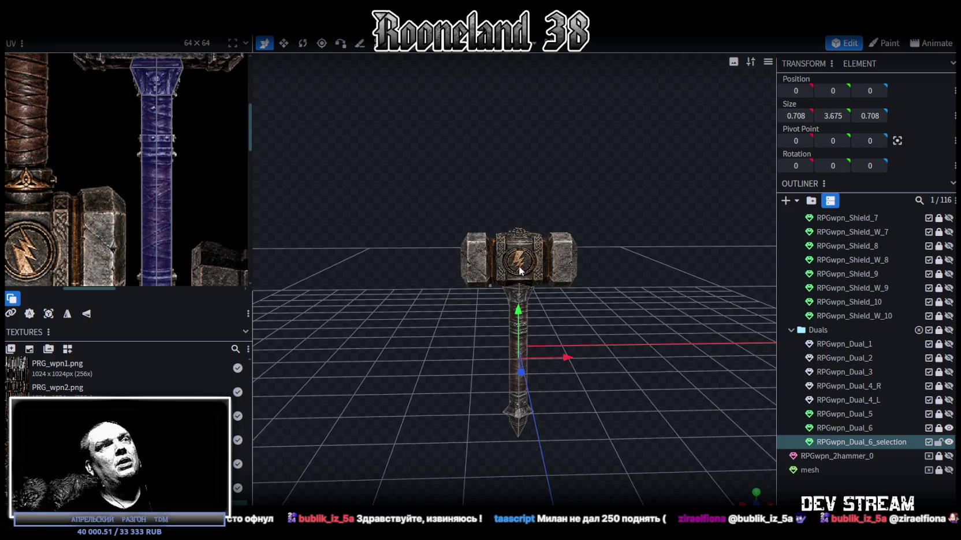
pyautogui.scroll(-3, 192, 243)
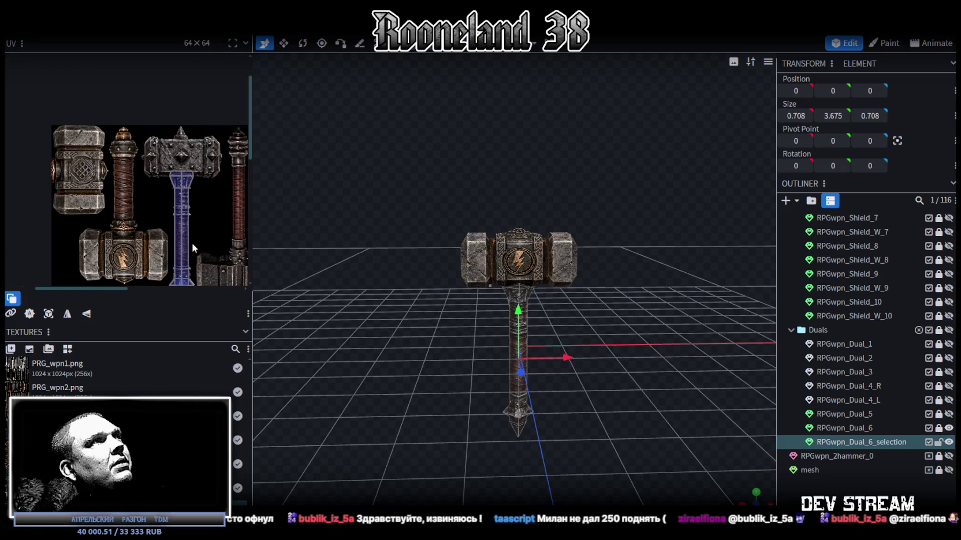
pyautogui.scroll(-1, 192, 243)
# Step: Widen the texture panel so the full weapon atlas shows, zooming it and orbiting the hammer
pyautogui.moveTo(256, 144); pyautogui.dragTo(299, 144)
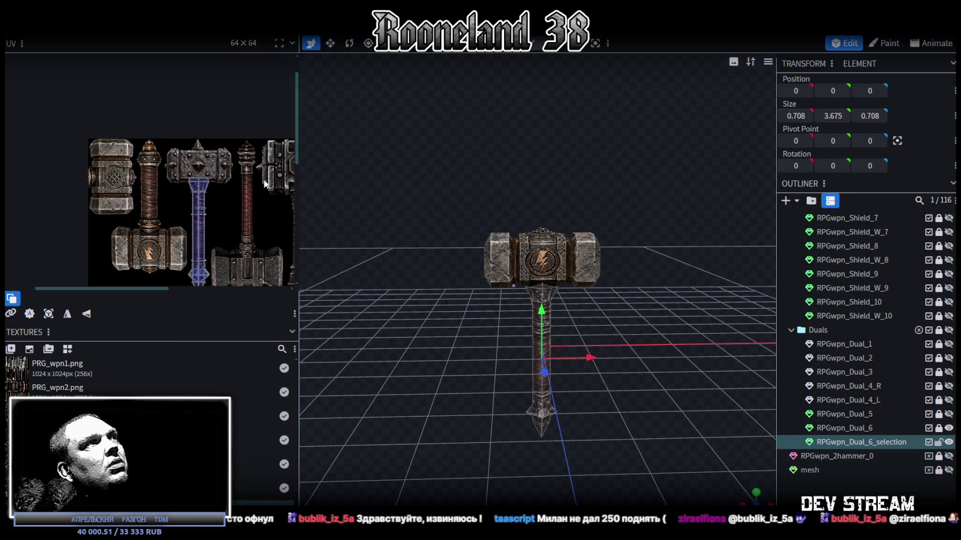
pyautogui.scroll(-2, 218, 174)
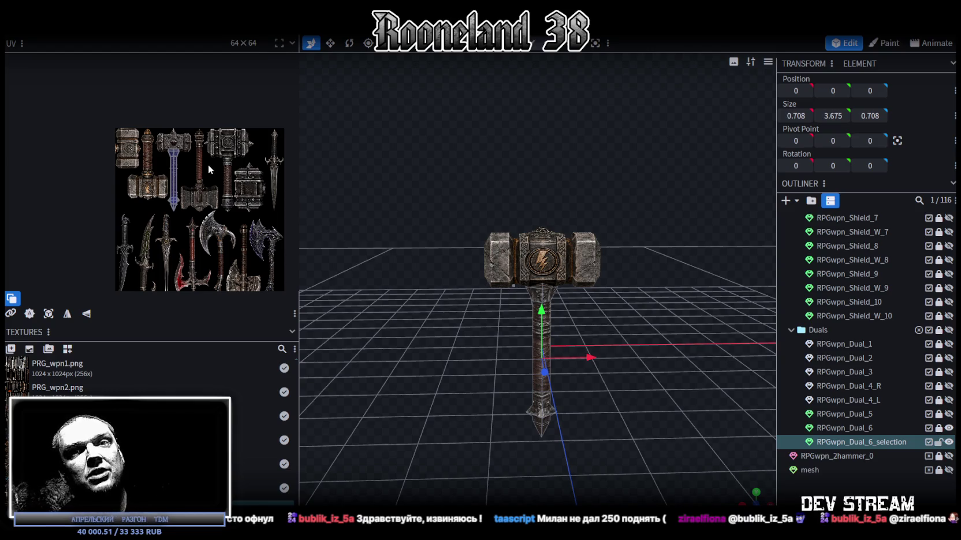
pyautogui.scroll(2, 598, 343)
pyautogui.scroll(2, 595, 318)
pyautogui.scroll(3, 634, 320)
pyautogui.scroll(-1, 630, 309)
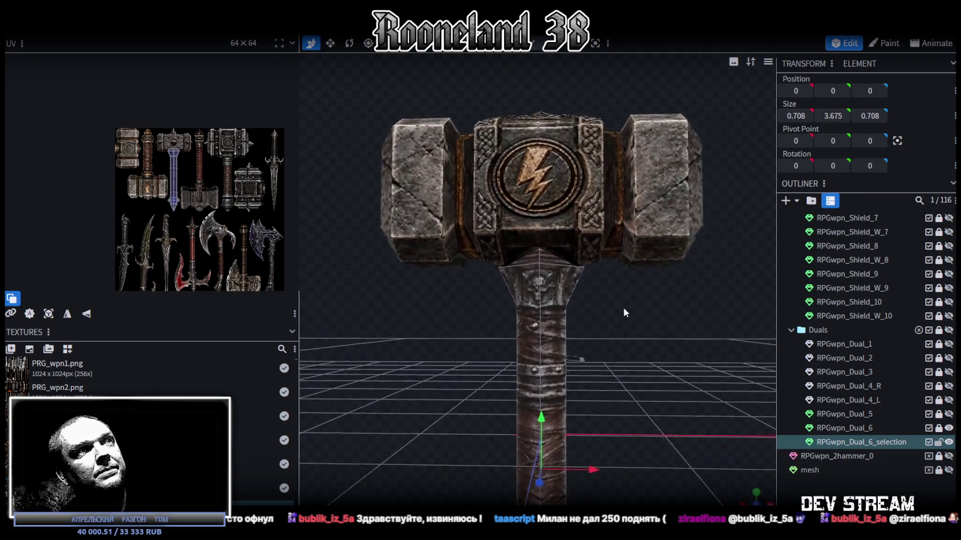
pyautogui.scroll(-1, 623, 307)
pyautogui.scroll(-1, 626, 313)
pyautogui.scroll(2, 188, 161)
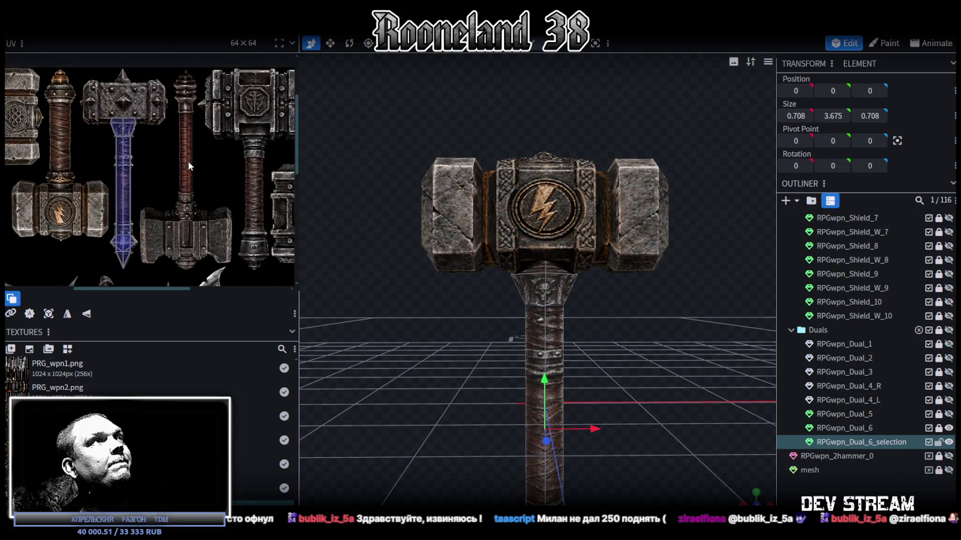
pyautogui.scroll(3, 107, 144)
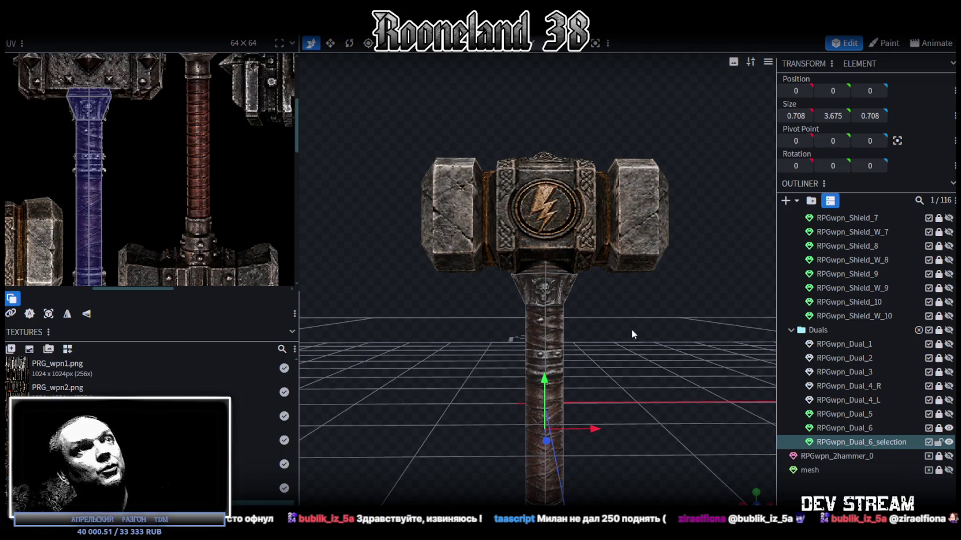
pyautogui.moveTo(675, 332)
pyautogui.mouseDown()
pyautogui.moveTo(602, 387)
pyautogui.moveTo(648, 369)
pyautogui.moveTo(612, 352)
pyautogui.mouseUp()
pyautogui.scroll(-1, 76, 190)
pyautogui.scroll(-2, 104, 225)
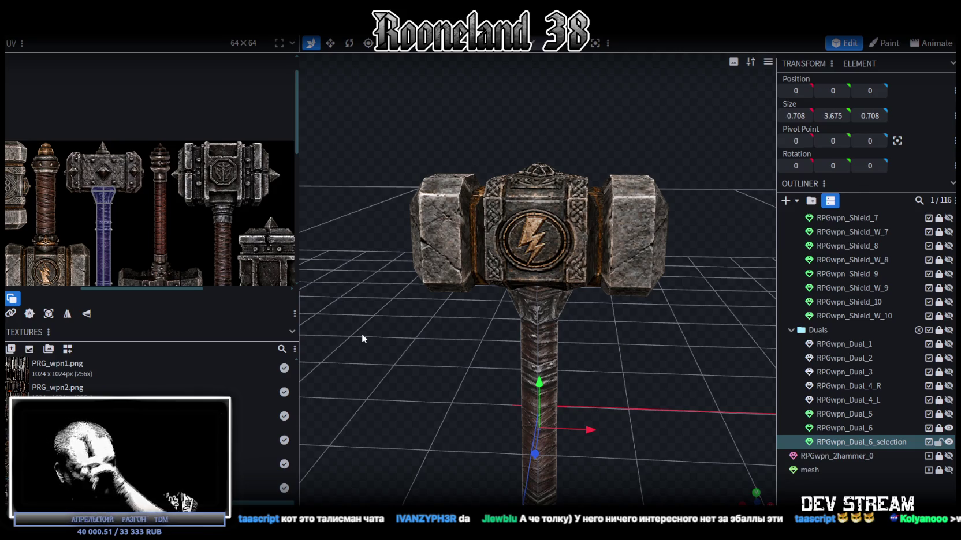
# Step: Unlock RPGwpn_Dual_6_selection in the Outliner and select the RPGwpn_Dual_6 hammer head part
pyautogui.scroll(-5, 622, 300)
pyautogui.scroll(2, 622, 300)
pyautogui.scroll(1, 560, 237)
pyautogui.scroll(1, 664, 323)
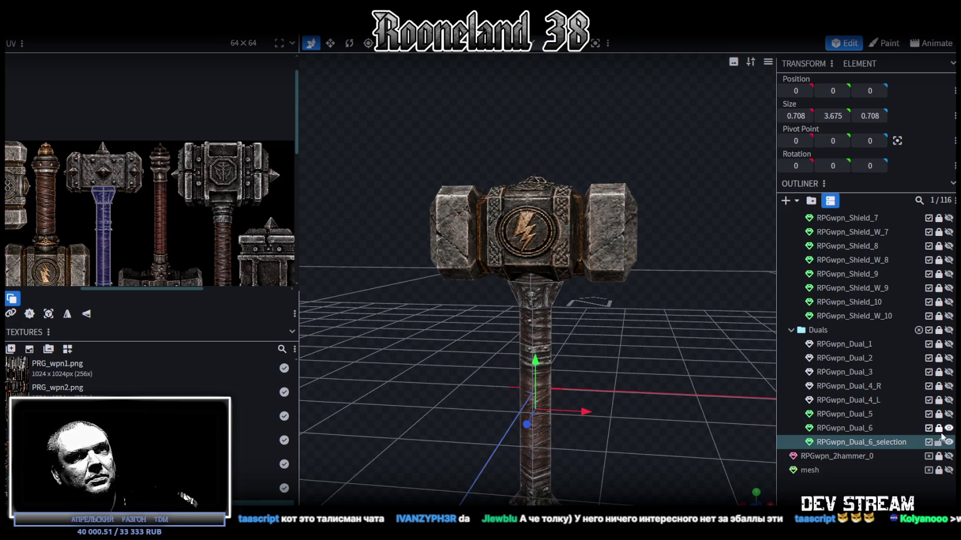
pyautogui.click(940, 444)
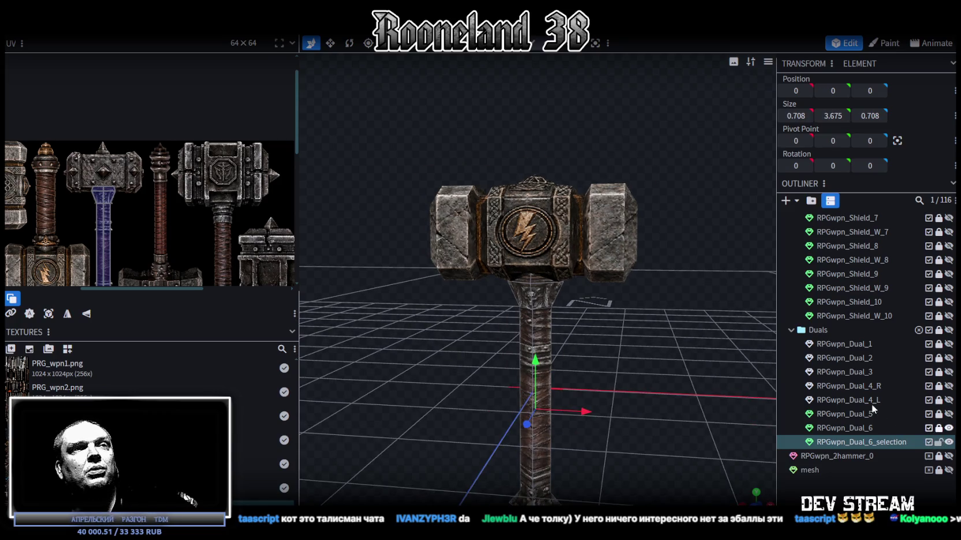
pyautogui.click(536, 304)
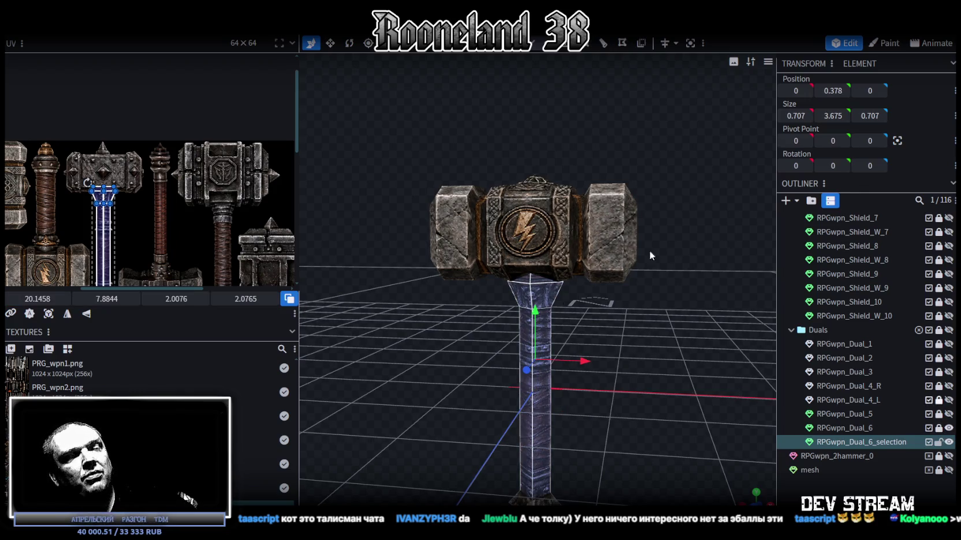
pyautogui.click(914, 427)
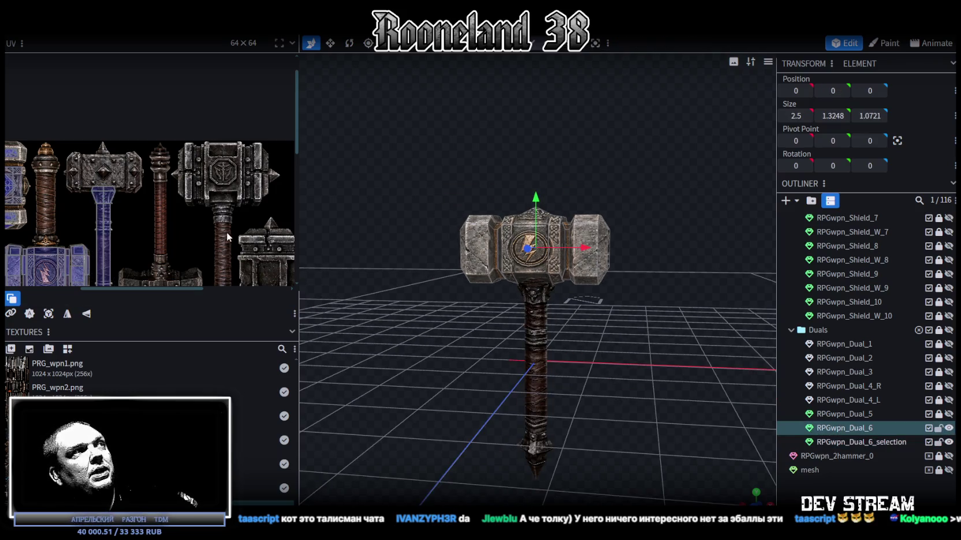
# Step: In front view, raise the pyramid cap from Y 2.58 to 3.38, then box-select the emblem block
pyautogui.moveTo(405, 272); pyautogui.dragTo(411, 315)
pyautogui.scroll(2, 397, 300)
pyautogui.scroll(2, 410, 316)
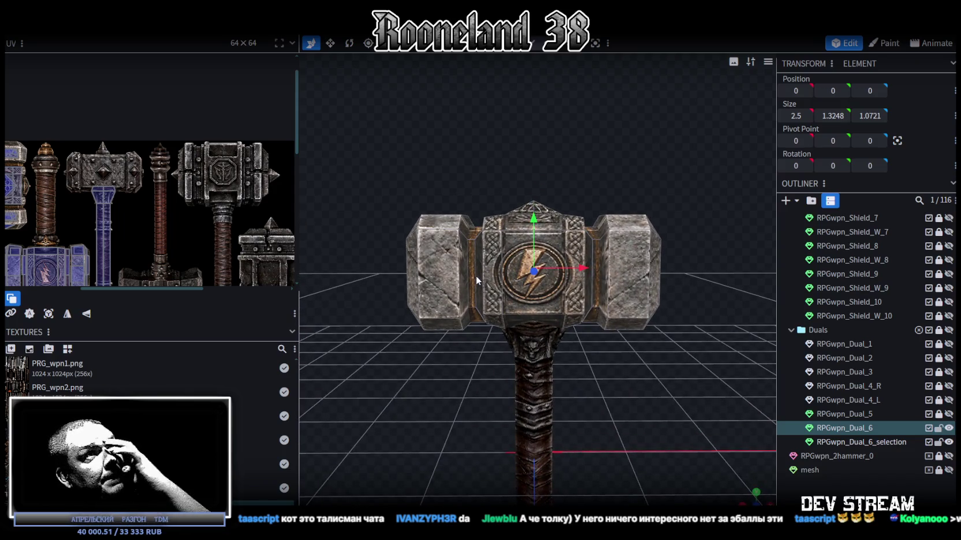
pyautogui.moveTo(559, 159)
pyautogui.mouseDown()
pyautogui.moveTo(638, 182)
pyautogui.moveTo(554, 170)
pyautogui.moveTo(556, 153)
pyautogui.mouseUp()
pyautogui.scroll(-1, 556, 154)
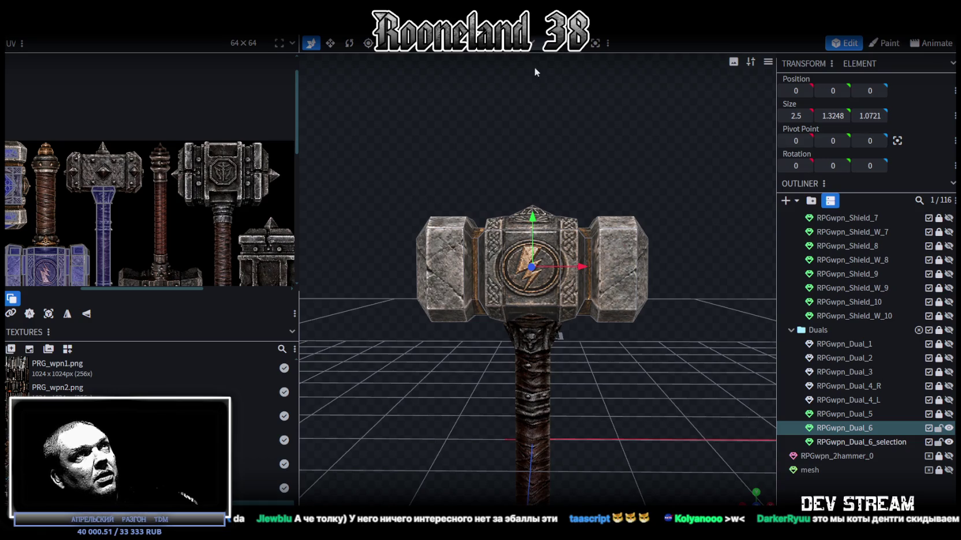
pyautogui.press('KP_1')
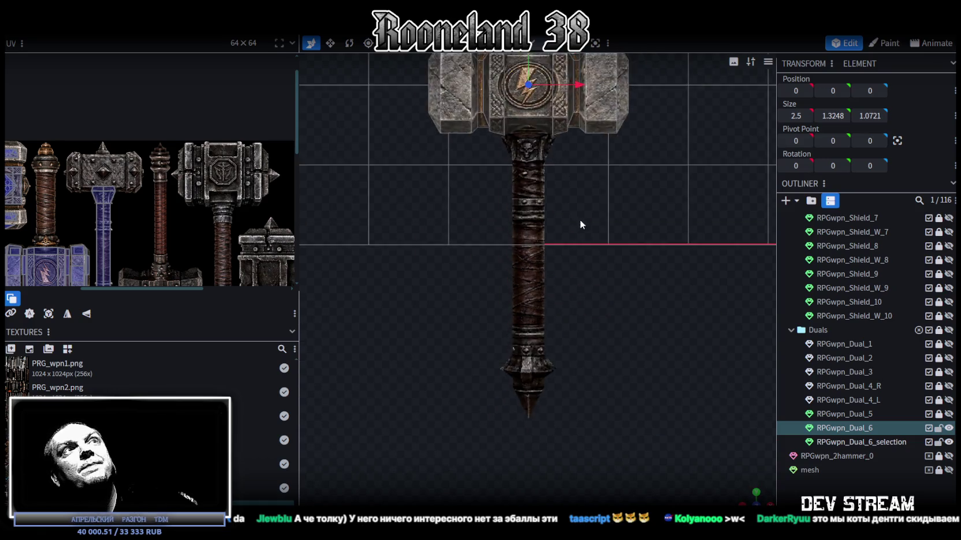
pyautogui.scroll(2, 569, 330)
pyautogui.click(545, 169)
pyautogui.moveTo(525, 99); pyautogui.dragTo(574, 208)
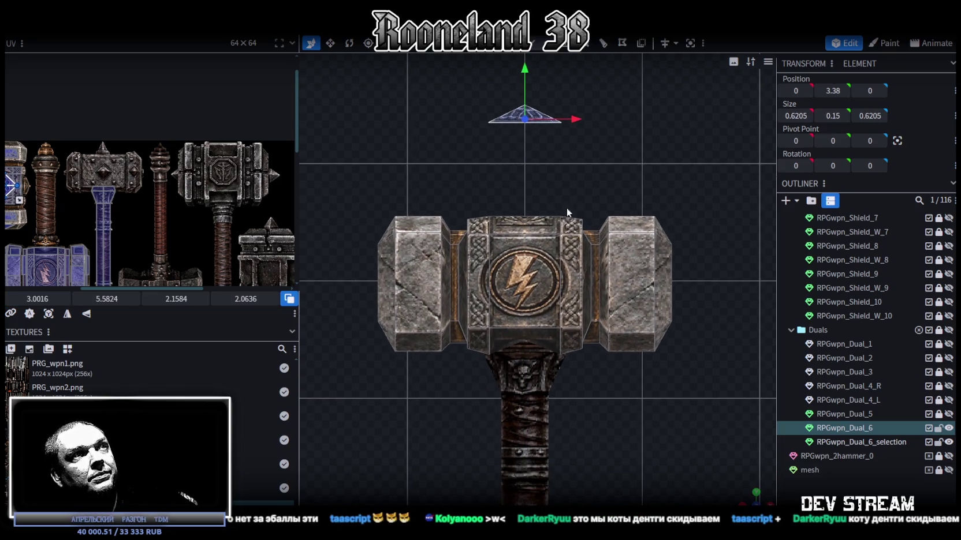
pyautogui.moveTo(450, 200); pyautogui.dragTo(595, 386)
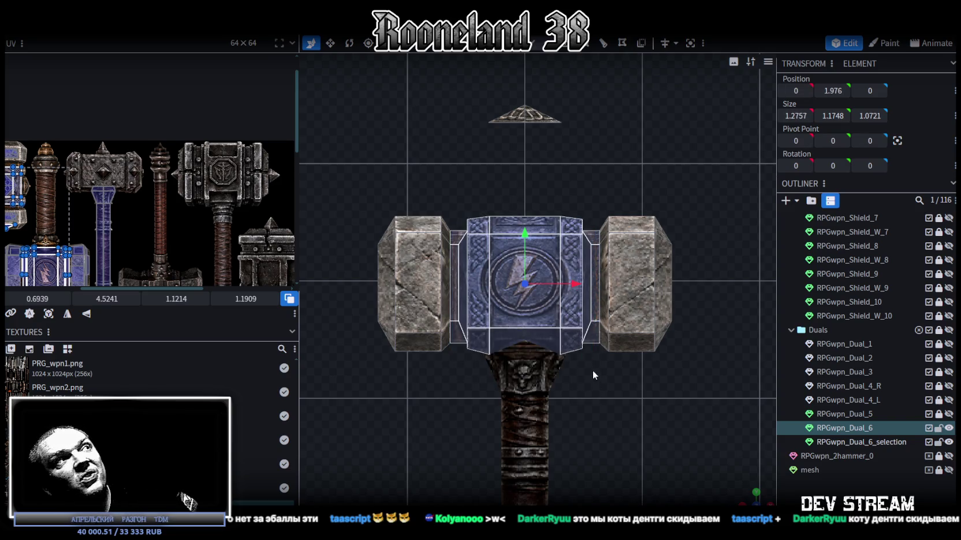
# Step: Delete the central emblem block from the hammer head
pyautogui.press('Delete')
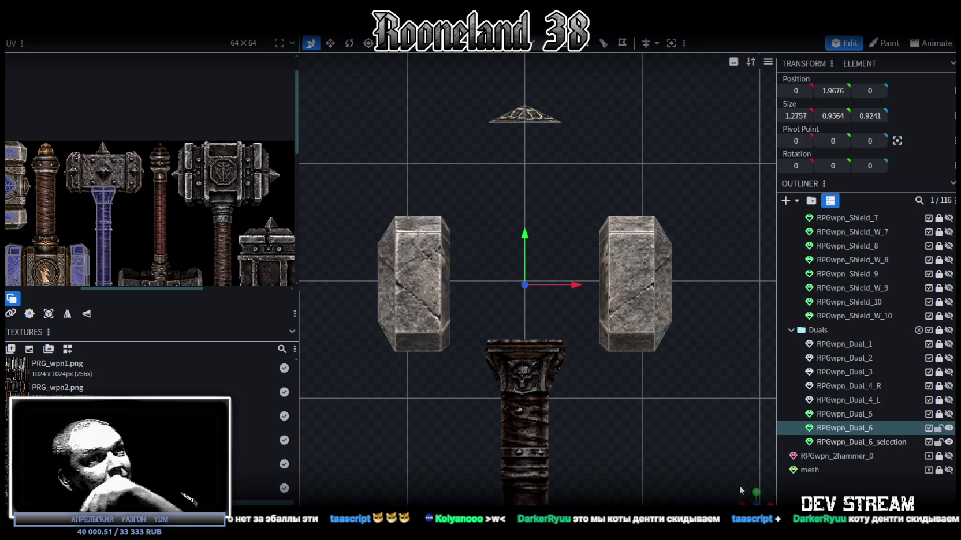
pyautogui.moveTo(746, 500)
pyautogui.mouseDown()
pyautogui.moveTo(664, 298)
pyautogui.moveTo(736, 303)
pyautogui.moveTo(699, 287)
pyautogui.moveTo(606, 293)
pyautogui.moveTo(551, 56)
pyautogui.mouseUp()
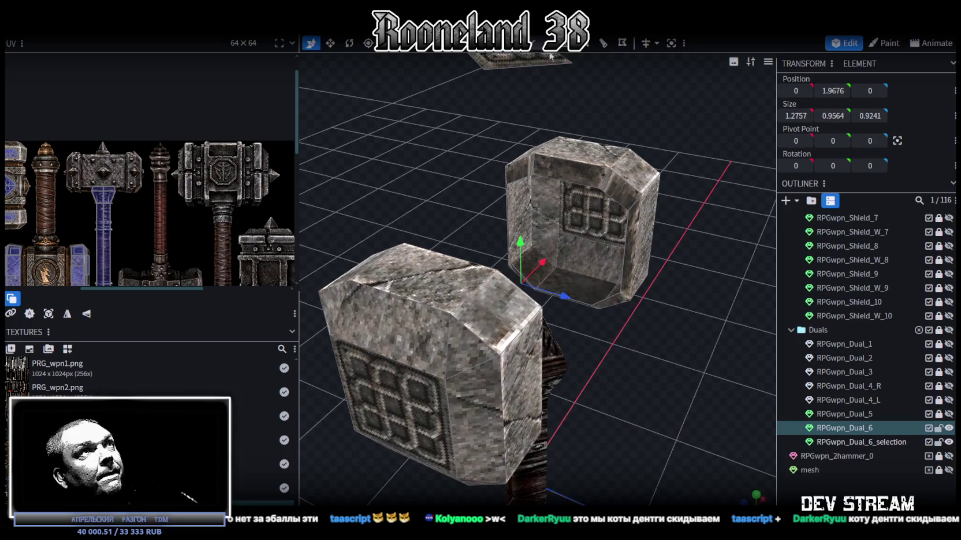
pyautogui.moveTo(583, 191)
pyautogui.mouseDown()
pyautogui.moveTo(615, 317)
pyautogui.moveTo(663, 294)
pyautogui.moveTo(554, 243)
pyautogui.moveTo(475, 240)
pyautogui.moveTo(556, 258)
pyautogui.moveTo(651, 258)
pyautogui.moveTo(550, 271)
pyautogui.moveTo(539, 60)
pyautogui.mouseUp()
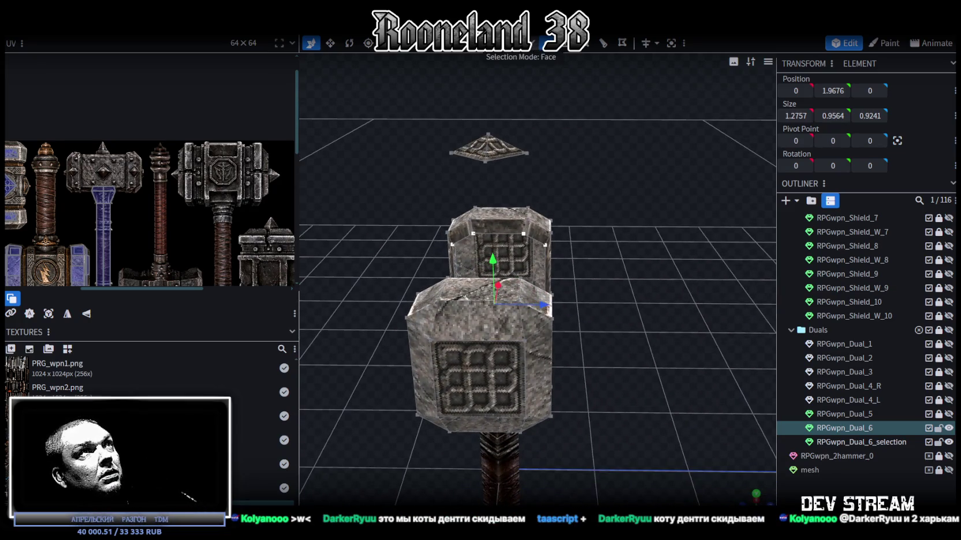
# Step: Stretch both side blocks' top faces 0.4 deeper, from 0.5561 to 0.9561
pyautogui.click(462, 292)
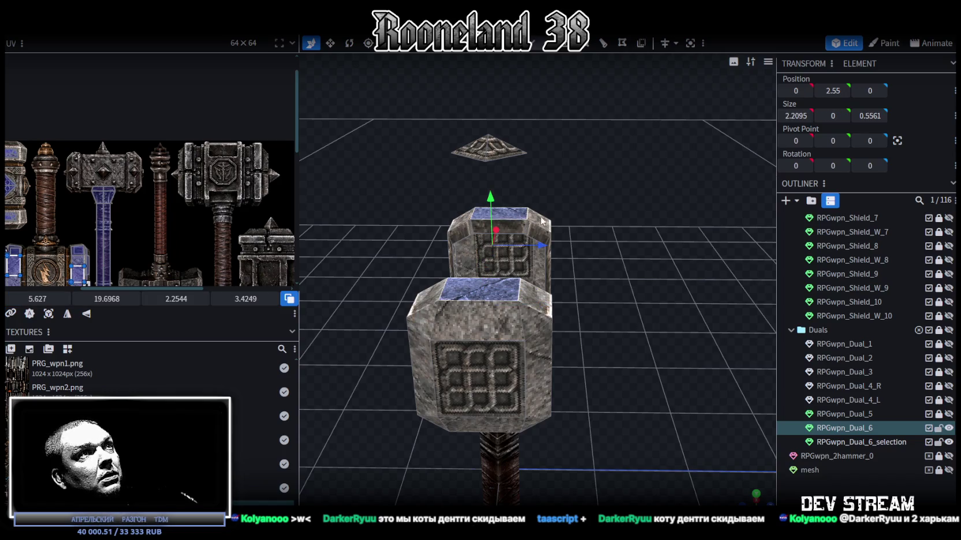
pyautogui.moveTo(632, 357); pyautogui.dragTo(538, 302)
pyautogui.click(540, 346)
pyautogui.moveTo(541, 346)
pyautogui.mouseDown()
pyautogui.moveTo(601, 343)
pyautogui.moveTo(602, 369)
pyautogui.moveTo(581, 394)
pyautogui.moveTo(465, 442)
pyautogui.moveTo(351, 340)
pyautogui.mouseUp()
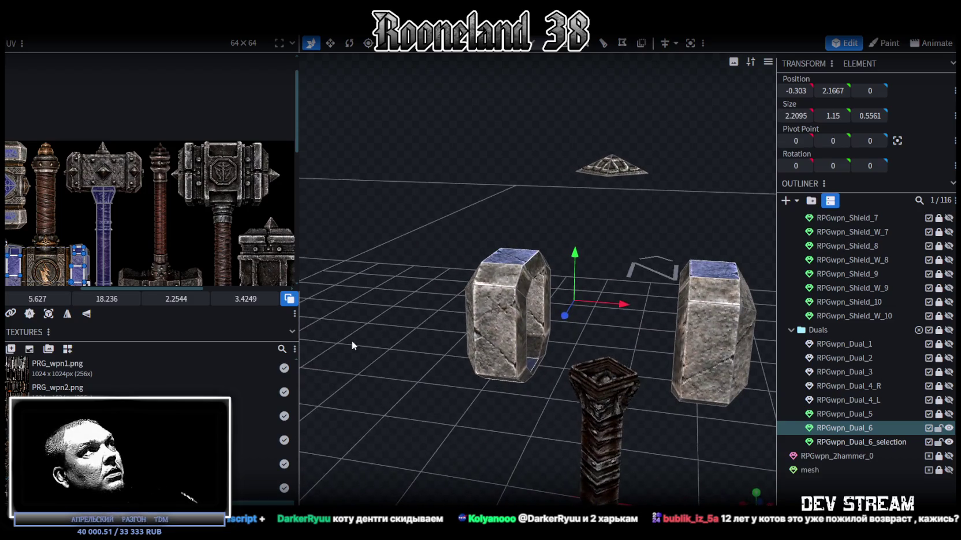
pyautogui.moveTo(444, 222)
pyautogui.mouseDown()
pyautogui.moveTo(441, 250)
pyautogui.moveTo(593, 240)
pyautogui.moveTo(604, 228)
pyautogui.moveTo(572, 192)
pyautogui.moveTo(563, 159)
pyautogui.moveTo(606, 248)
pyautogui.moveTo(579, 267)
pyautogui.mouseUp()
pyautogui.moveTo(539, 292)
pyautogui.mouseDown()
pyautogui.moveTo(619, 305)
pyautogui.moveTo(612, 272)
pyautogui.mouseUp()
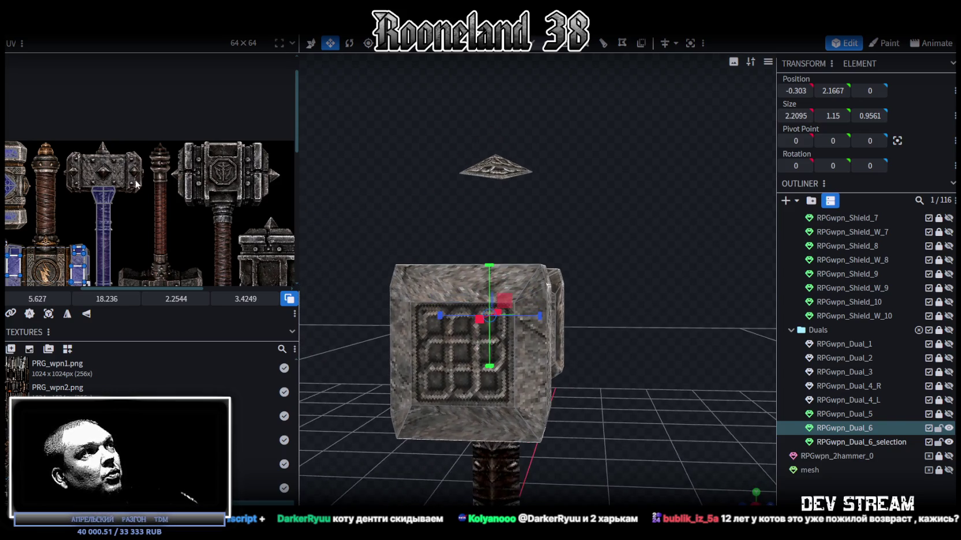
# Step: Select the inner faces of both side blocks and raise them 0.2, from 0.8529 to 1.0529
pyautogui.scroll(-1, 149, 226)
pyautogui.scroll(-1, 156, 202)
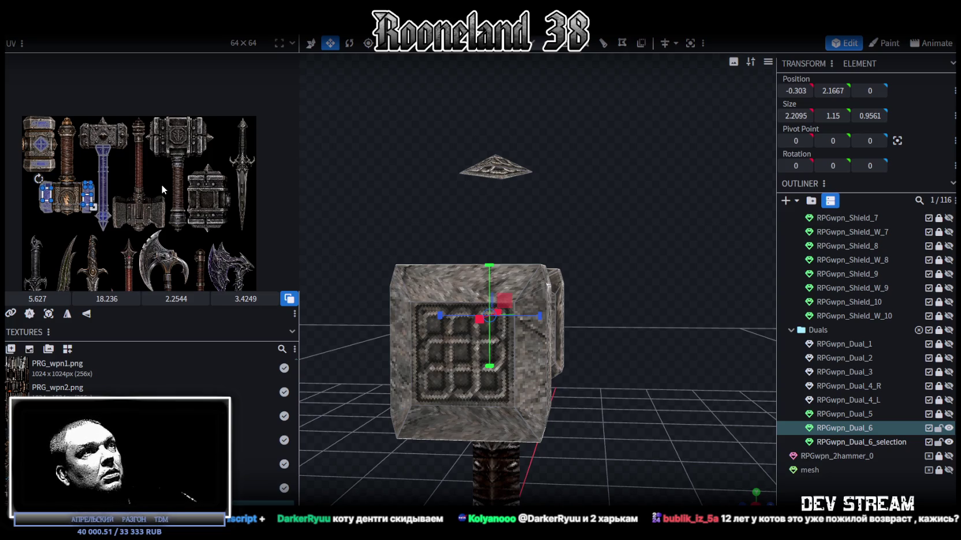
pyautogui.moveTo(677, 288); pyautogui.dragTo(487, 343)
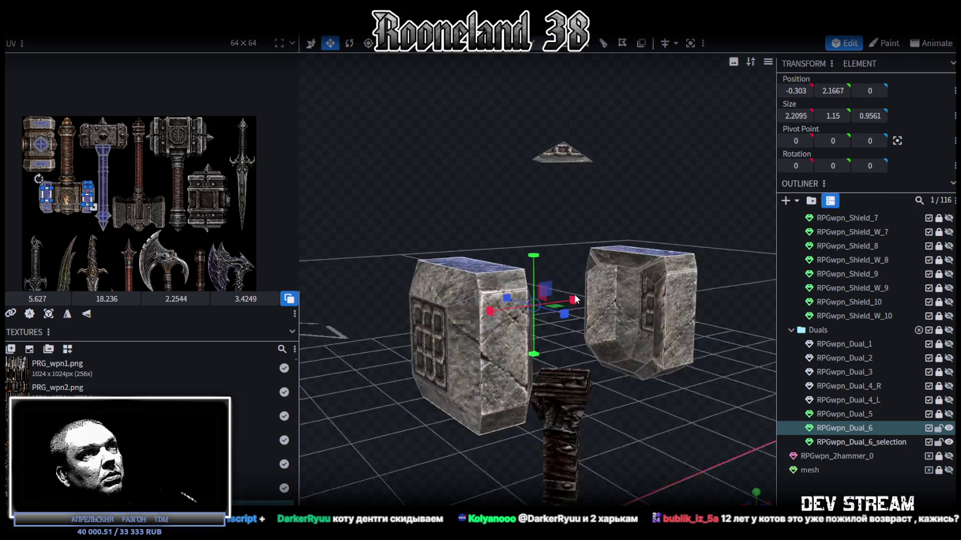
pyautogui.click(502, 371)
pyautogui.keyDown('shift'); pyautogui.click(705, 314); pyautogui.keyUp('shift')
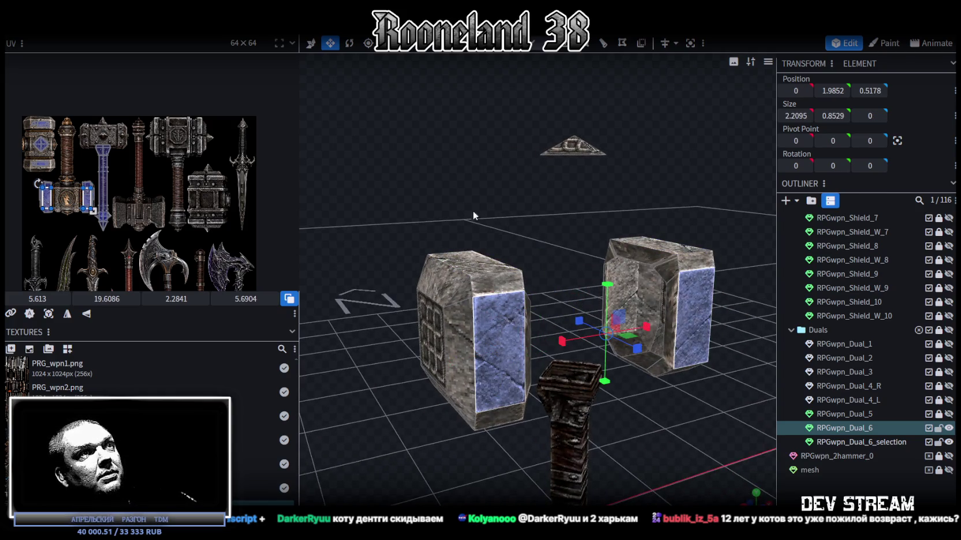
pyautogui.moveTo(472, 210); pyautogui.dragTo(551, 257)
pyautogui.keyDown('shift'); pyautogui.click(325, 361); pyautogui.keyUp('shift')
pyautogui.keyDown('shift'); pyautogui.click(553, 397); pyautogui.keyUp('shift')
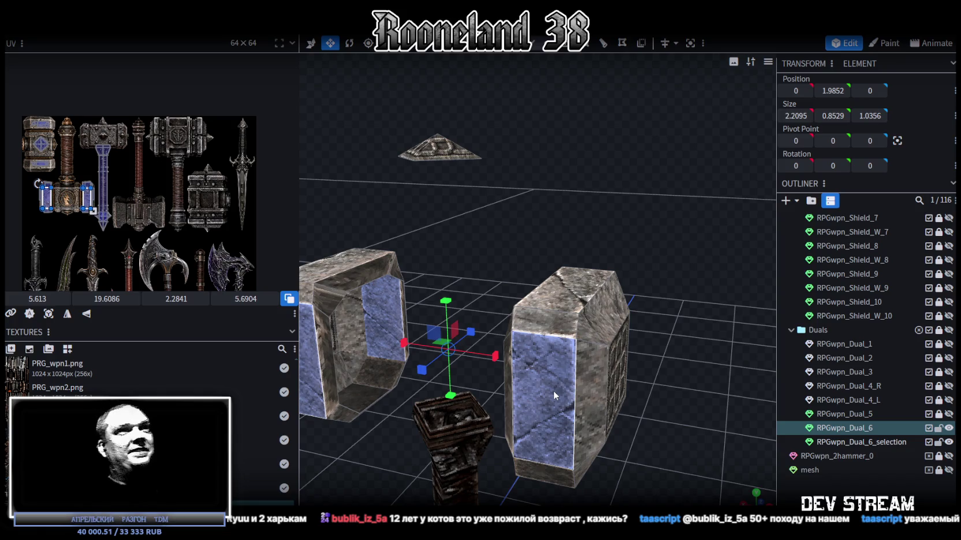
pyautogui.moveTo(553, 390)
pyautogui.mouseDown()
pyautogui.moveTo(526, 156)
pyautogui.moveTo(584, 134)
pyautogui.moveTo(507, 248)
pyautogui.mouseUp()
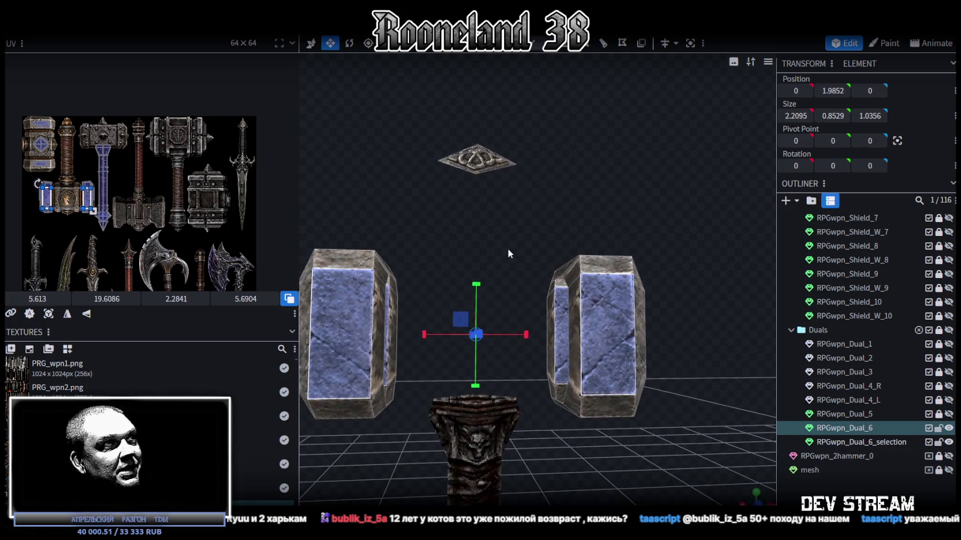
pyautogui.moveTo(477, 287); pyautogui.dragTo(478, 273)
pyautogui.moveTo(455, 217)
pyautogui.mouseDown()
pyautogui.moveTo(561, 227)
pyautogui.moveTo(533, 221)
pyautogui.moveTo(495, 238)
pyautogui.moveTo(527, 177)
pyautogui.moveTo(505, 162)
pyautogui.moveTo(537, 191)
pyautogui.mouseUp()
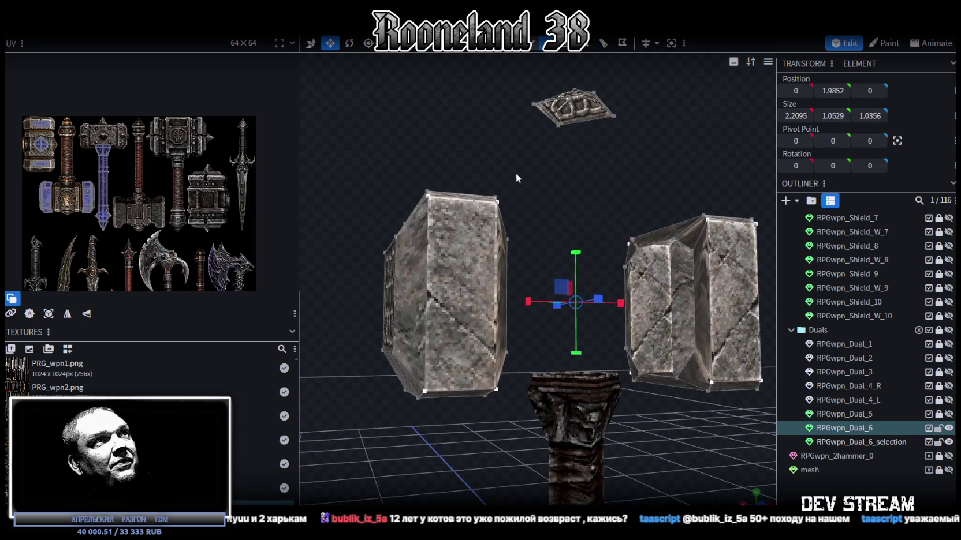
# Step: Chamfer two top corners of the left block by merging their vertices at the centre
pyautogui.click(513, 206)
pyautogui.scroll(3, 516, 210)
pyautogui.scroll(2, 525, 202)
pyautogui.rightClick(516, 184)
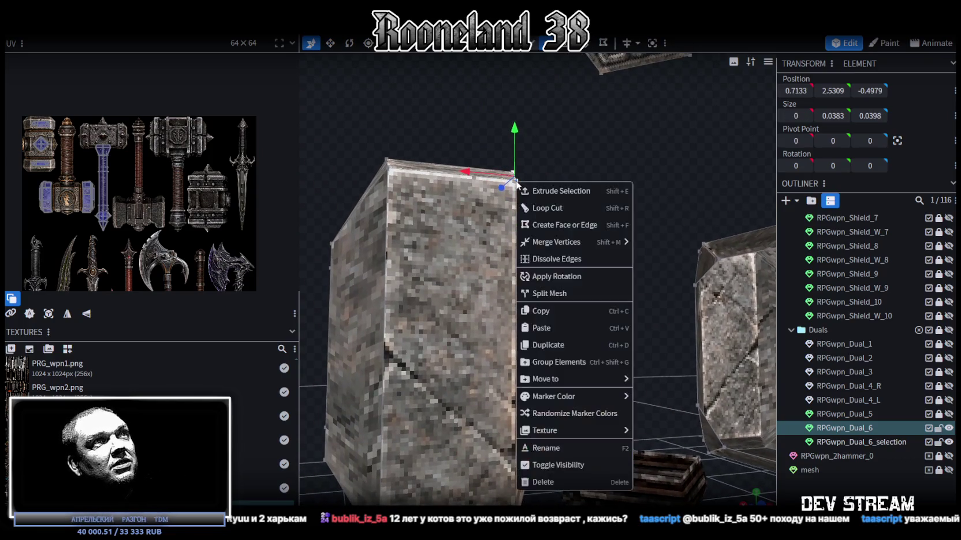
pyautogui.click(656, 261)
pyautogui.moveTo(443, 153); pyautogui.dragTo(452, 150)
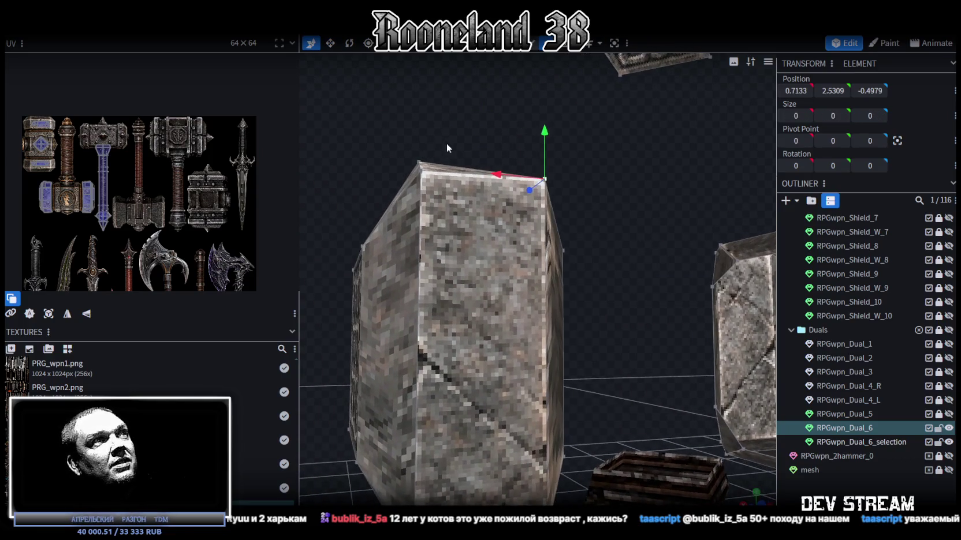
pyautogui.rightClick(419, 173)
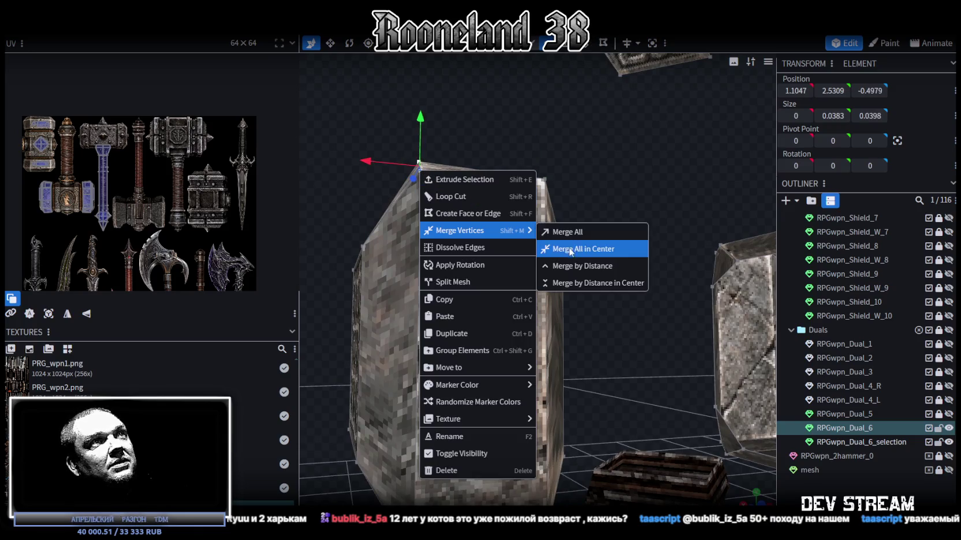
pyautogui.click(618, 248)
pyautogui.scroll(-5, 389, 175)
# Step: Merge the vertices of two corners on the right-hand block at their centre
pyautogui.moveTo(607, 209)
pyautogui.mouseDown()
pyautogui.moveTo(632, 176)
pyautogui.moveTo(531, 169)
pyautogui.mouseUp()
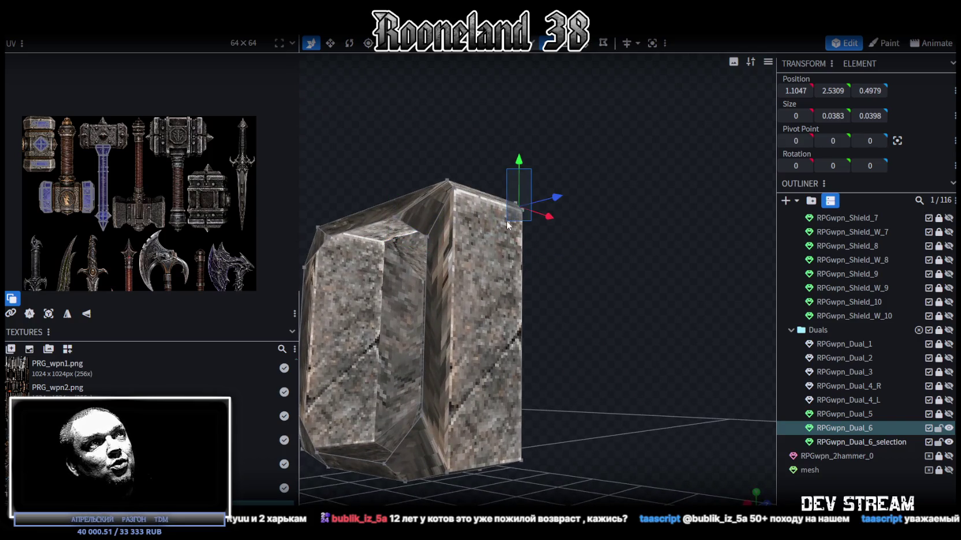
pyautogui.rightClick(520, 211)
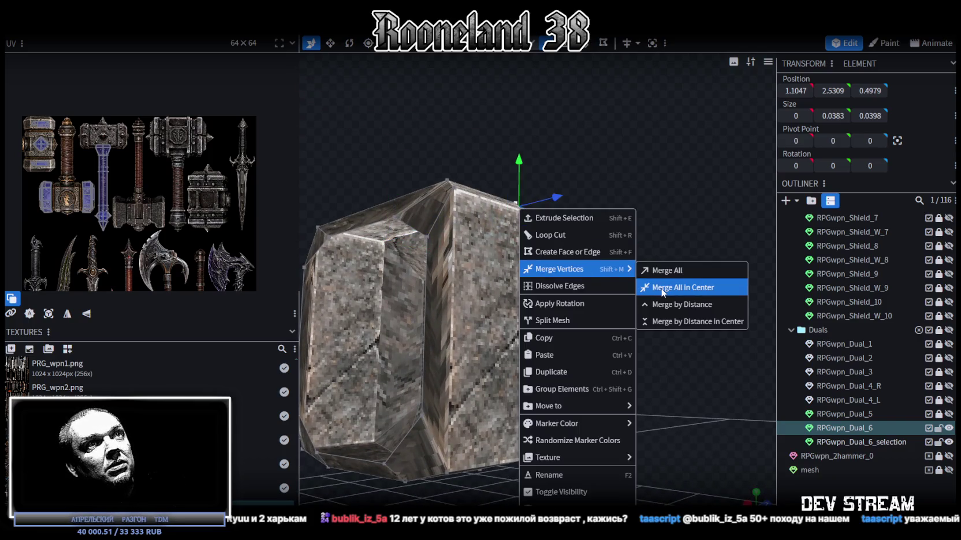
pyautogui.moveTo(559, 269)
pyautogui.click(659, 285)
pyautogui.rightClick(456, 191)
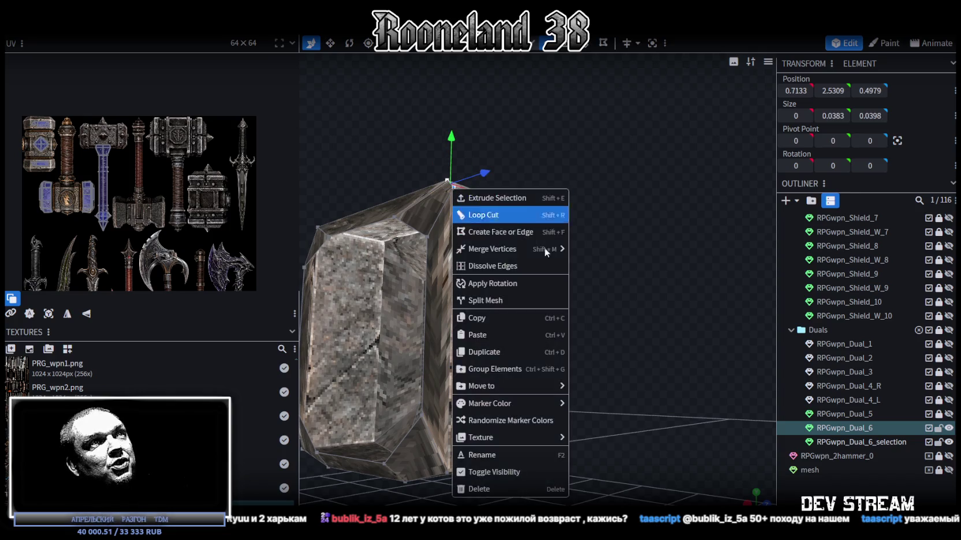
pyautogui.click(589, 260)
pyautogui.moveTo(615, 267)
pyautogui.mouseDown()
pyautogui.moveTo(597, 323)
pyautogui.moveTo(368, 318)
pyautogui.moveTo(389, 243)
pyautogui.moveTo(485, 230)
pyautogui.mouseUp()
pyautogui.scroll(3, 486, 230)
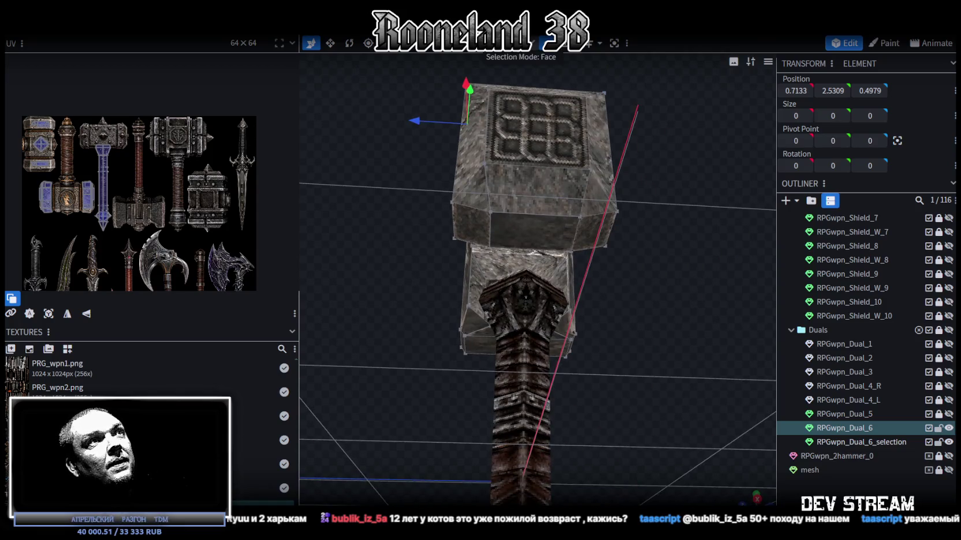
# Step: Widen a hammer-head face with the Move tool, dismissing the concave-quad warning and fine-tuning the width
pyautogui.click(521, 237)
pyautogui.press('v')
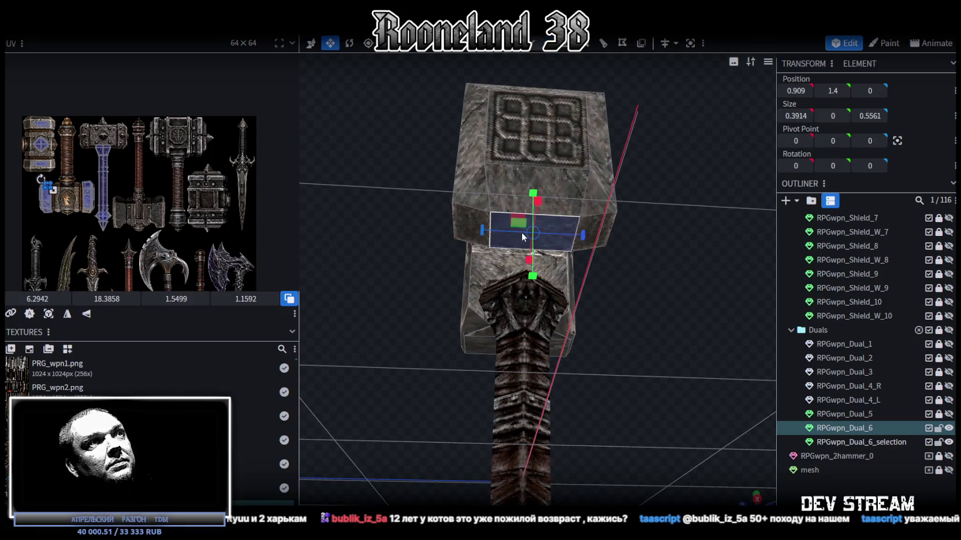
pyautogui.moveTo(584, 236)
pyautogui.mouseDown()
pyautogui.moveTo(606, 229)
pyautogui.moveTo(571, 235)
pyautogui.mouseUp()
pyautogui.click(587, 224)
pyautogui.moveTo(452, 212)
pyautogui.mouseDown()
pyautogui.moveTo(646, 268)
pyautogui.moveTo(633, 294)
pyautogui.moveTo(573, 204)
pyautogui.mouseUp()
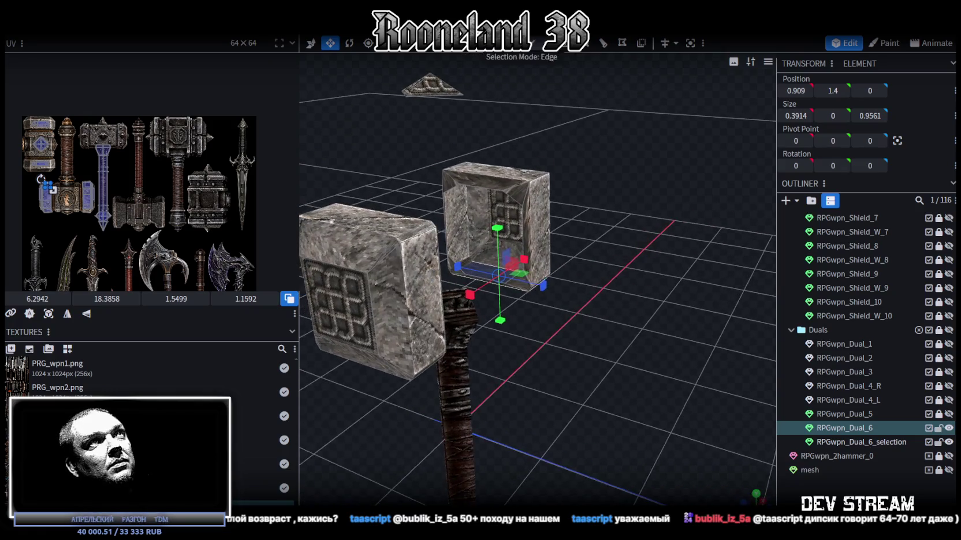
pyautogui.scroll(3, 597, 212)
pyautogui.scroll(3, 601, 231)
pyautogui.scroll(2, 577, 233)
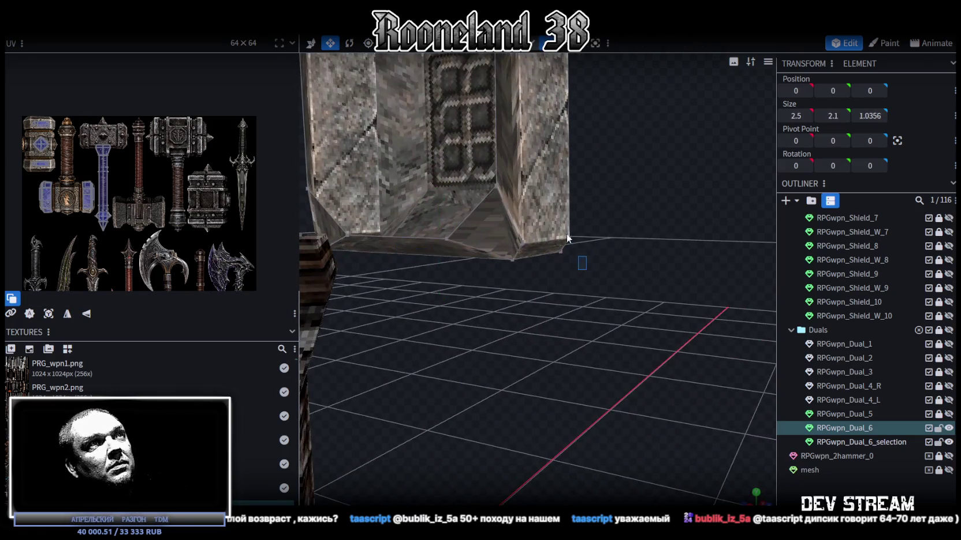
# Step: Collapse two more corners at the block's base by merging their vertices at the centre
pyautogui.click(559, 234)
pyautogui.rightClick(563, 220)
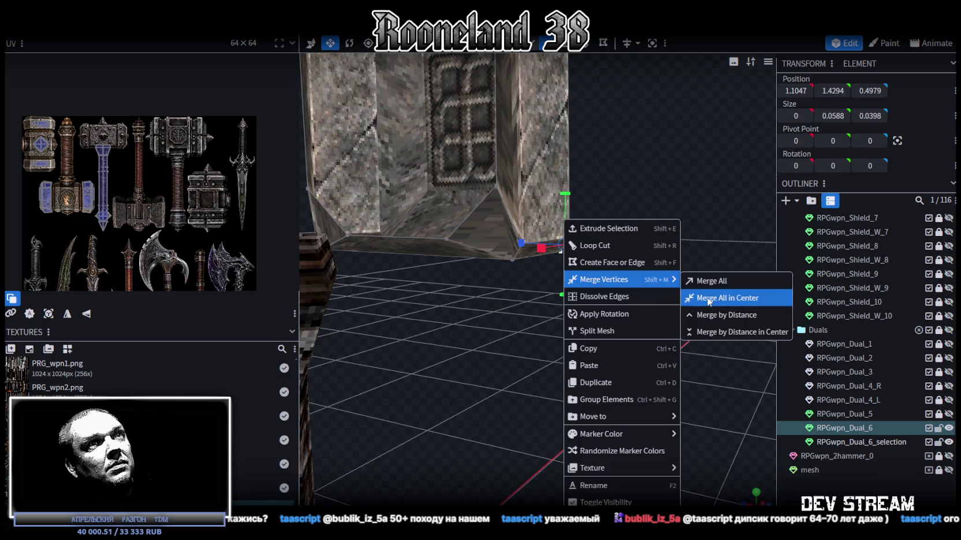
pyautogui.click(728, 291)
pyautogui.moveTo(728, 291)
pyautogui.mouseDown()
pyautogui.moveTo(441, 327)
pyautogui.moveTo(558, 326)
pyautogui.moveTo(563, 220)
pyautogui.mouseUp()
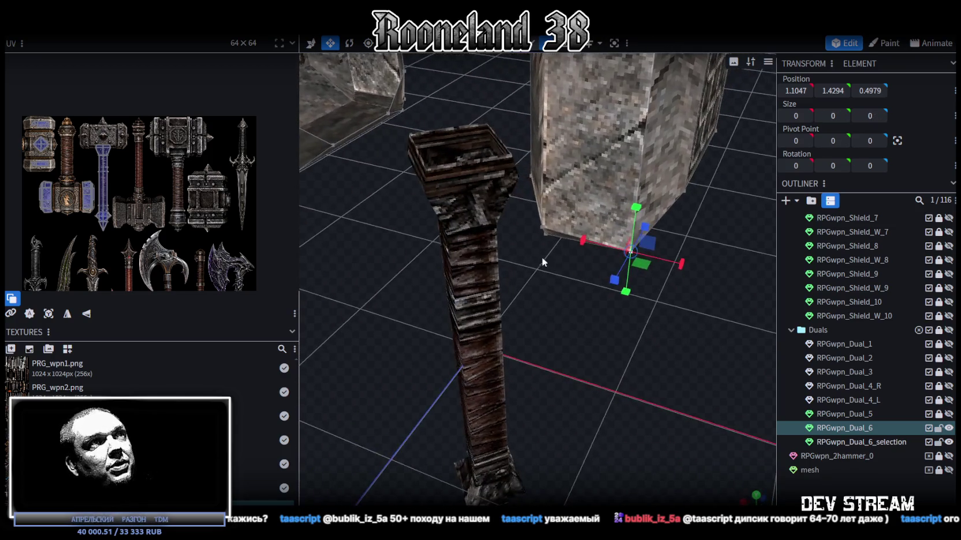
pyautogui.click(563, 215)
pyautogui.rightClick(551, 224)
pyautogui.moveTo(583, 279)
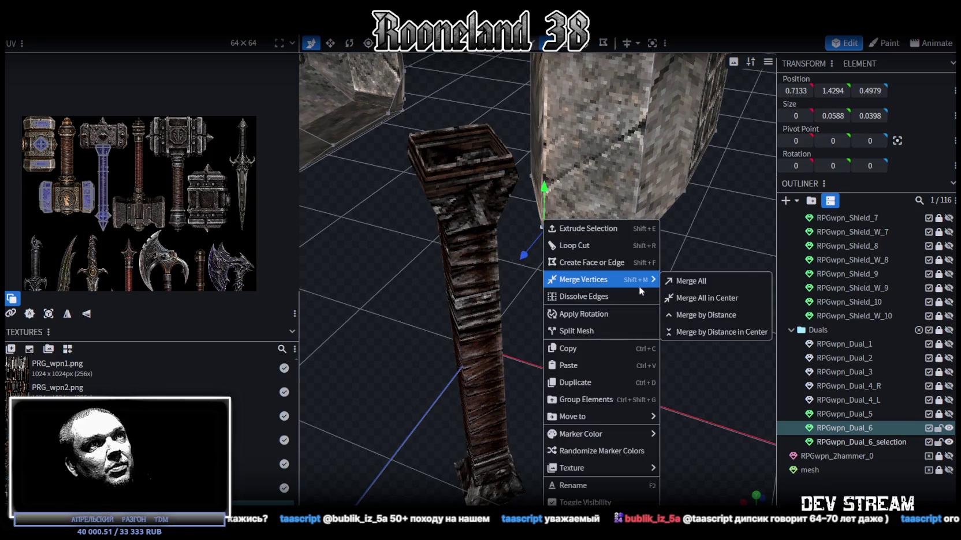
pyautogui.click(686, 296)
pyautogui.moveTo(686, 297)
pyautogui.mouseDown()
pyautogui.moveTo(679, 281)
pyautogui.moveTo(515, 273)
pyautogui.mouseUp()
# Step: Merge the last two corner vertex groups at their centre, then select the emblem face
pyautogui.moveTo(606, 318); pyautogui.dragTo(629, 299)
pyautogui.rightClick(591, 220)
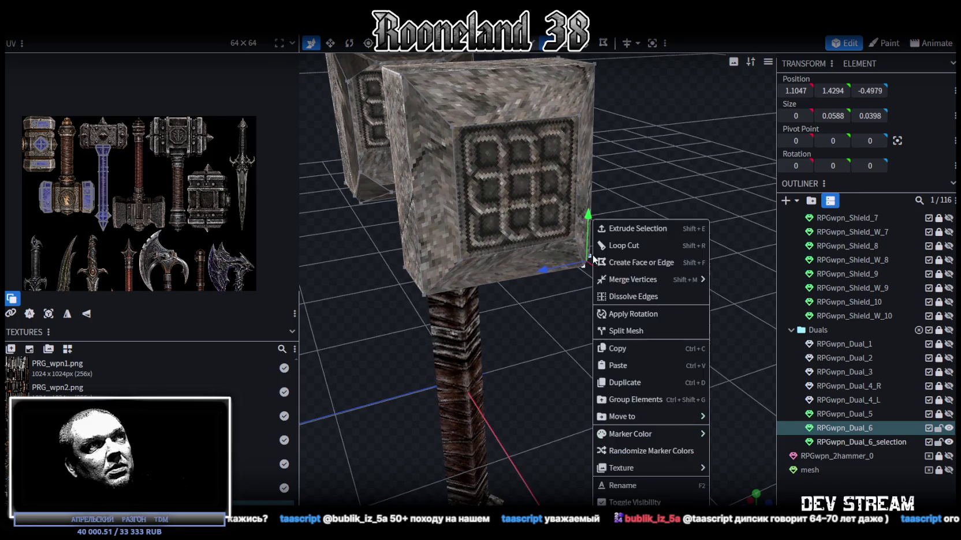
pyautogui.click(732, 297)
pyautogui.moveTo(591, 258)
pyautogui.mouseDown()
pyautogui.moveTo(607, 267)
pyautogui.moveTo(632, 245)
pyautogui.moveTo(455, 275)
pyautogui.moveTo(492, 265)
pyautogui.mouseUp()
pyautogui.click(519, 254)
pyautogui.rightClick(519, 256)
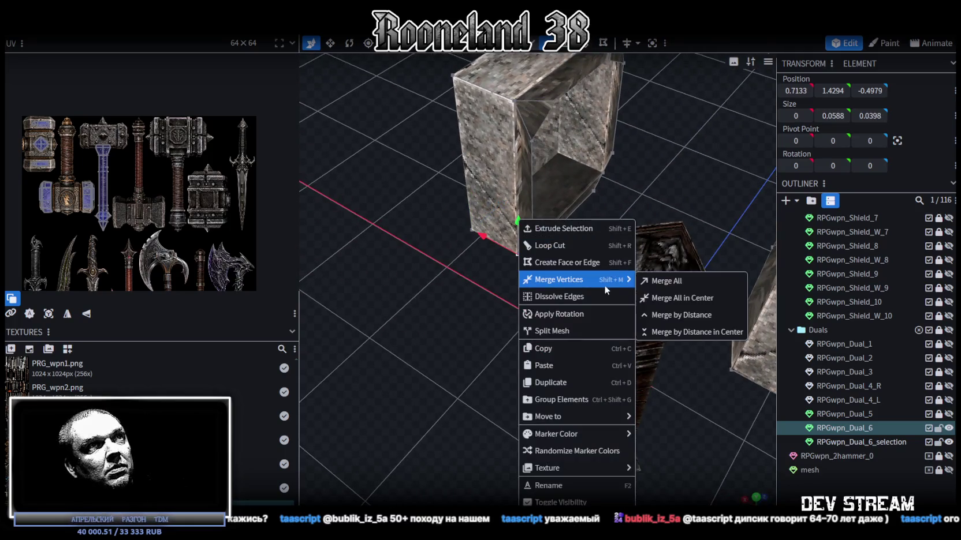
pyautogui.click(710, 297)
pyautogui.scroll(-5, 635, 335)
pyautogui.moveTo(587, 368)
pyautogui.mouseDown()
pyautogui.moveTo(683, 290)
pyautogui.moveTo(567, 183)
pyautogui.mouseUp()
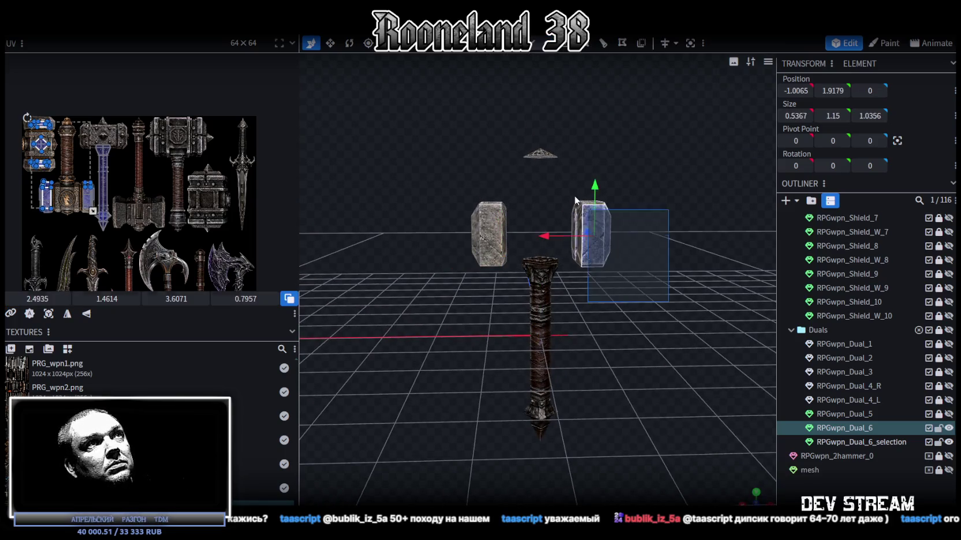
pyautogui.click(546, 207)
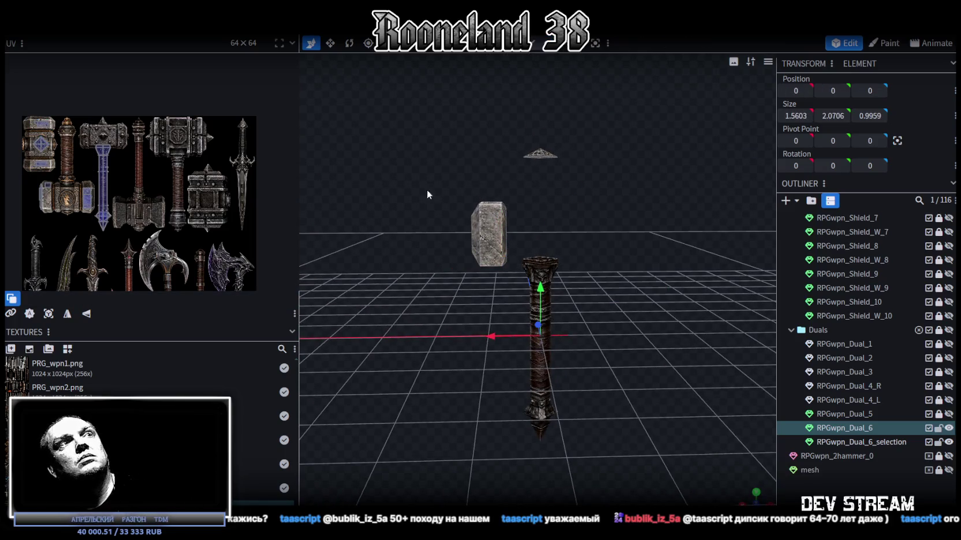
# Step: Stretch the emblem face on the hammer head's front upward by 0.2
pyautogui.moveTo(426, 189)
pyautogui.mouseDown()
pyautogui.moveTo(591, 312)
pyautogui.moveTo(559, 167)
pyautogui.moveTo(606, 148)
pyautogui.moveTo(527, 150)
pyautogui.moveTo(613, 150)
pyautogui.moveTo(498, 189)
pyautogui.moveTo(415, 186)
pyautogui.mouseUp()
pyautogui.scroll(3, 417, 188)
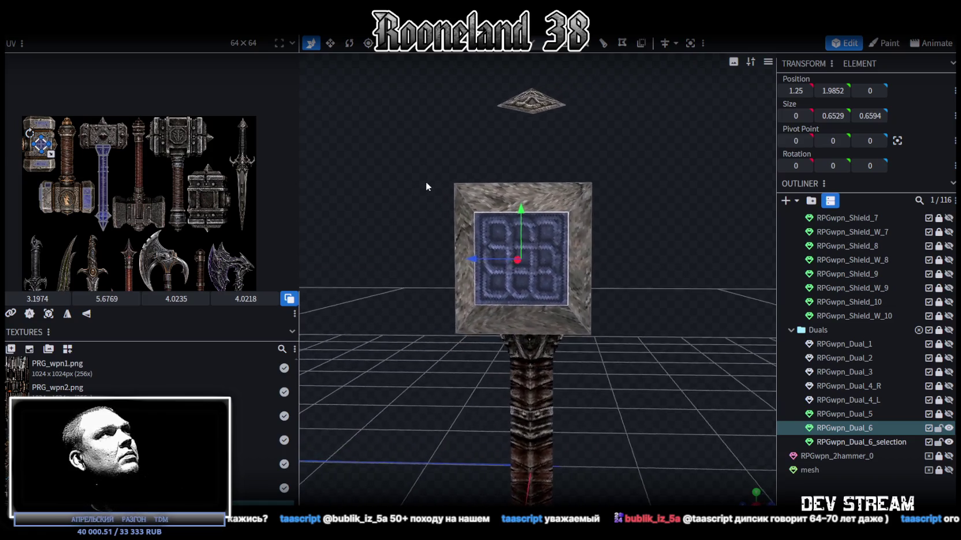
pyautogui.scroll(-3, 520, 199)
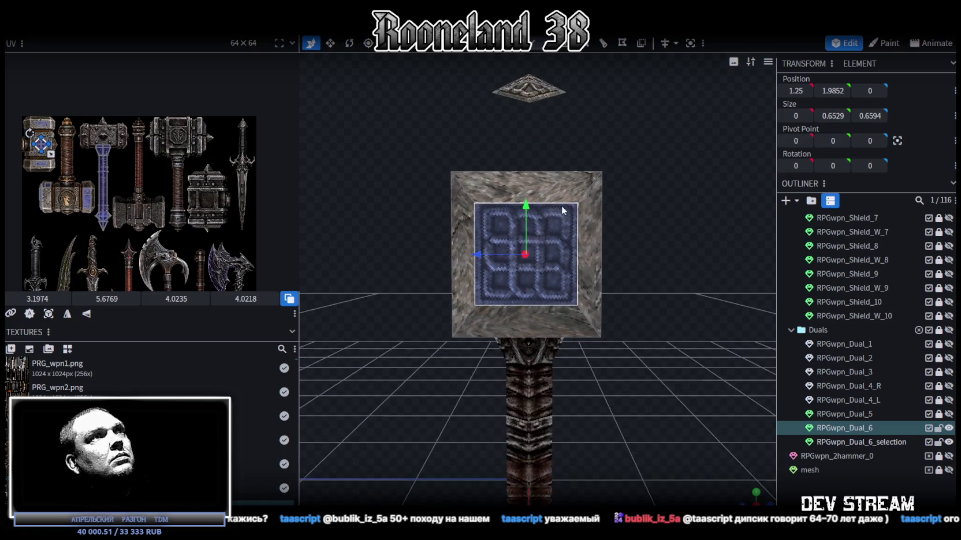
pyautogui.press('v')
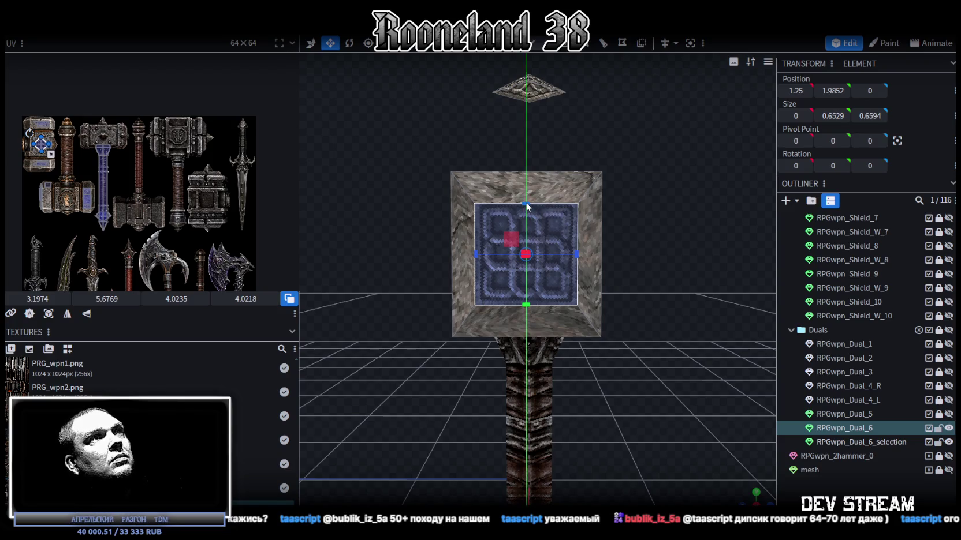
pyautogui.moveTo(527, 206); pyautogui.dragTo(530, 191)
# Step: Change the mesh selection mode and select the hollow side block's thin inner face
pyautogui.moveTo(648, 223)
pyautogui.mouseDown()
pyautogui.moveTo(486, 239)
pyautogui.moveTo(561, 221)
pyautogui.moveTo(481, 227)
pyautogui.moveTo(538, 276)
pyautogui.mouseUp()
pyautogui.scroll(3, 486, 238)
pyautogui.scroll(2, 519, 229)
pyautogui.scroll(2, 522, 228)
pyautogui.click(603, 225)
pyautogui.moveTo(649, 207)
pyautogui.mouseDown()
pyautogui.moveTo(639, 212)
pyautogui.moveTo(653, 199)
pyautogui.moveTo(638, 192)
pyautogui.mouseUp()
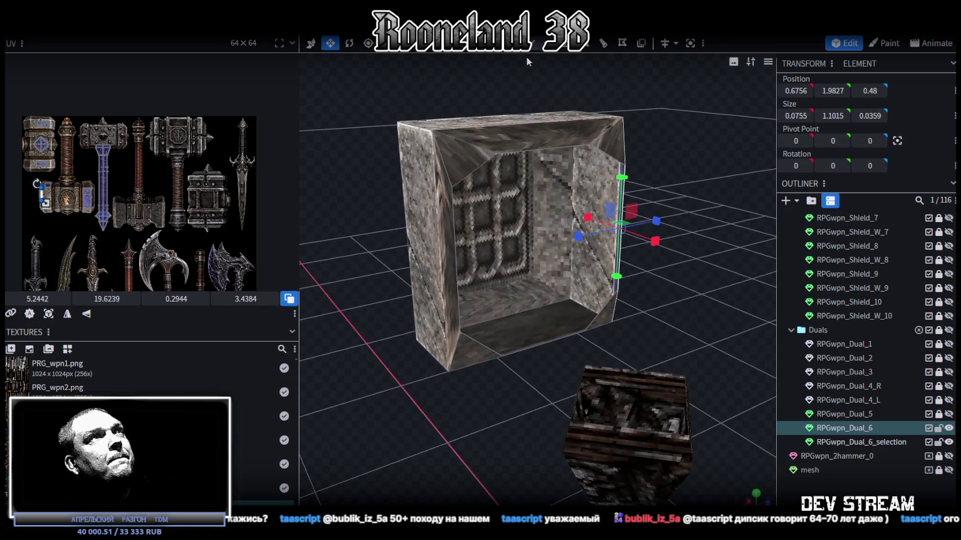
pyautogui.click(525, 43)
pyautogui.moveTo(494, 167)
pyautogui.mouseDown()
pyautogui.moveTo(538, 99)
pyautogui.moveTo(493, 235)
pyautogui.mouseUp()
pyautogui.click(493, 234)
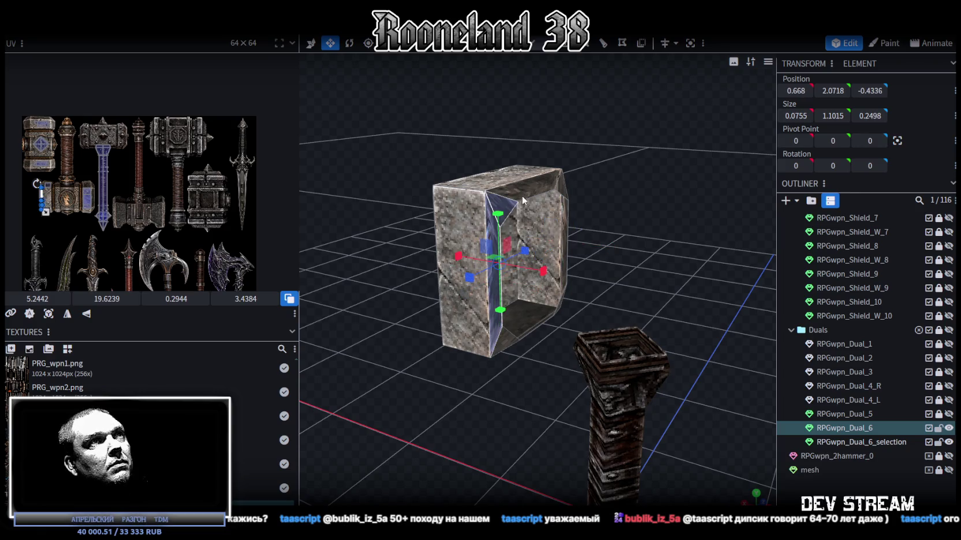
# Step: Select the remaining stone side block's flattened side face at X 0.7133, Y 1.9801
pyautogui.moveTo(563, 191); pyautogui.dragTo(593, 283)
pyautogui.click(613, 276)
pyautogui.click(518, 316)
pyautogui.moveTo(618, 394); pyautogui.dragTo(595, 324)
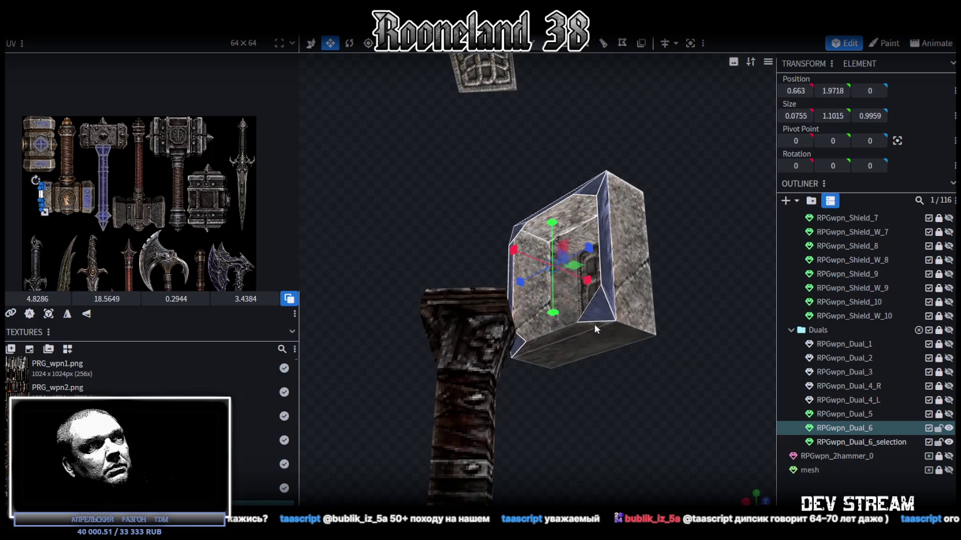
pyautogui.moveTo(611, 175); pyautogui.dragTo(566, 151)
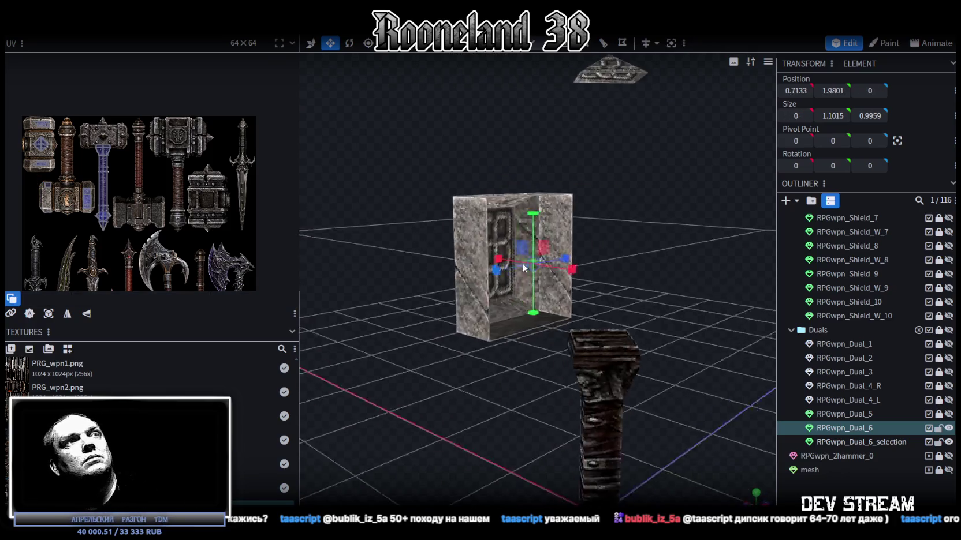
pyautogui.scroll(3, 525, 193)
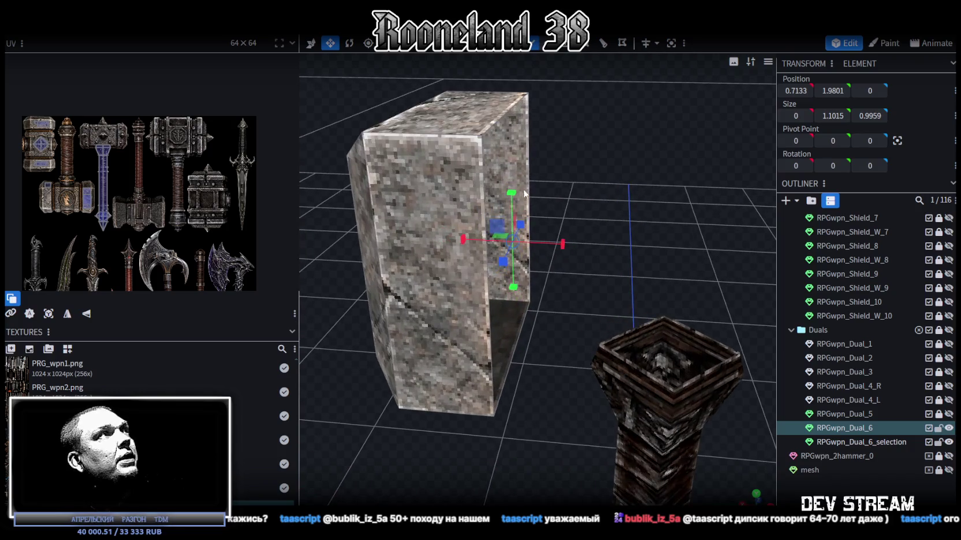
pyautogui.click(530, 157)
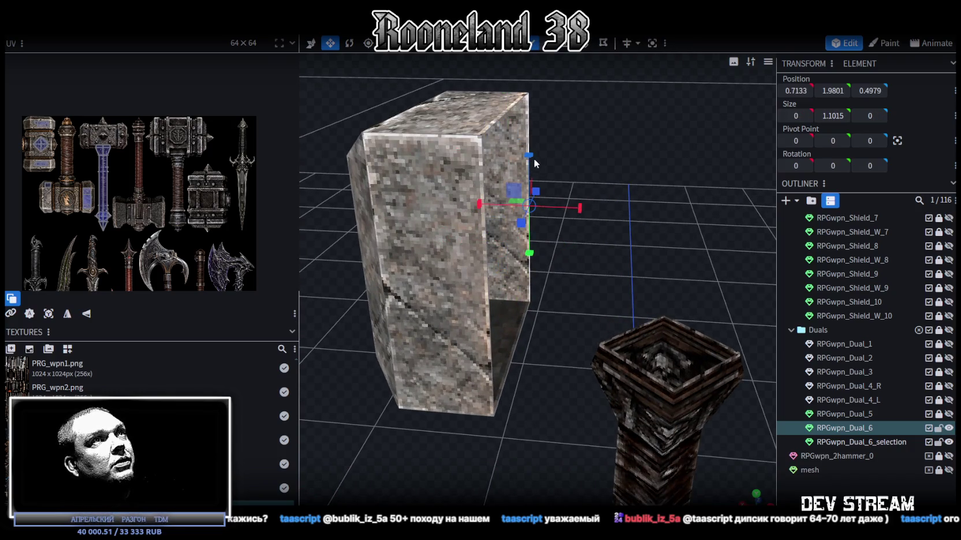
pyautogui.click(486, 266)
pyautogui.scroll(-5, 404, 171)
pyautogui.moveTo(405, 171)
pyautogui.mouseDown()
pyautogui.moveTo(495, 159)
pyautogui.moveTo(420, 145)
pyautogui.moveTo(516, 68)
pyautogui.moveTo(523, 190)
pyautogui.moveTo(459, 158)
pyautogui.moveTo(462, 124)
pyautogui.mouseUp()
pyautogui.click(756, 495)
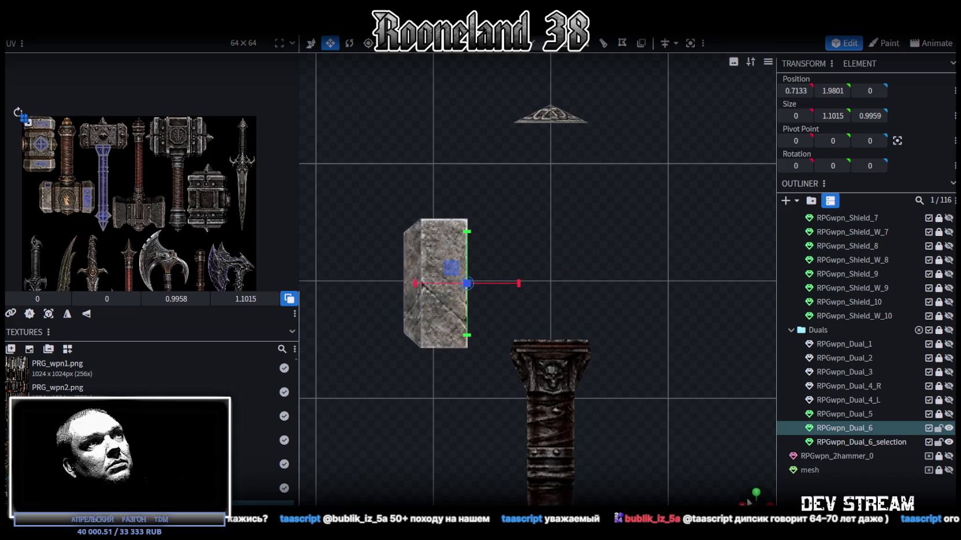
# Step: Select the stone side block and reset its face UV onto the hammer texture
pyautogui.moveTo(475, 165)
pyautogui.mouseDown()
pyautogui.moveTo(370, 386)
pyautogui.moveTo(403, 385)
pyautogui.mouseUp()
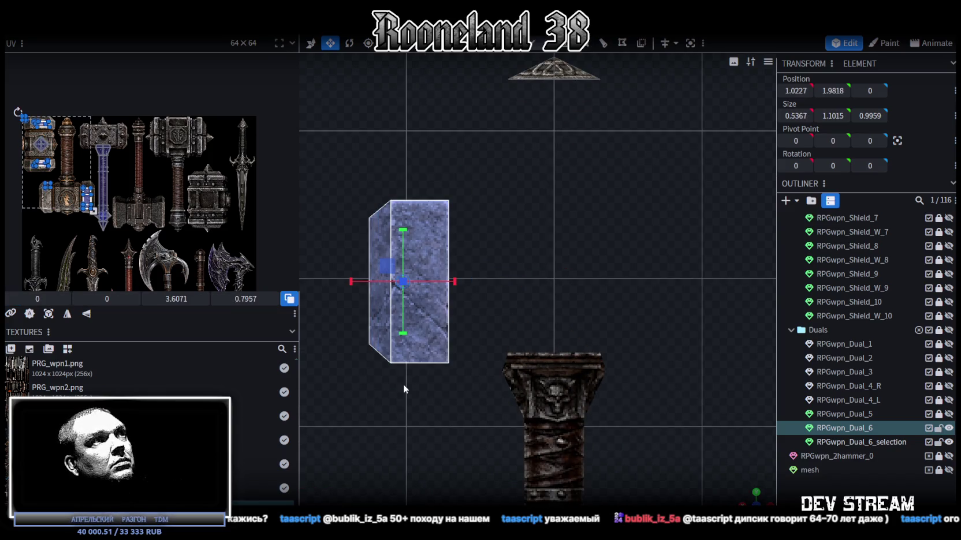
pyautogui.moveTo(338, 180); pyautogui.dragTo(458, 387)
pyautogui.click(48, 314)
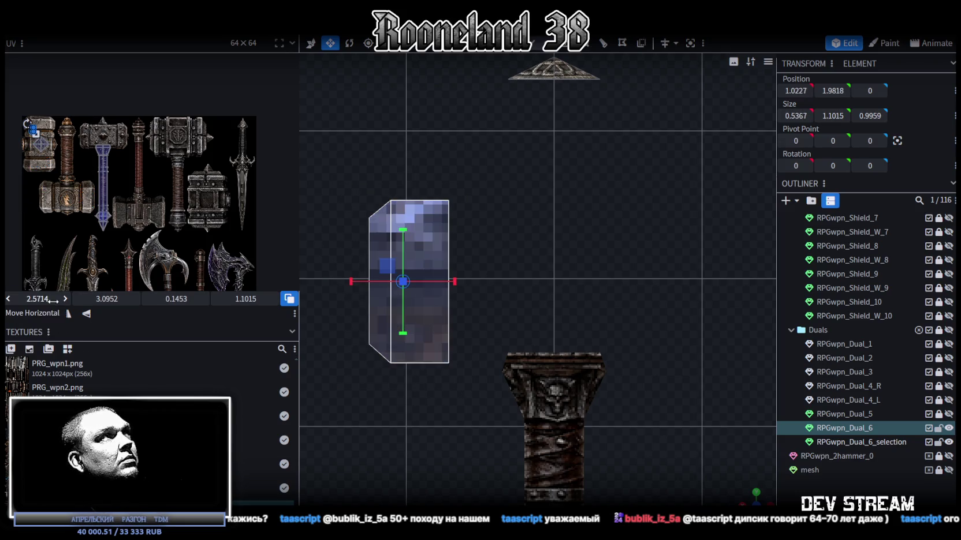
pyautogui.scroll(3, 52, 165)
pyautogui.scroll(2, 53, 165)
pyautogui.scroll(2, 58, 155)
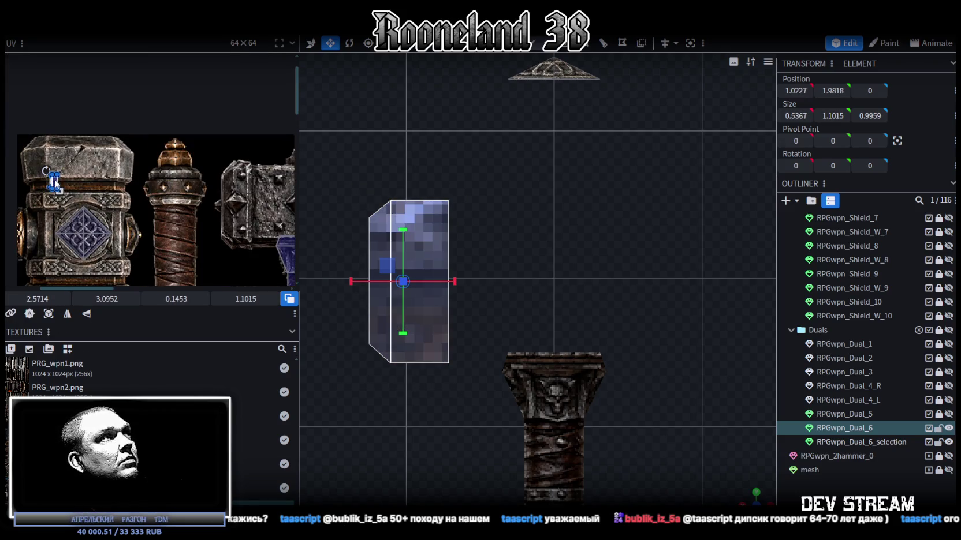
pyautogui.moveTo(54, 178); pyautogui.dragTo(232, 167)
# Step: Fit the face UV over the studded blue strip: 0.727 × 6.1962 at 16.0589, 2.4077
pyautogui.scroll(2, 231, 150)
pyautogui.scroll(2, 231, 140)
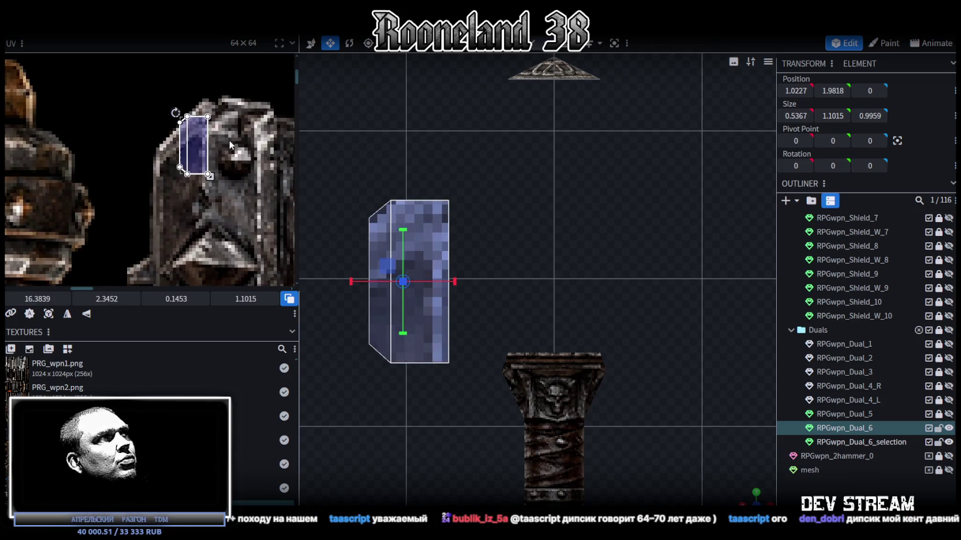
pyautogui.moveTo(196, 142); pyautogui.dragTo(181, 135)
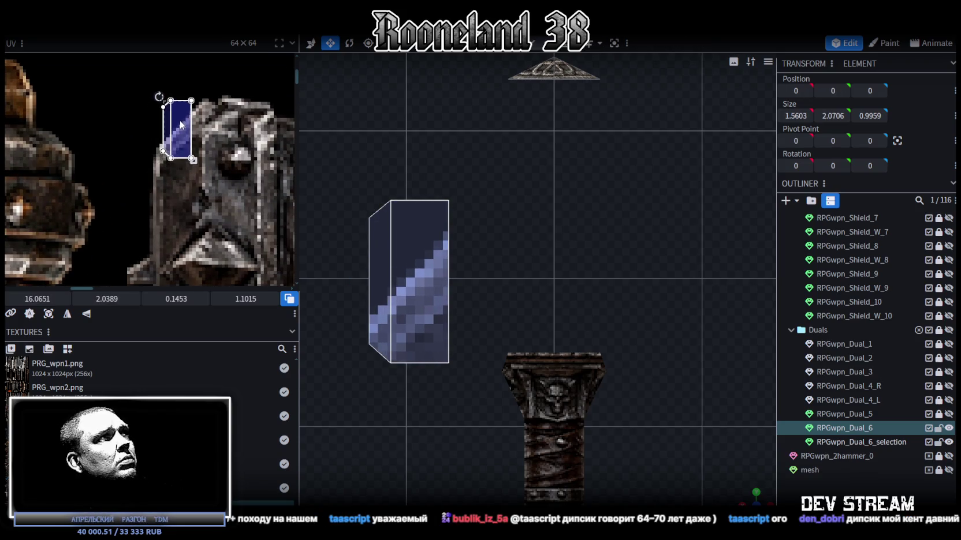
pyautogui.moveTo(186, 139)
pyautogui.mouseDown(button='middle')
pyautogui.moveTo(227, 130)
pyautogui.moveTo(185, 69)
pyautogui.mouseUp(button='middle')
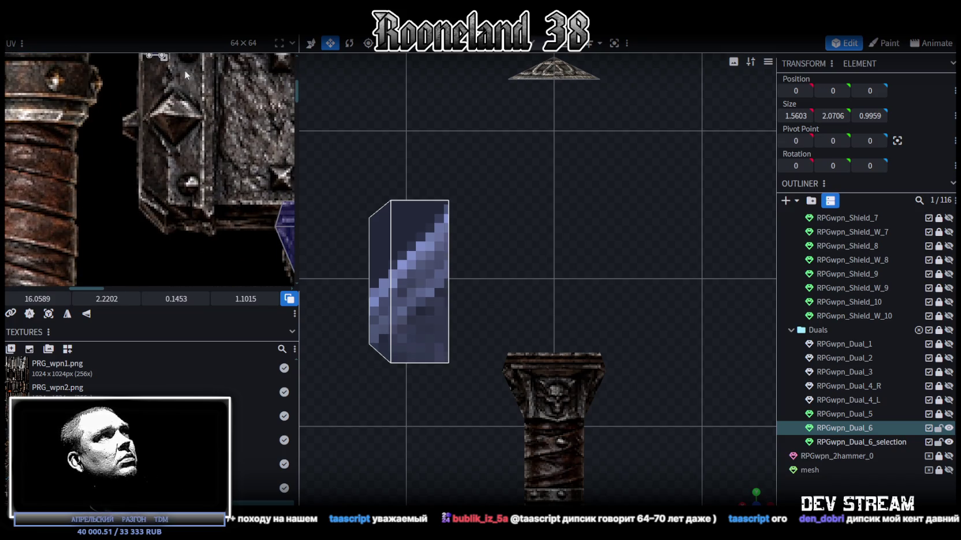
pyautogui.moveTo(165, 57); pyautogui.dragTo(225, 243)
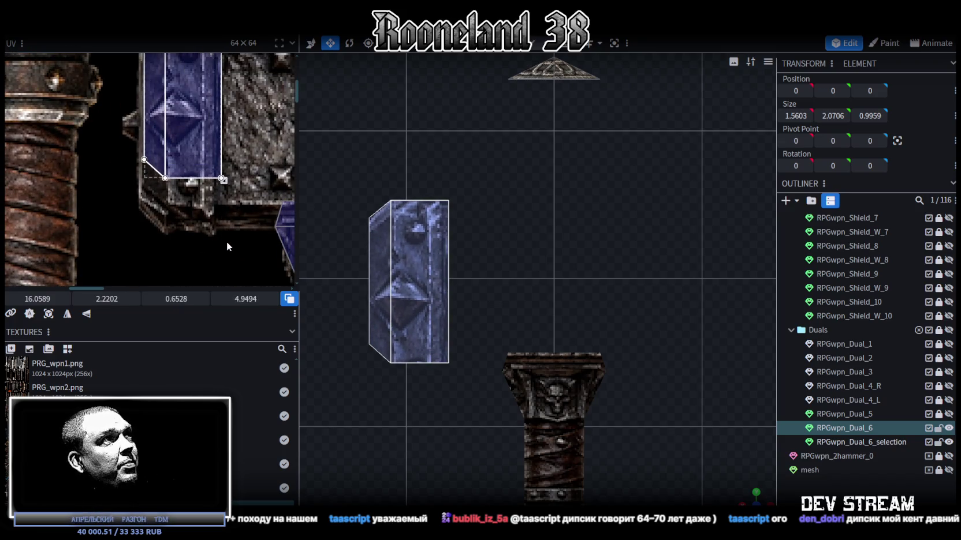
pyautogui.moveTo(191, 208); pyautogui.dragTo(211, 256, button='middle')
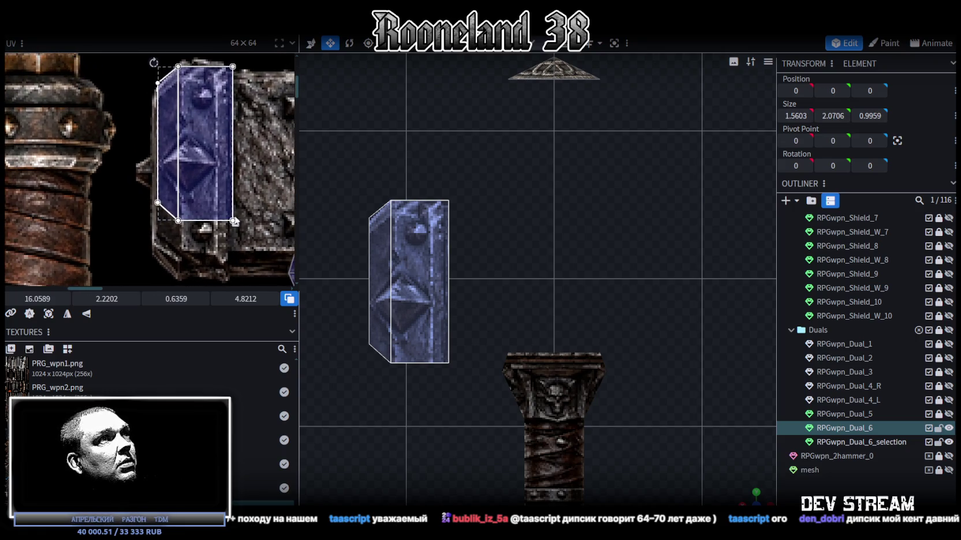
pyautogui.moveTo(234, 222); pyautogui.dragTo(227, 270)
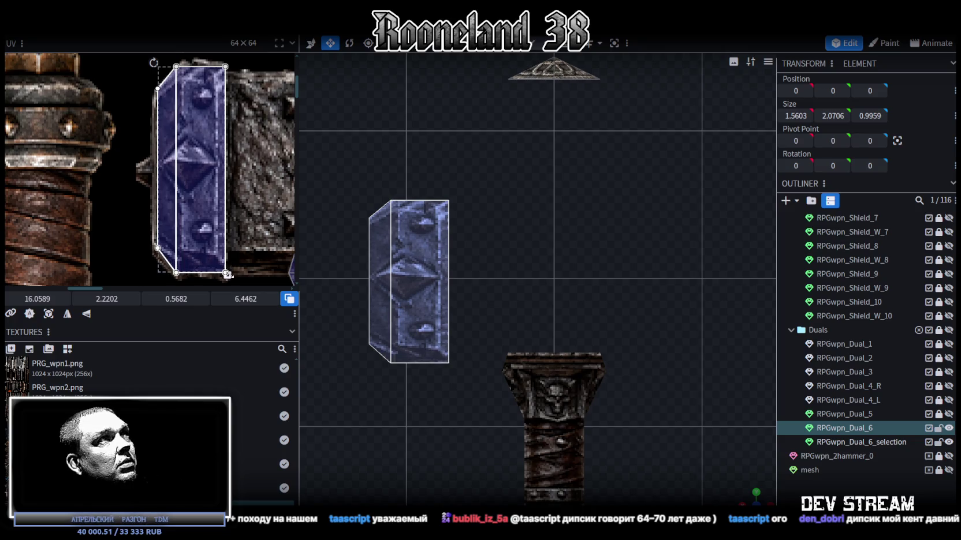
pyautogui.scroll(-2, 394, 279)
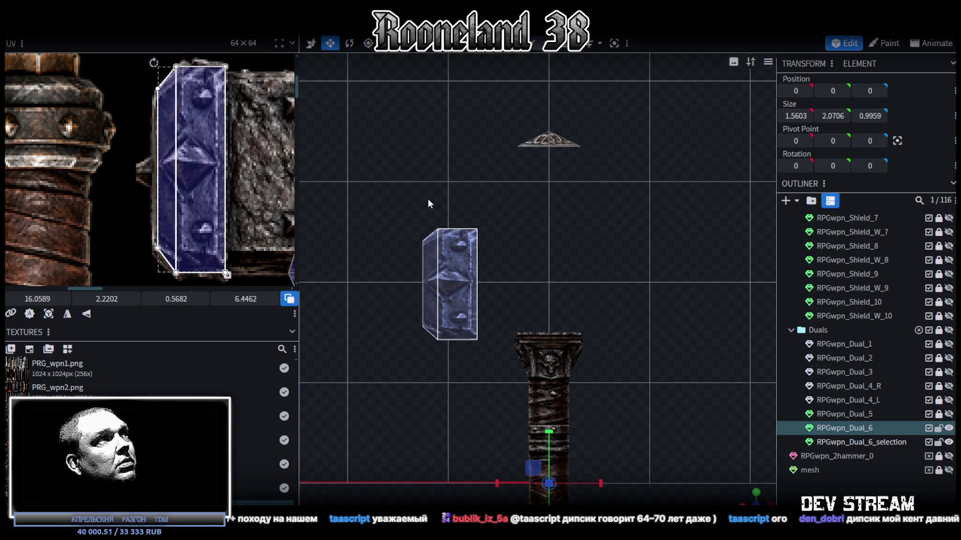
pyautogui.scroll(-1, 258, 197)
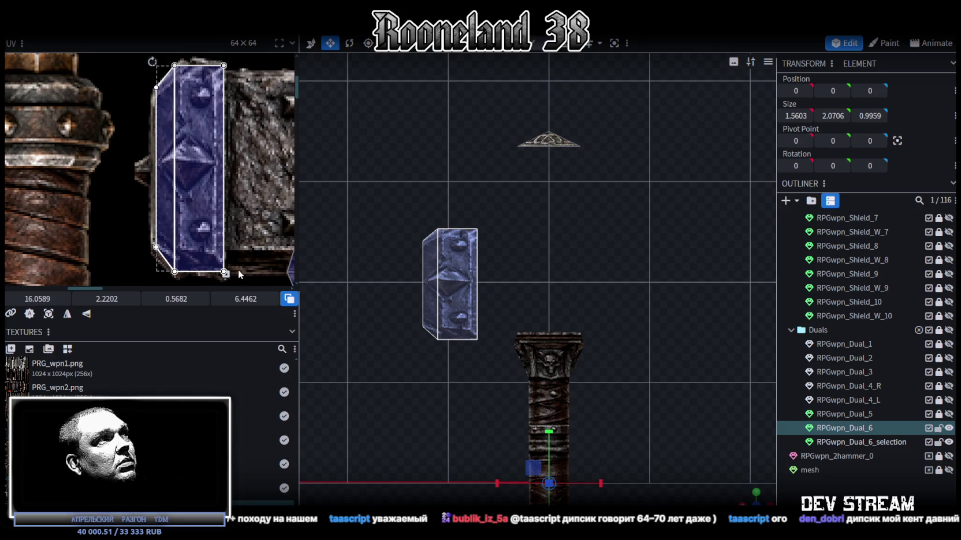
pyautogui.moveTo(203, 207); pyautogui.dragTo(204, 213)
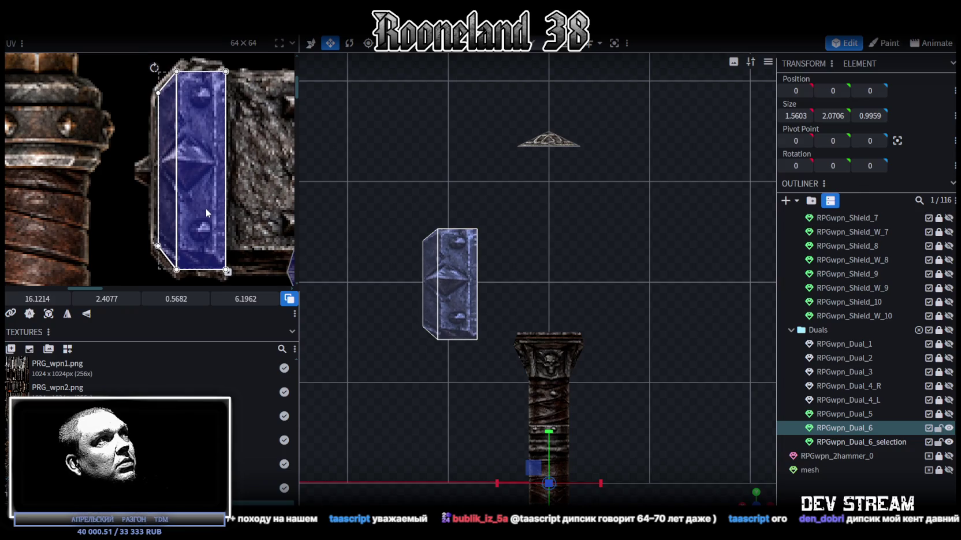
pyautogui.moveTo(225, 271); pyautogui.dragTo(229, 272)
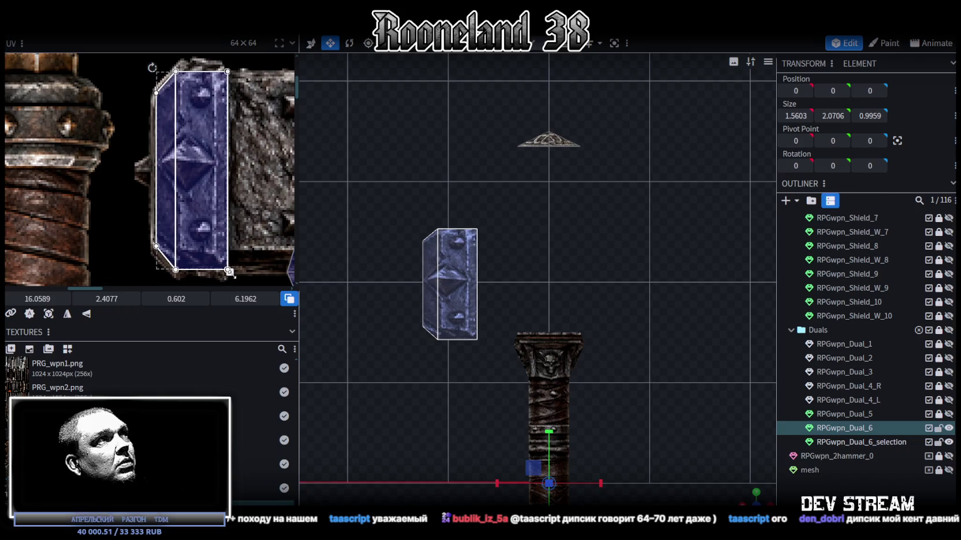
# Step: Select the block's narrow side face and widen the flat block to give it thickness
pyautogui.click(174, 65)
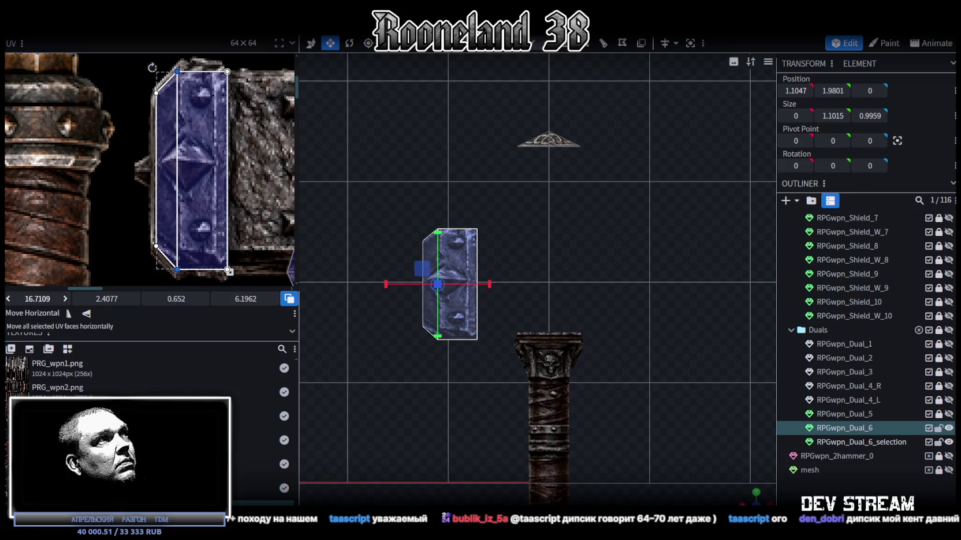
pyautogui.scroll(1, 401, 411)
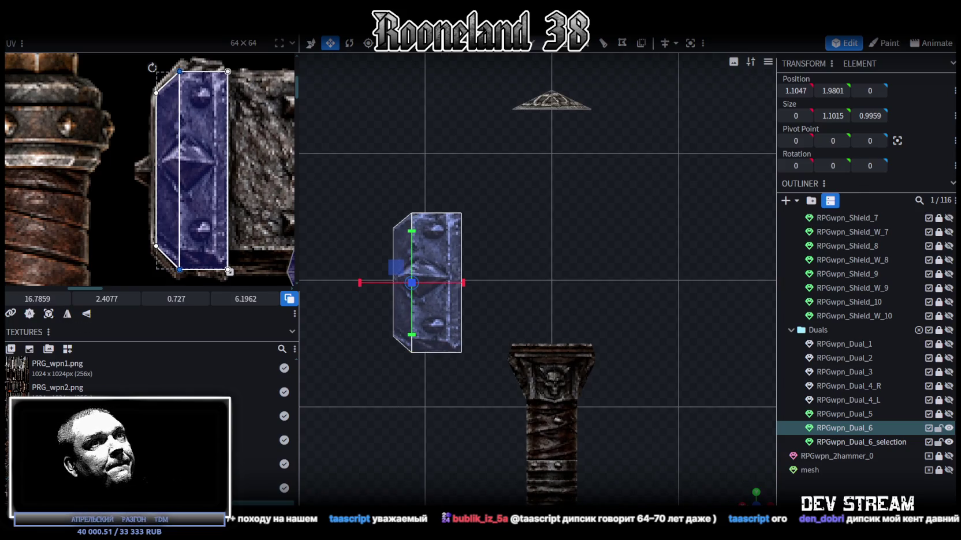
pyautogui.moveTo(502, 424)
pyautogui.mouseDown()
pyautogui.moveTo(513, 416)
pyautogui.moveTo(492, 385)
pyautogui.moveTo(451, 147)
pyautogui.mouseUp()
pyautogui.moveTo(420, 248); pyautogui.dragTo(539, 362)
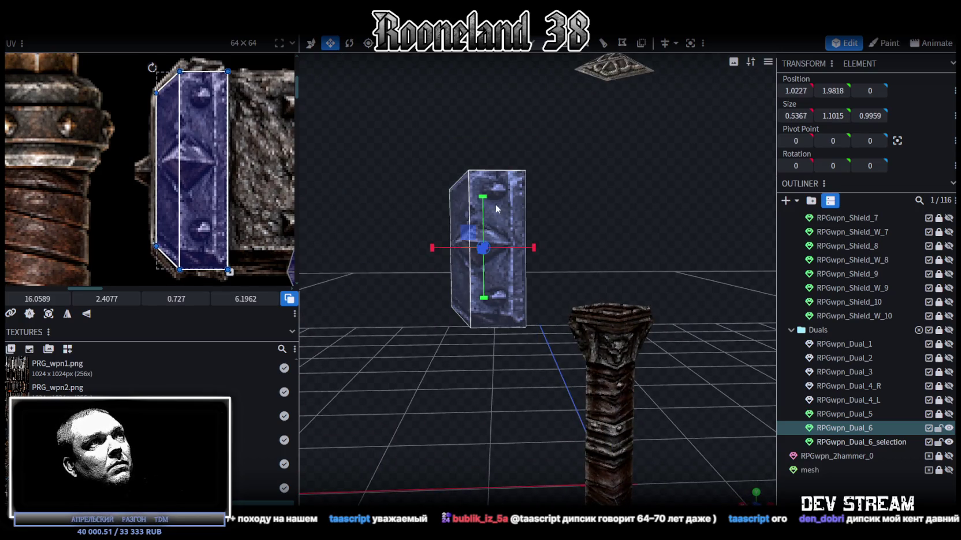
# Step: Make the side block taller and adjust its vertical position on the hammer
pyautogui.moveTo(486, 185); pyautogui.dragTo(485, 178)
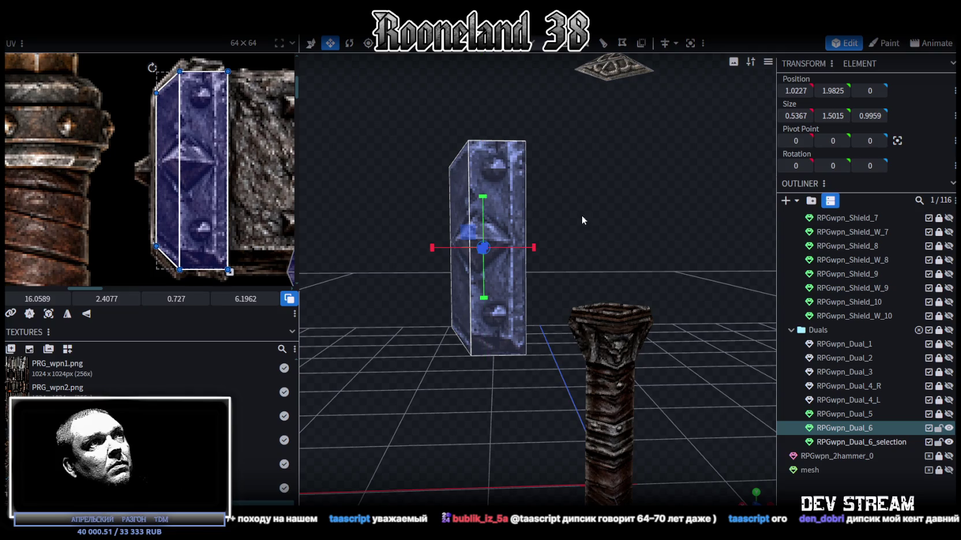
pyautogui.press('v')
pyautogui.moveTo(486, 232); pyautogui.dragTo(488, 185)
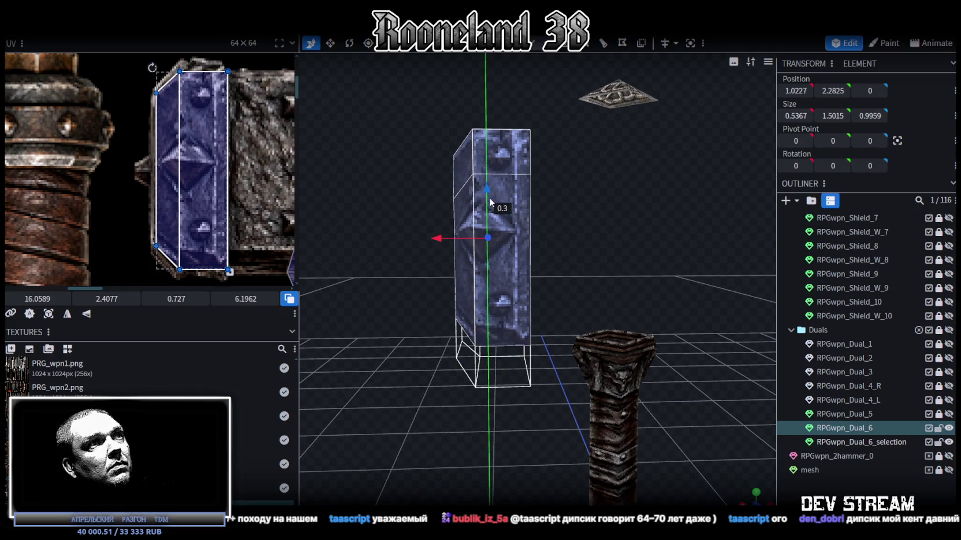
pyautogui.press('KP_1')
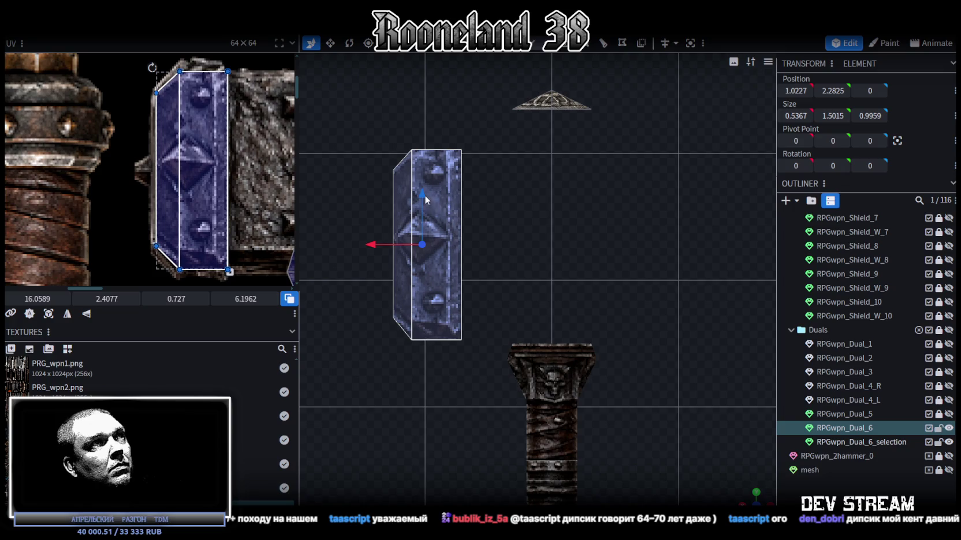
pyautogui.moveTo(424, 195); pyautogui.dragTo(420, 203)
# Step: Select the block's top face, view it from above, and reset its UV
pyautogui.moveTo(746, 498); pyautogui.dragTo(553, 387)
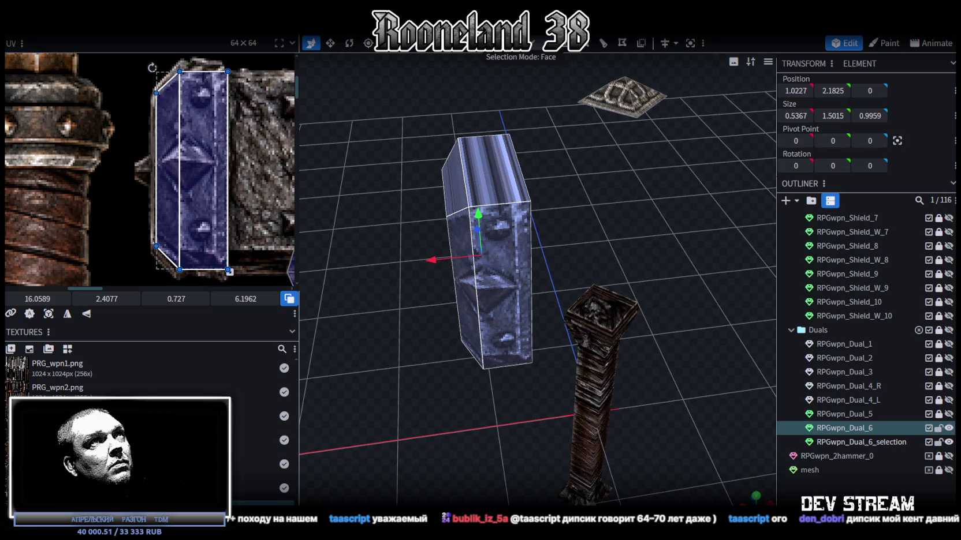
pyautogui.click(494, 180)
pyautogui.moveTo(494, 180)
pyautogui.mouseDown()
pyautogui.moveTo(482, 221)
pyautogui.moveTo(620, 501)
pyautogui.mouseUp()
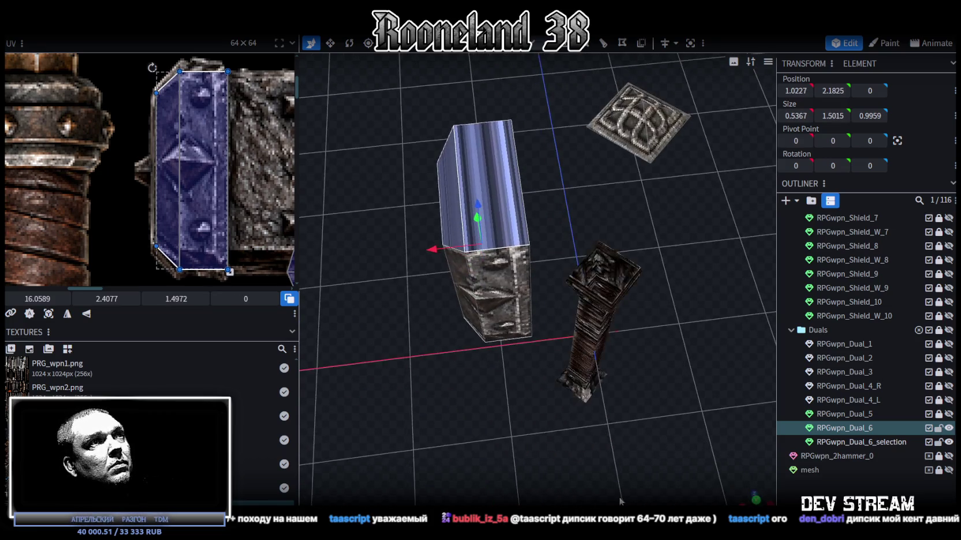
pyautogui.click(755, 497)
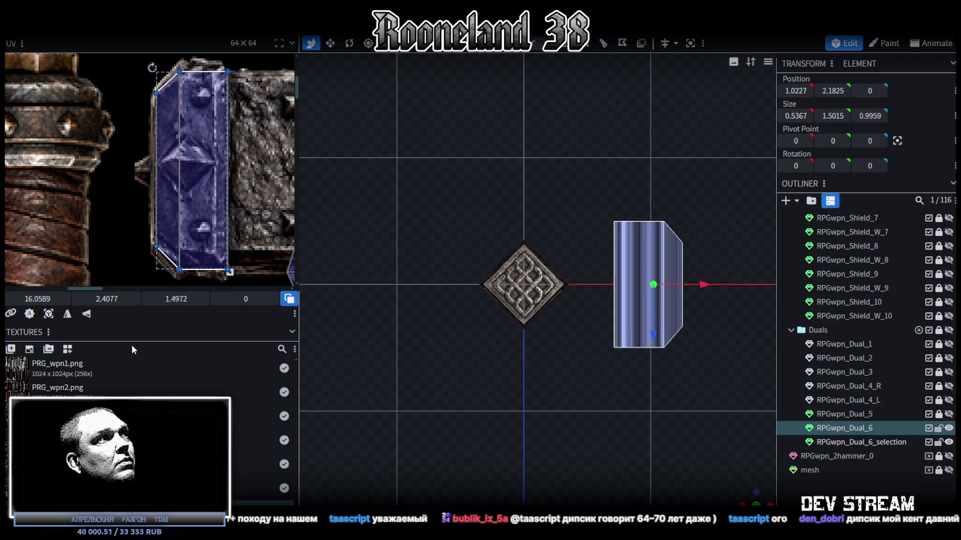
pyautogui.click(49, 313)
pyautogui.scroll(-3, 131, 252)
pyautogui.scroll(-2, 148, 213)
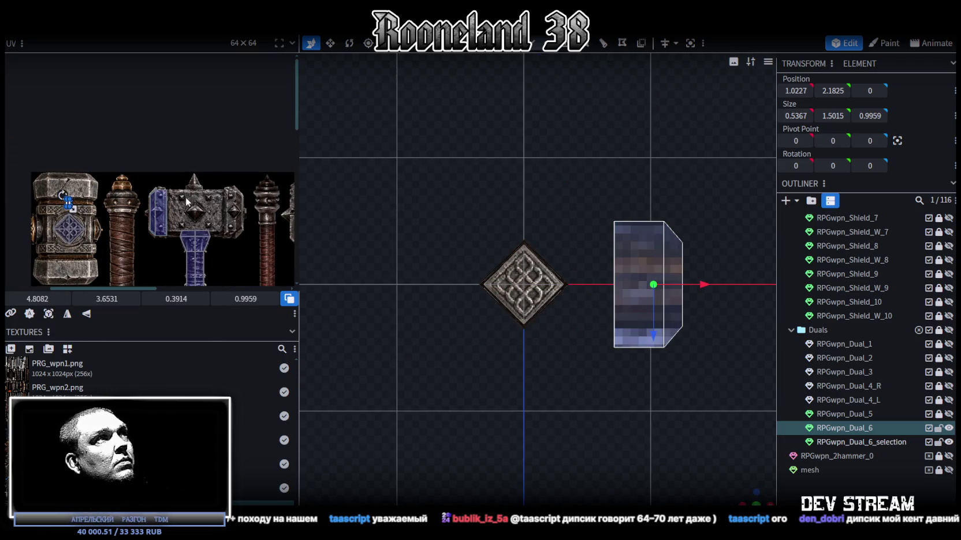
pyautogui.scroll(2, 115, 208)
pyautogui.scroll(1, 115, 208)
# Step: Map the top face's mirrored UV onto the studded strip as a 1.6222 × 5.8084 slice
pyautogui.moveTo(58, 183)
pyautogui.mouseDown()
pyautogui.moveTo(251, 183)
pyautogui.moveTo(282, 198)
pyautogui.mouseUp()
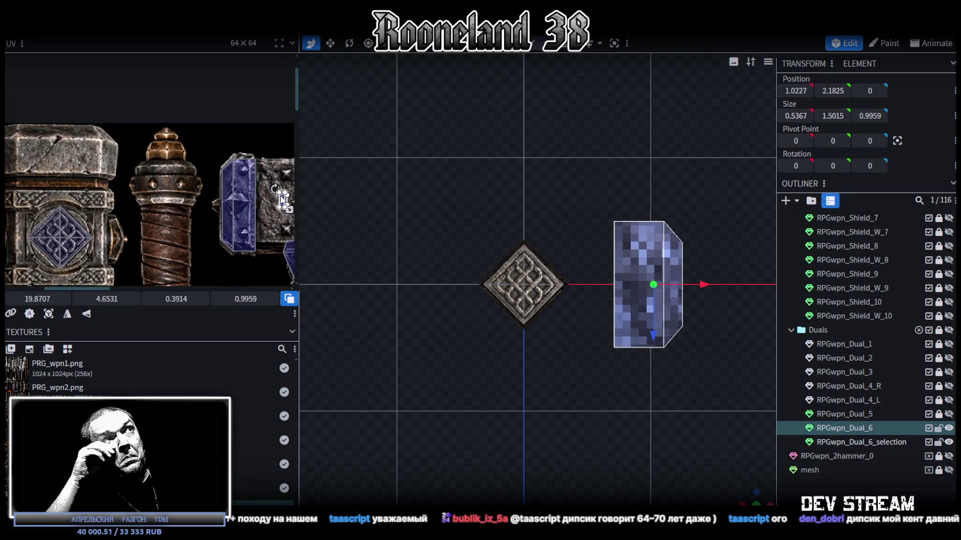
pyautogui.scroll(1, 260, 224)
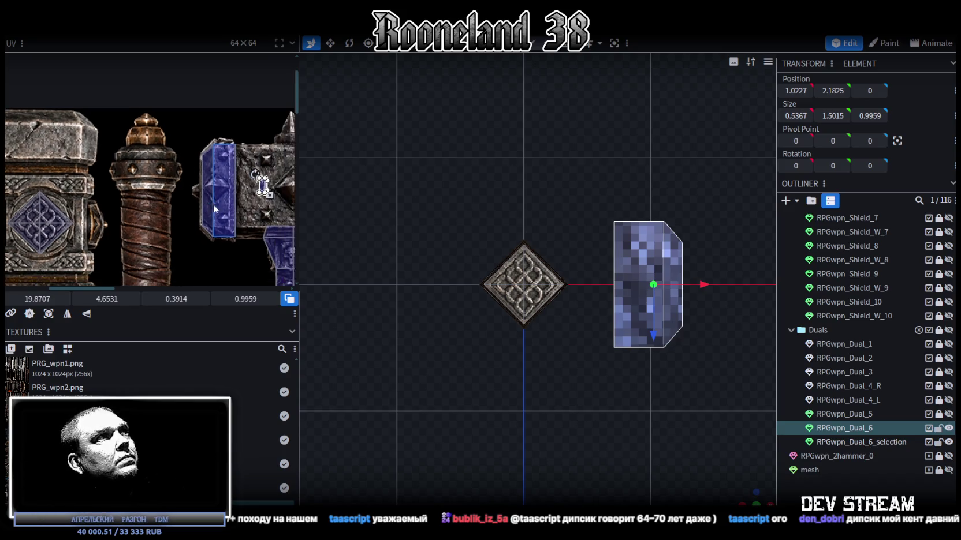
pyautogui.scroll(1, 250, 196)
pyautogui.moveTo(262, 173); pyautogui.dragTo(219, 175)
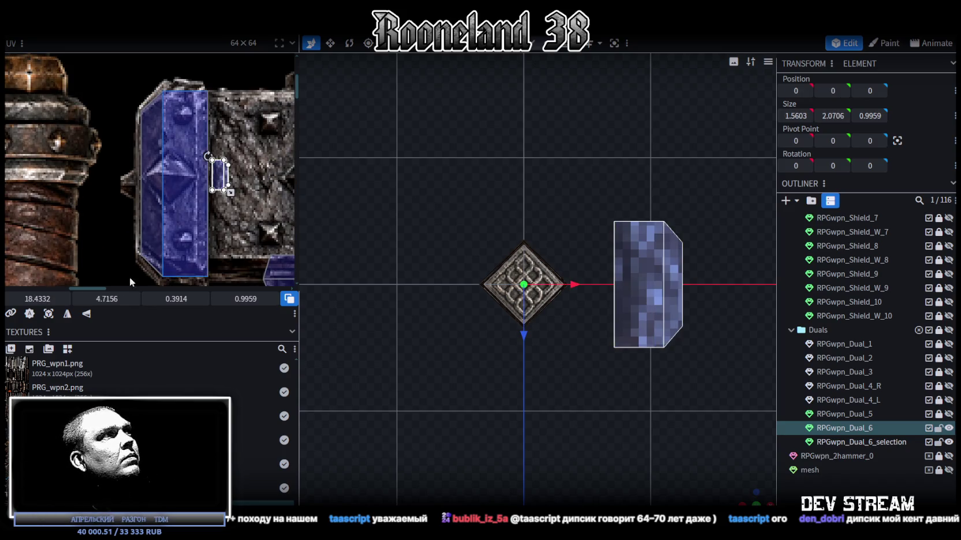
pyautogui.click(85, 314)
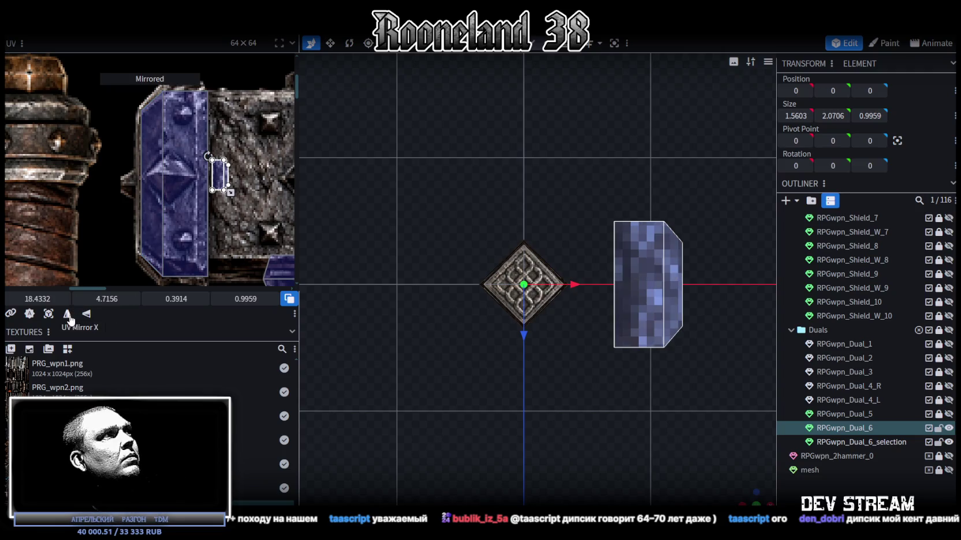
pyautogui.moveTo(219, 173)
pyautogui.mouseDown()
pyautogui.moveTo(146, 110)
pyautogui.moveTo(210, 240)
pyautogui.mouseUp()
pyautogui.scroll(-2, 166, 96)
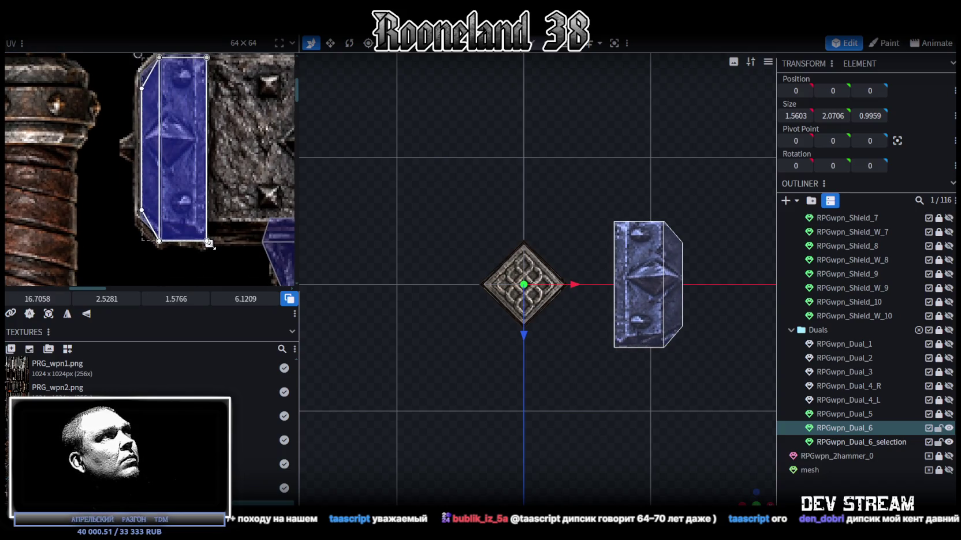
pyautogui.moveTo(209, 241); pyautogui.dragTo(210, 226)
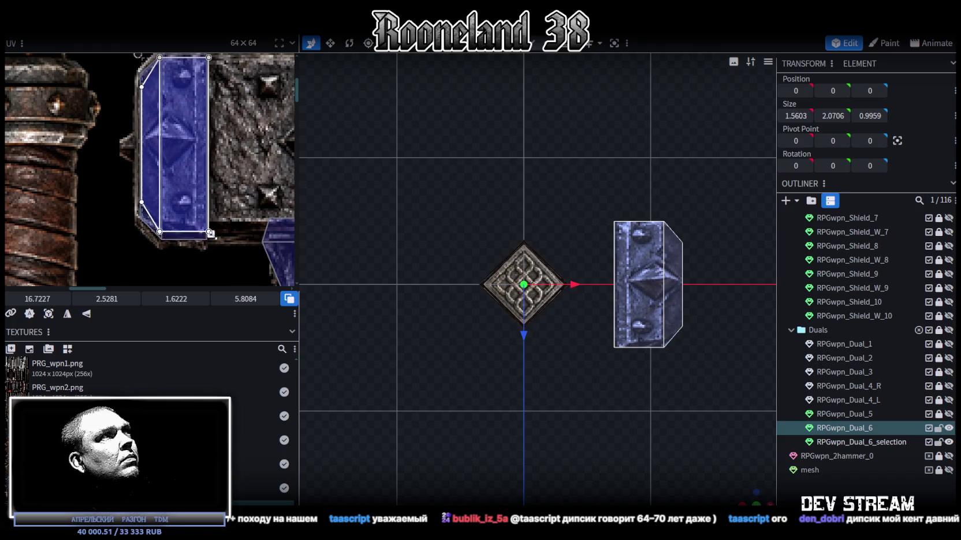
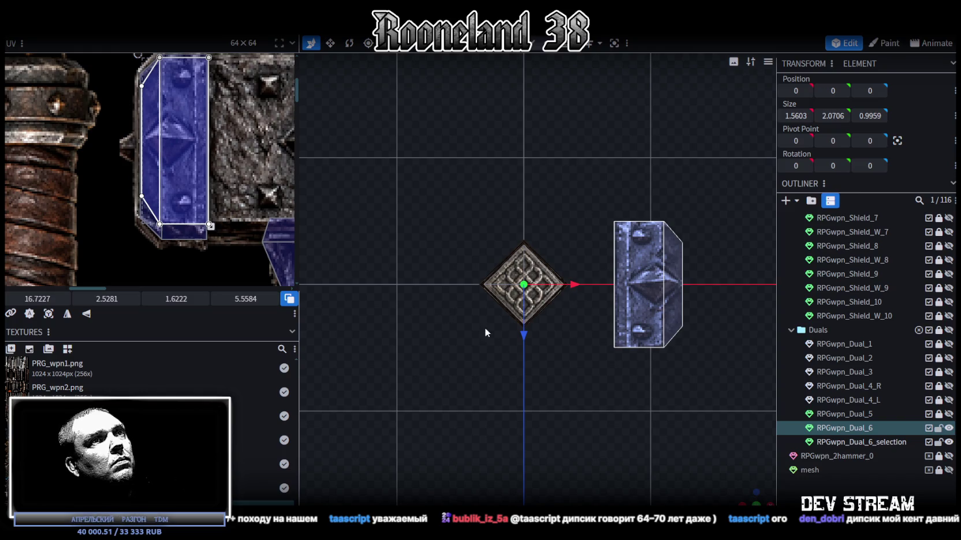
# Step: Project the head's front face UV from a straight-on view and move it aside in the UV editor
pyautogui.scroll(-2, 480, 329)
pyautogui.moveTo(749, 483)
pyautogui.mouseDown()
pyautogui.moveTo(557, 207)
pyautogui.moveTo(575, 253)
pyautogui.moveTo(518, 195)
pyautogui.moveTo(569, 312)
pyautogui.mouseUp()
pyautogui.click(557, 207)
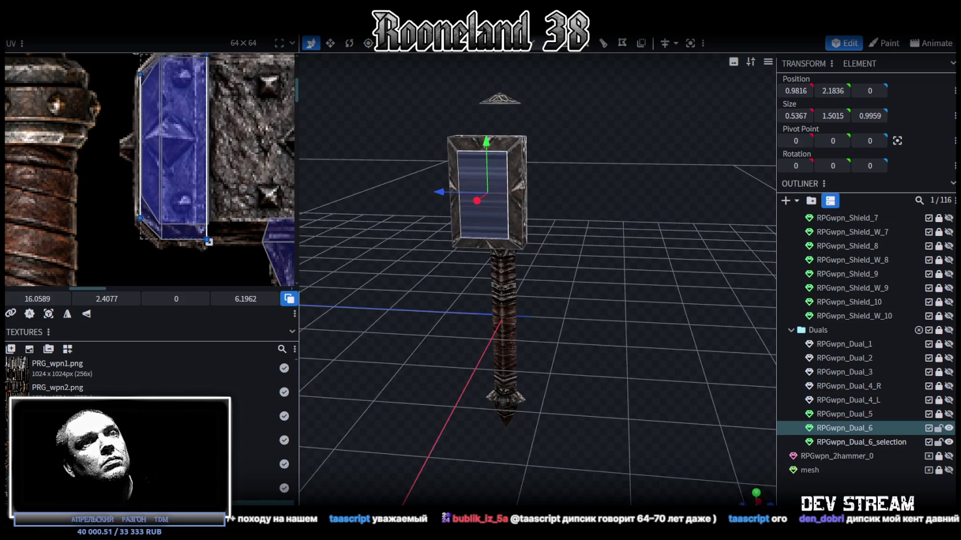
pyautogui.click(750, 494)
pyautogui.click(48, 314)
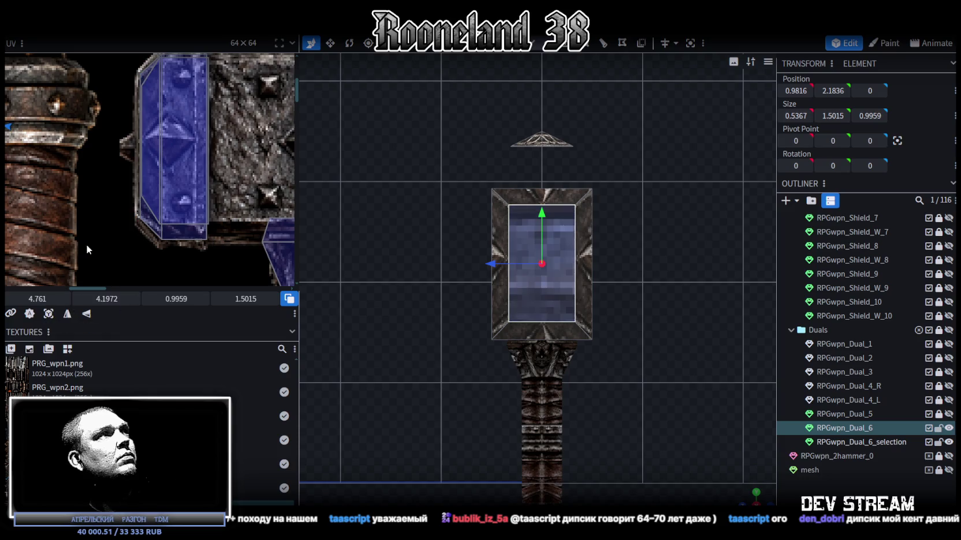
pyautogui.scroll(-5, 87, 244)
pyautogui.scroll(-1, 34, 181)
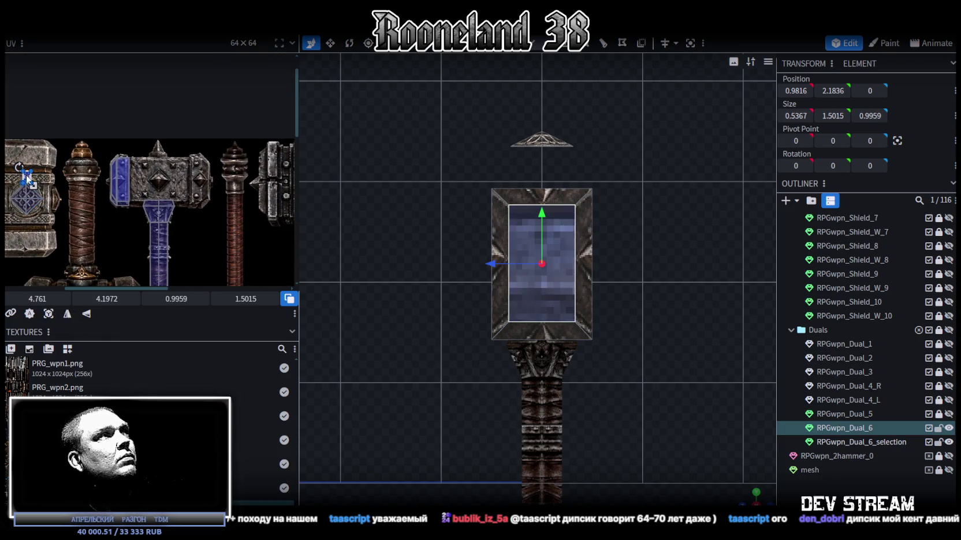
pyautogui.moveTo(27, 178); pyautogui.dragTo(139, 146)
pyautogui.scroll(3, 140, 146)
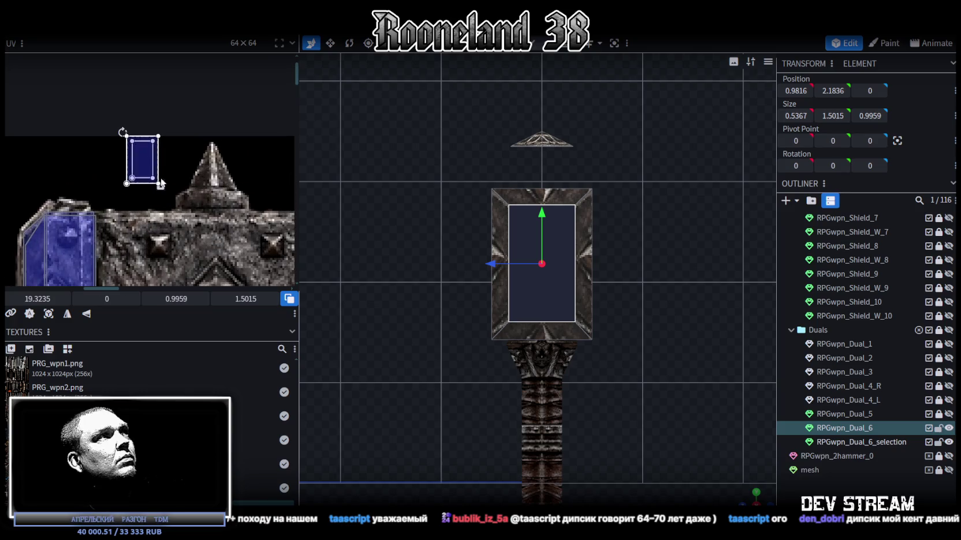
pyautogui.scroll(-3, 150, 148)
pyautogui.click(127, 111)
# Step: Place the front-face UV on the hammer head artwork, rotate it a quarter turn and shrink it
pyautogui.scroll(-3, 176, 202)
pyautogui.scroll(-5, 179, 156)
pyautogui.scroll(1, 176, 159)
pyautogui.scroll(1, 184, 160)
pyautogui.scroll(1, 189, 163)
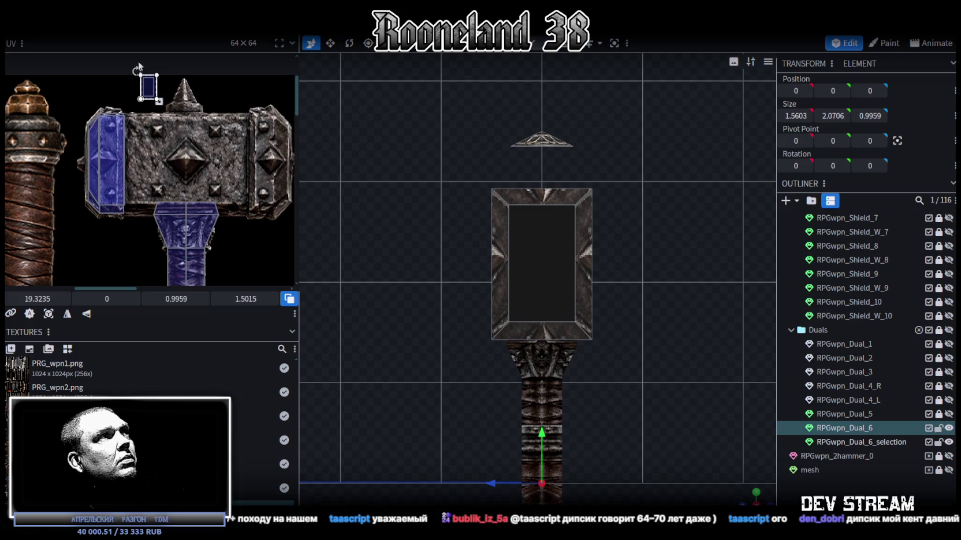
pyautogui.moveTo(147, 85)
pyautogui.mouseDown()
pyautogui.moveTo(202, 155)
pyautogui.moveTo(239, 162)
pyautogui.moveTo(139, 209)
pyautogui.mouseUp()
pyautogui.rightClick(140, 213)
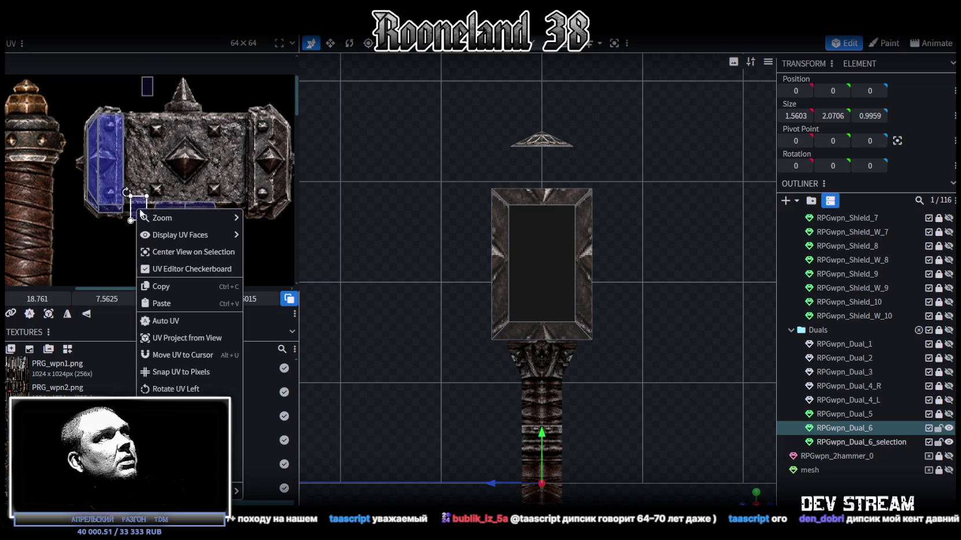
pyautogui.click(176, 388)
pyautogui.scroll(2, 120, 214)
pyautogui.scroll(3, 150, 191)
pyautogui.moveTo(172, 176); pyautogui.dragTo(170, 192)
pyautogui.moveTo(266, 226); pyautogui.dragTo(240, 224)
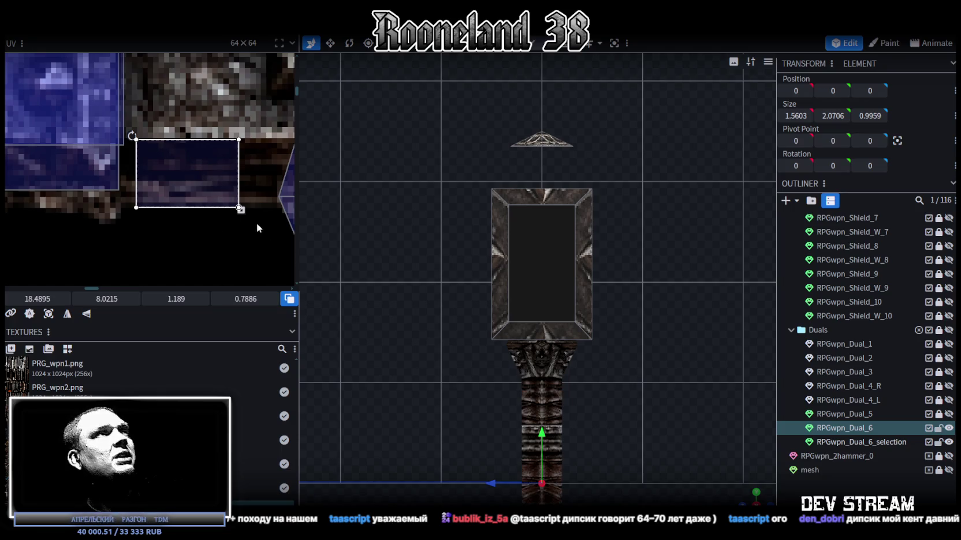
pyautogui.moveTo(239, 208); pyautogui.dragTo(197, 179)
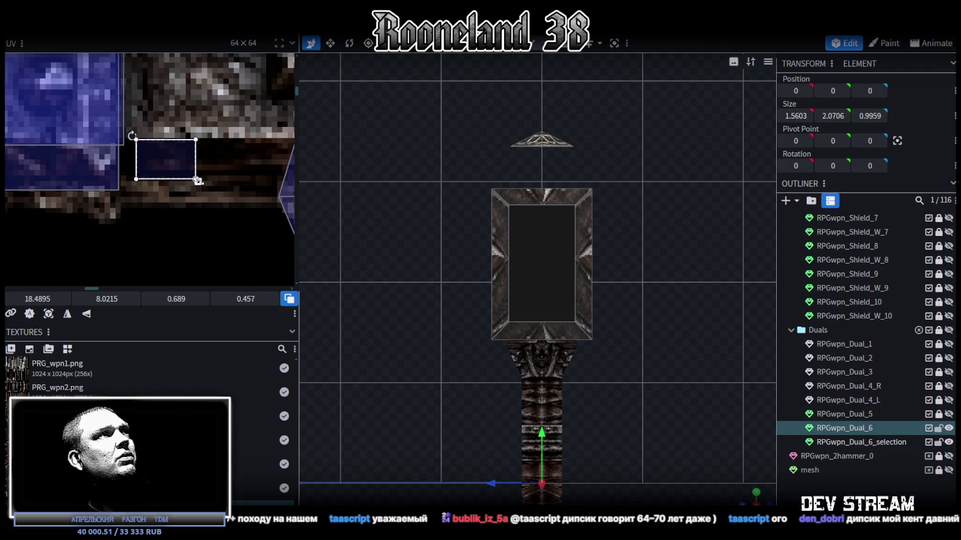
# Step: Move the inner front panel's UV onto the hammer head artwork and rotate it to landscape
pyautogui.scroll(-2, 536, 306)
pyautogui.click(537, 269)
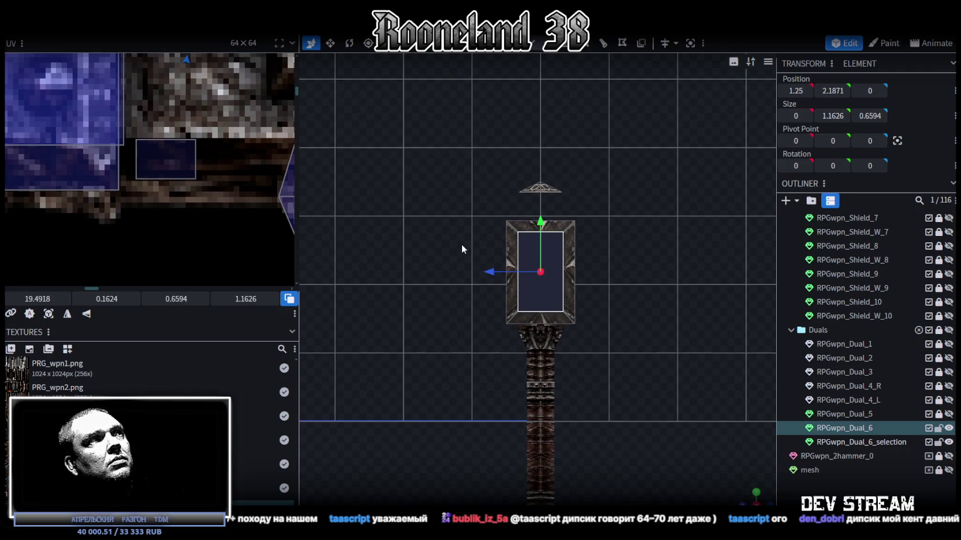
pyautogui.scroll(-2, 236, 160)
pyautogui.scroll(-2, 219, 130)
pyautogui.scroll(-2, 141, 259)
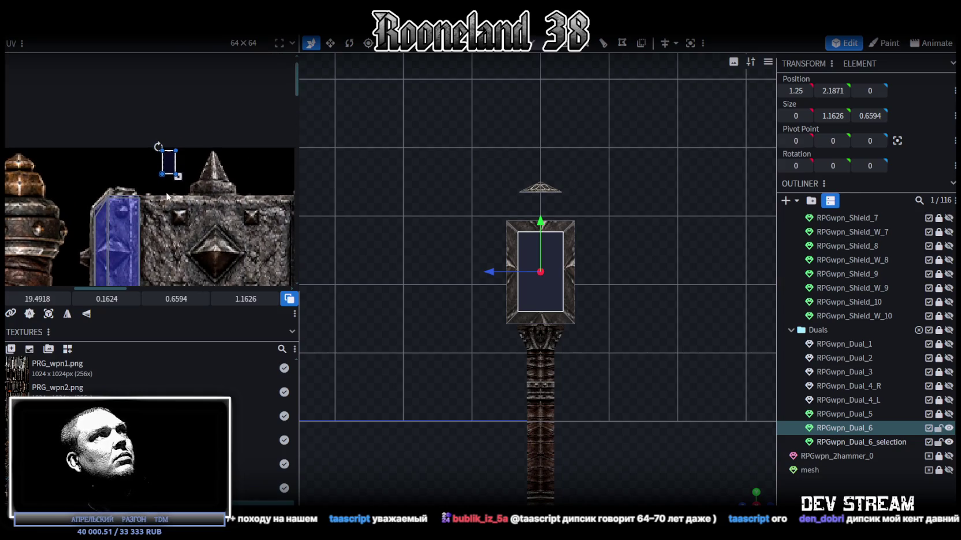
pyautogui.moveTo(184, 158); pyautogui.dragTo(164, 138, button='middle')
pyautogui.moveTo(148, 133); pyautogui.dragTo(165, 215)
pyautogui.rightClick(165, 215)
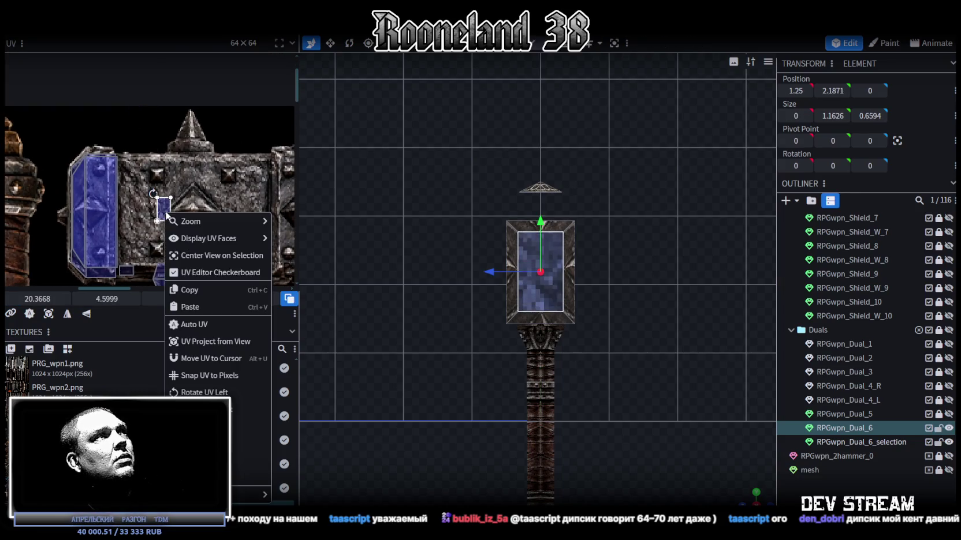
pyautogui.click(204, 392)
pyautogui.scroll(3, 168, 231)
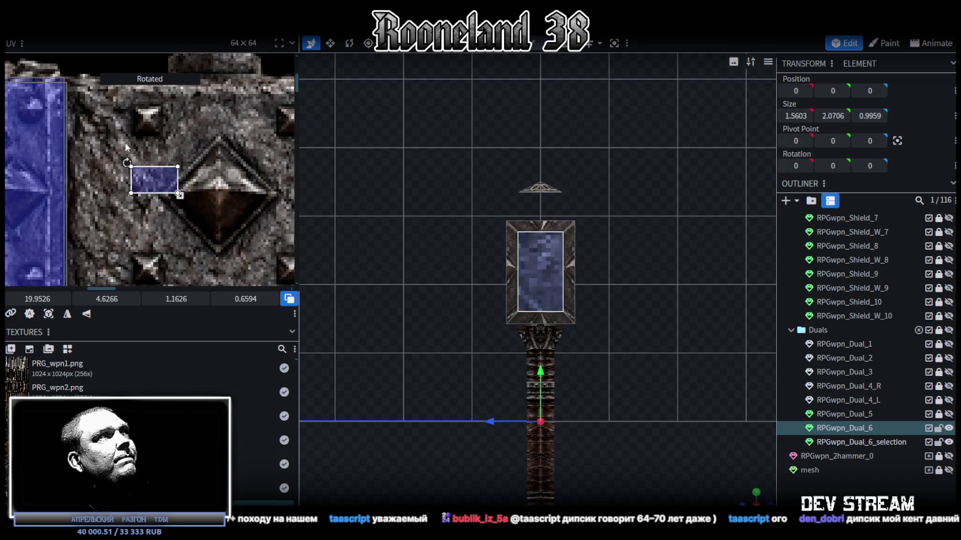
# Step: Stretch the panel UV over the studded metal plate down to its lower edge
pyautogui.moveTo(153, 179); pyautogui.dragTo(91, 97)
pyautogui.scroll(-2, 140, 155)
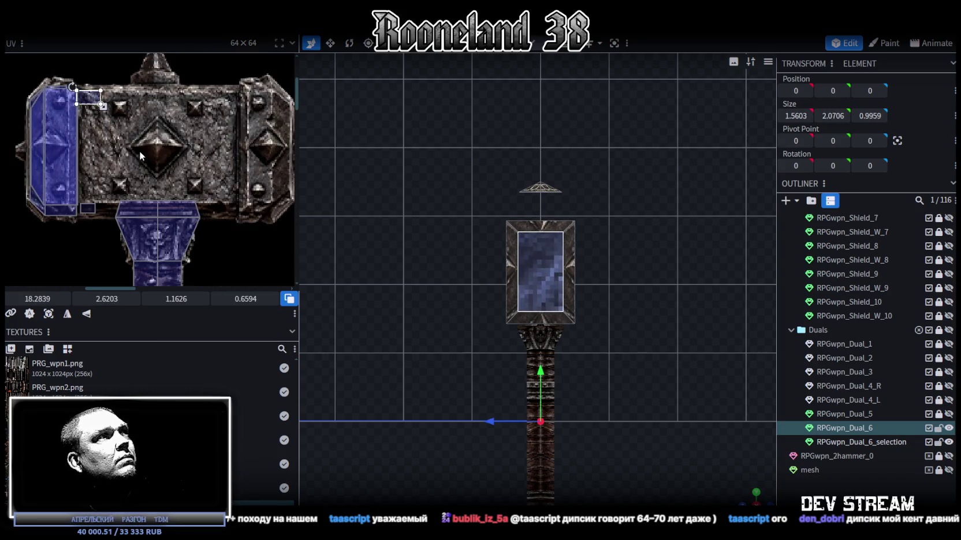
pyautogui.moveTo(140, 155); pyautogui.dragTo(79, 106, button='middle')
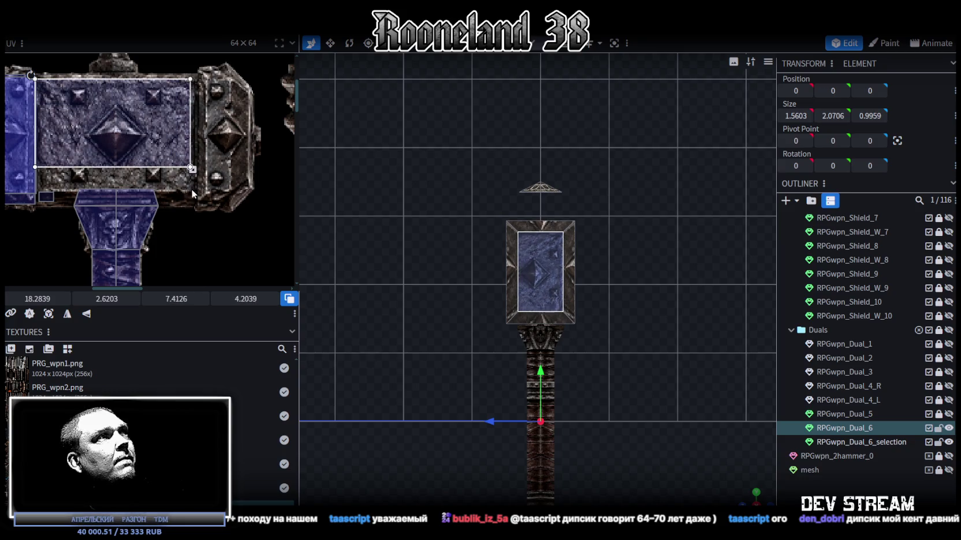
pyautogui.moveTo(60, 94)
pyautogui.mouseDown()
pyautogui.moveTo(199, 194)
pyautogui.moveTo(199, 184)
pyautogui.mouseUp()
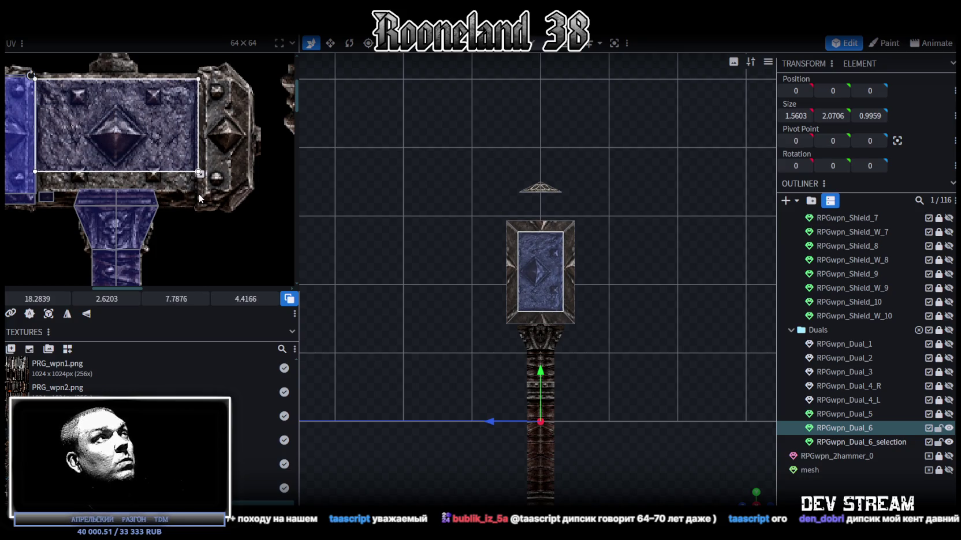
pyautogui.moveTo(199, 172); pyautogui.dragTo(200, 193)
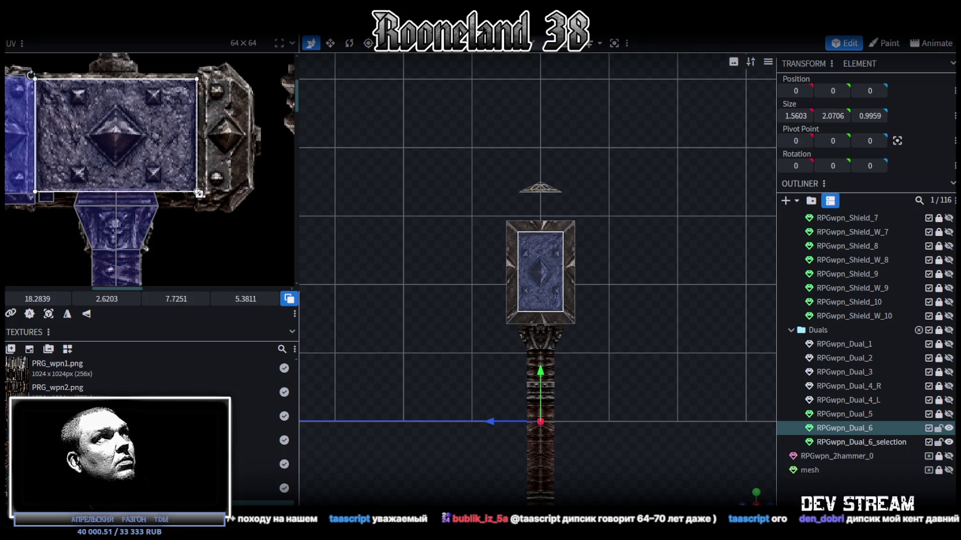
pyautogui.scroll(3, 440, 281)
# Step: Orbit around the head, select a side face and return to the straight front view
pyautogui.moveTo(737, 494); pyautogui.dragTo(652, 327)
pyautogui.click(652, 327)
pyautogui.moveTo(657, 379); pyautogui.dragTo(541, 387)
pyautogui.press('KP_1')
# Step: Adjust the head's front panel depth along Z to 0.8959
pyautogui.press('v')
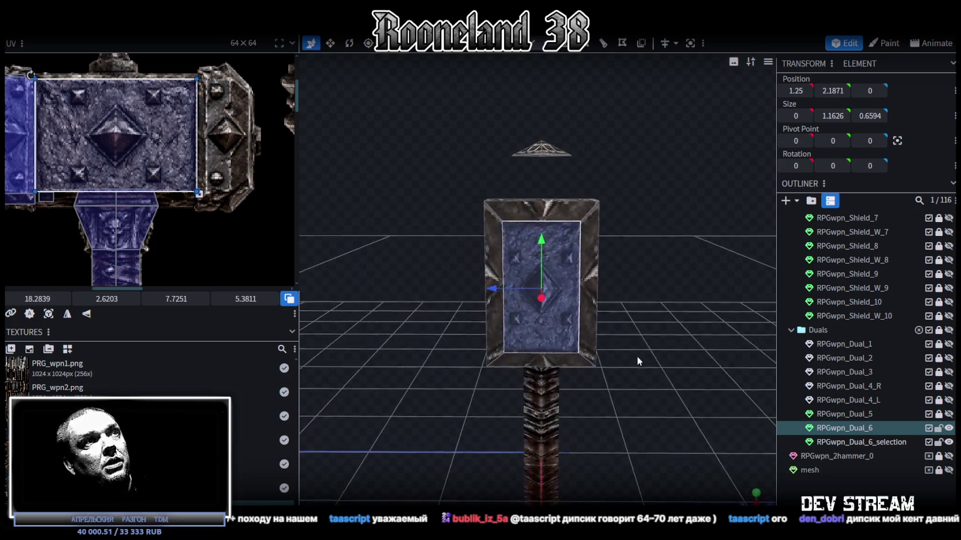
pyautogui.moveTo(603, 289)
pyautogui.mouseDown()
pyautogui.moveTo(661, 287)
pyautogui.moveTo(575, 302)
pyautogui.moveTo(569, 293)
pyautogui.moveTo(664, 273)
pyautogui.moveTo(601, 299)
pyautogui.moveTo(610, 338)
pyautogui.moveTo(641, 318)
pyautogui.moveTo(620, 268)
pyautogui.moveTo(424, 306)
pyautogui.moveTo(501, 263)
pyautogui.mouseUp()
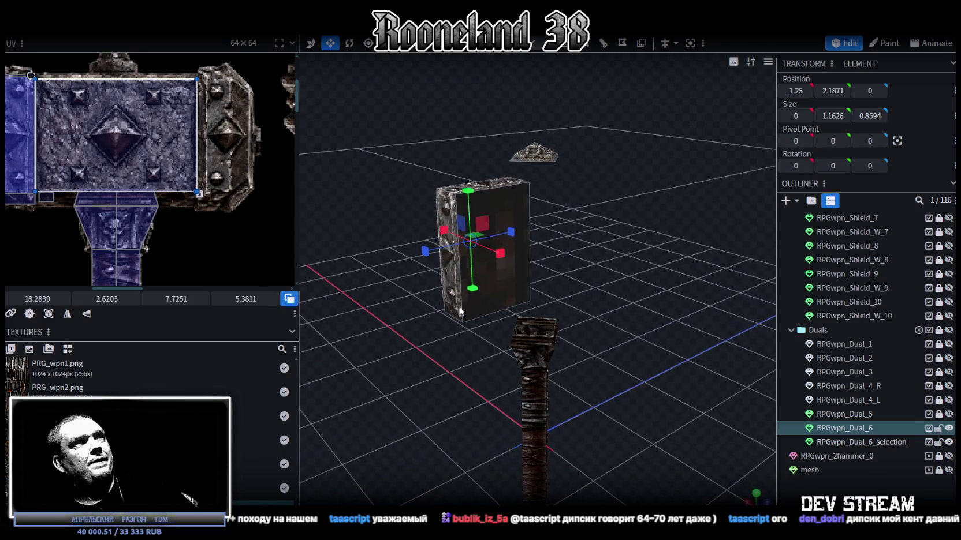
pyautogui.click(511, 285)
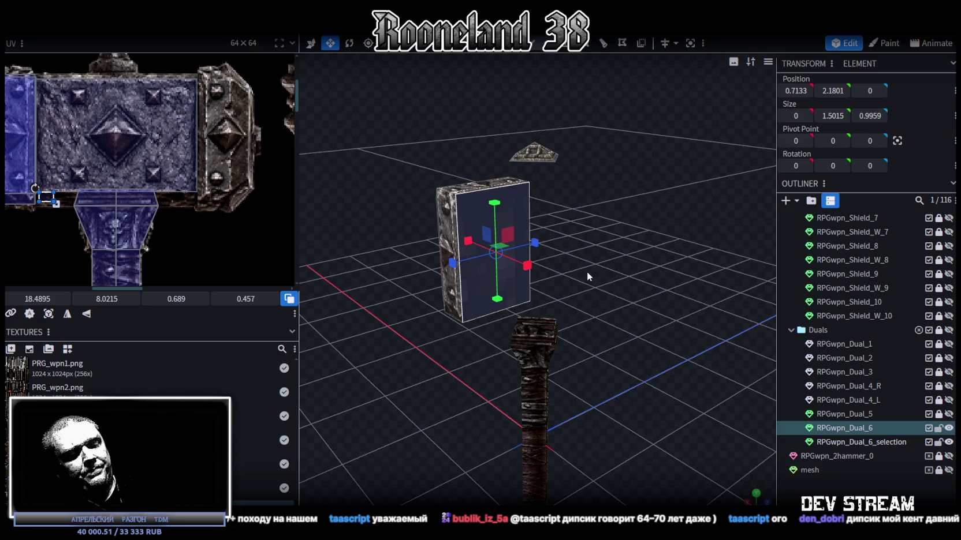
pyautogui.rightClick(580, 272)
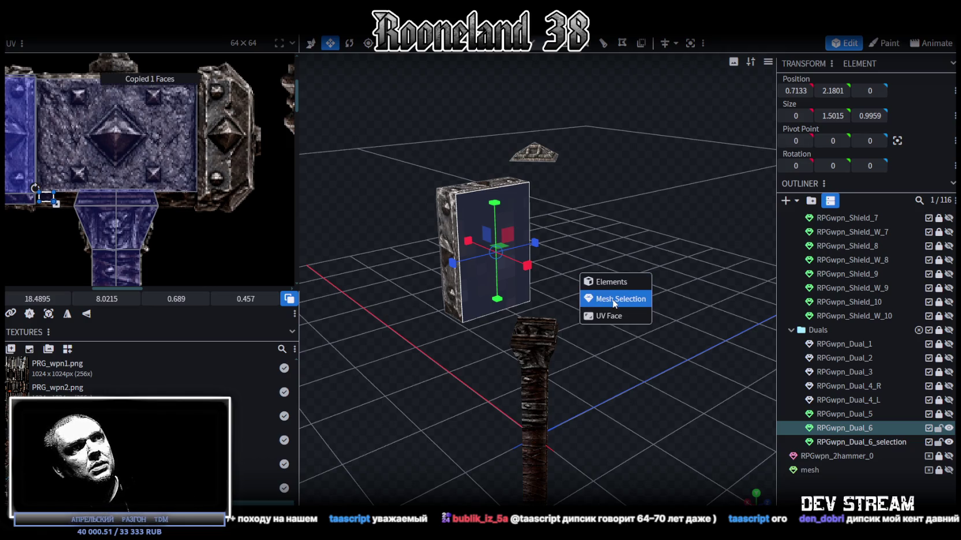
pyautogui.click(591, 298)
pyautogui.moveTo(591, 298)
pyautogui.mouseDown()
pyautogui.moveTo(633, 289)
pyautogui.moveTo(552, 265)
pyautogui.moveTo(477, 193)
pyautogui.moveTo(502, 215)
pyautogui.mouseUp()
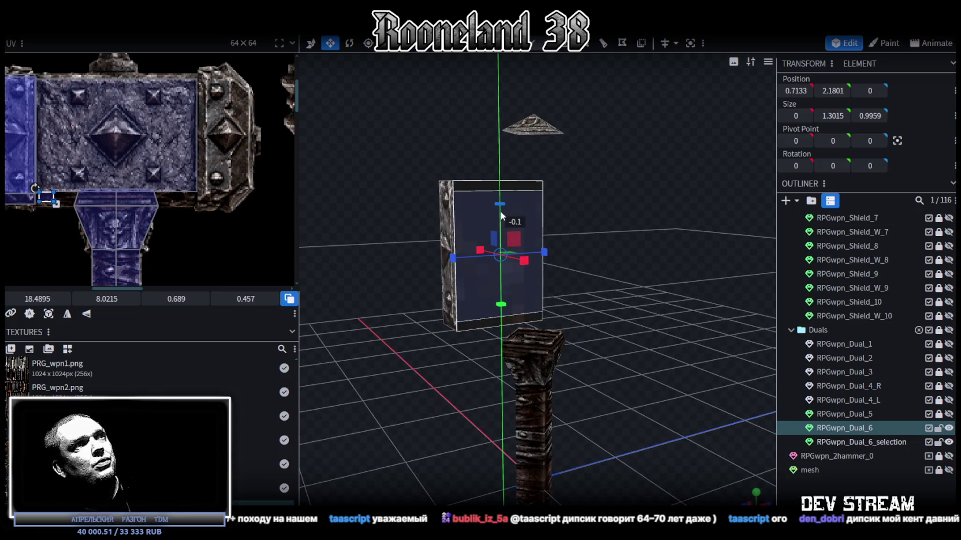
pyautogui.moveTo(553, 253); pyautogui.dragTo(522, 258)
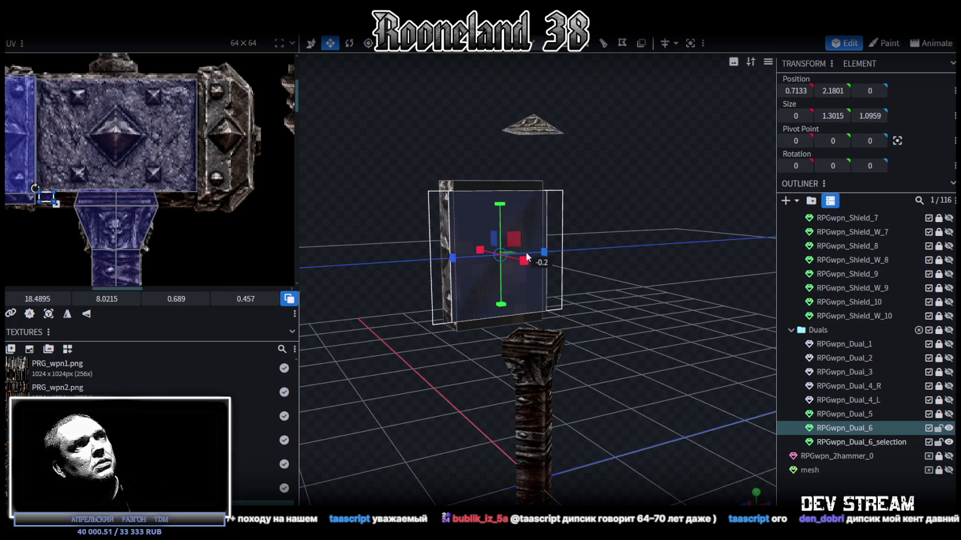
# Step: Extrude the selected head face outward and shift it one unit along X
pyautogui.moveTo(567, 243); pyautogui.dragTo(581, 68)
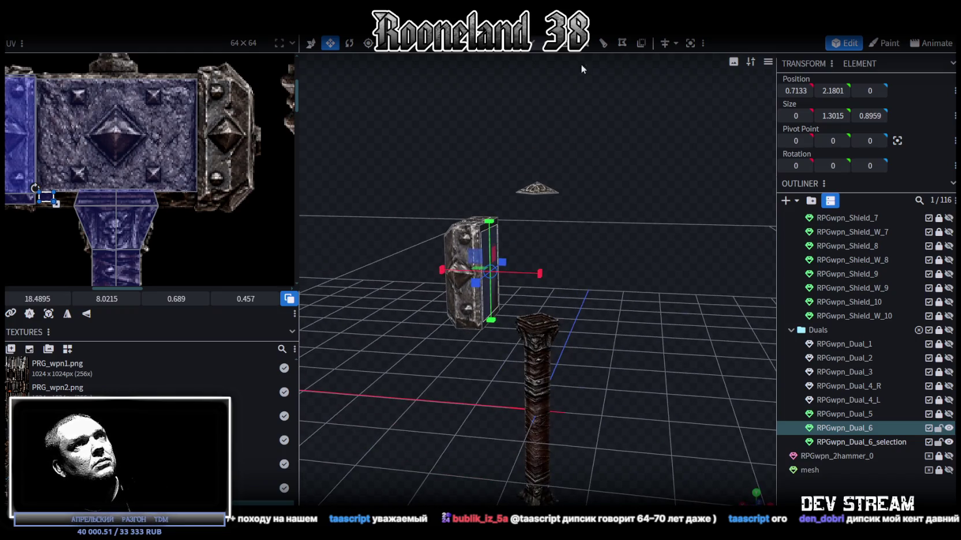
pyautogui.click(566, 45)
pyautogui.moveTo(582, 215); pyautogui.dragTo(614, 239)
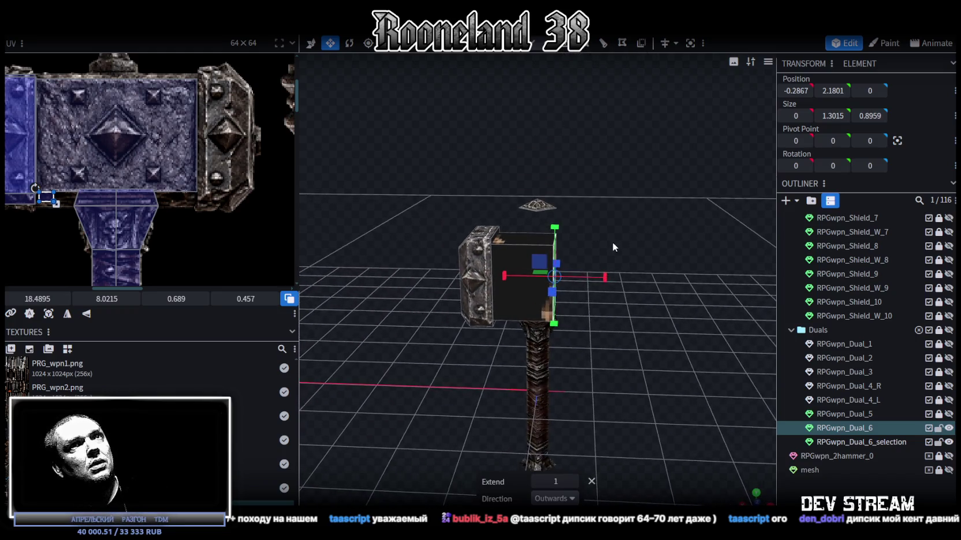
pyautogui.press('v')
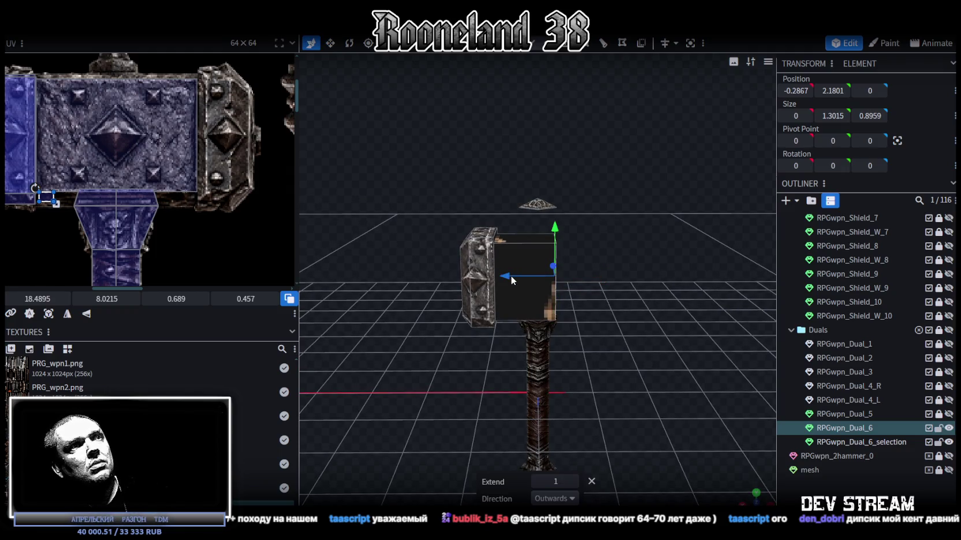
pyautogui.moveTo(510, 276); pyautogui.dragTo(517, 276)
pyautogui.hotkey('ctrl', 'z')
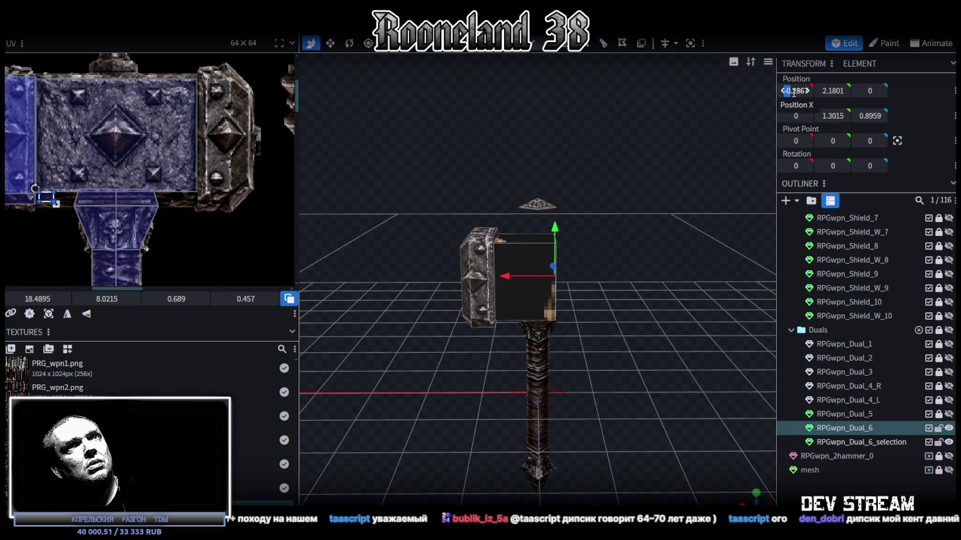
pyautogui.click(783, 91)
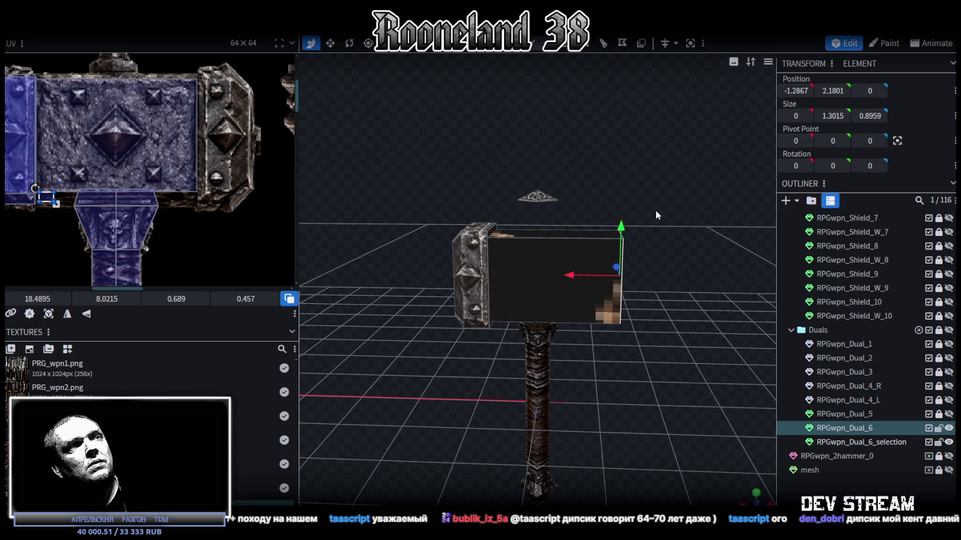
pyautogui.moveTo(653, 209); pyautogui.dragTo(642, 210)
# Step: Set the new box's right end face X position to 0.7133, entering a minus sign
pyautogui.click(481, 243)
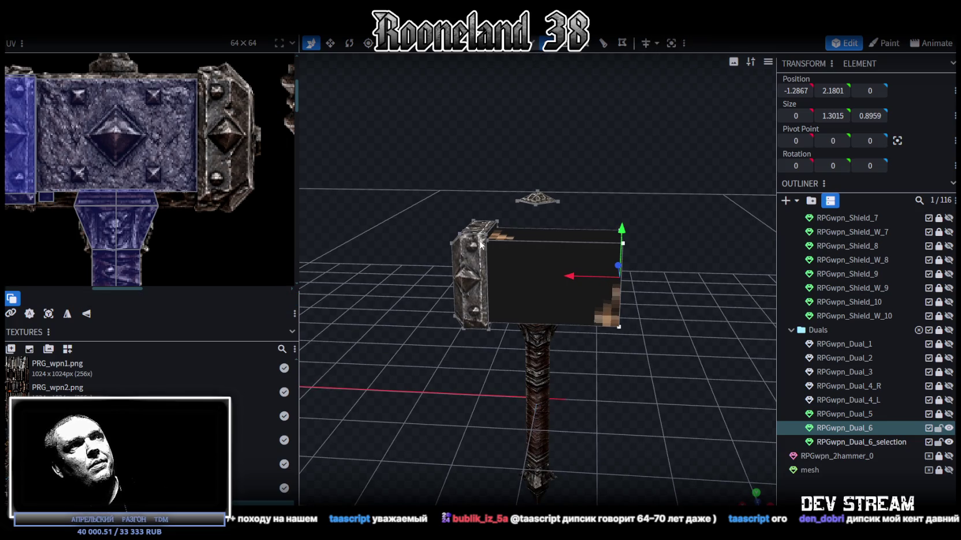
pyautogui.click(487, 240)
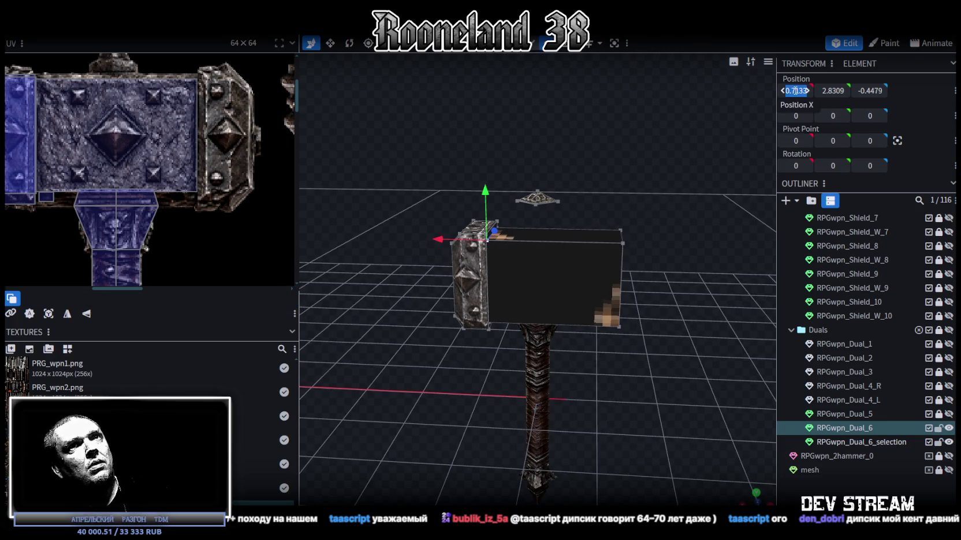
pyautogui.click(619, 268)
pyautogui.moveTo(796, 90); pyautogui.dragTo(817, 145)
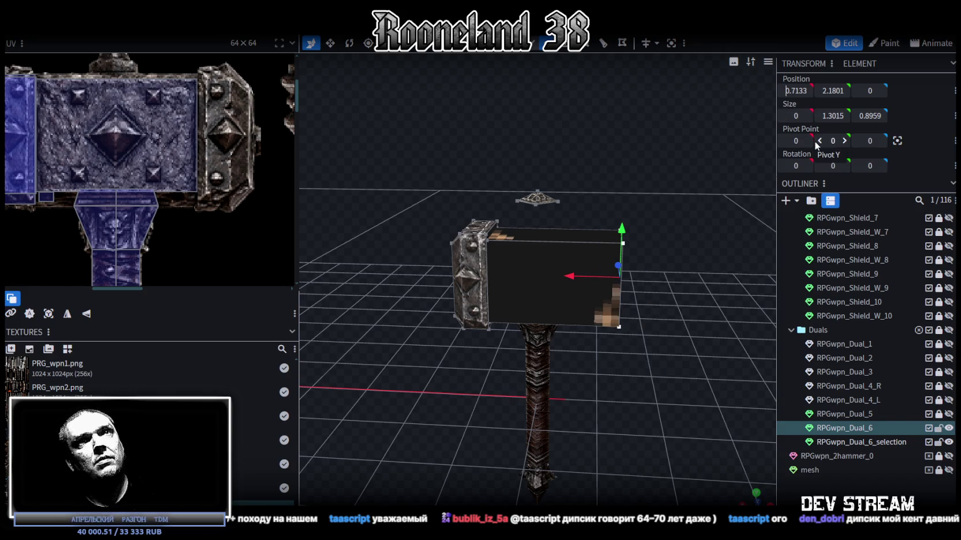
pyautogui.write('-')
# Step: Select the hammer head's front face and view it straight-on from the front
pyautogui.moveTo(612, 239)
pyautogui.mouseDown()
pyautogui.moveTo(571, 315)
pyautogui.moveTo(643, 323)
pyautogui.moveTo(661, 285)
pyautogui.moveTo(525, 296)
pyautogui.moveTo(613, 300)
pyautogui.moveTo(552, 318)
pyautogui.mouseUp()
pyautogui.click(570, 316)
pyautogui.click(600, 318)
pyautogui.click(525, 300)
pyautogui.moveTo(511, 346)
pyautogui.mouseDown()
pyautogui.moveTo(623, 399)
pyautogui.moveTo(688, 406)
pyautogui.mouseUp()
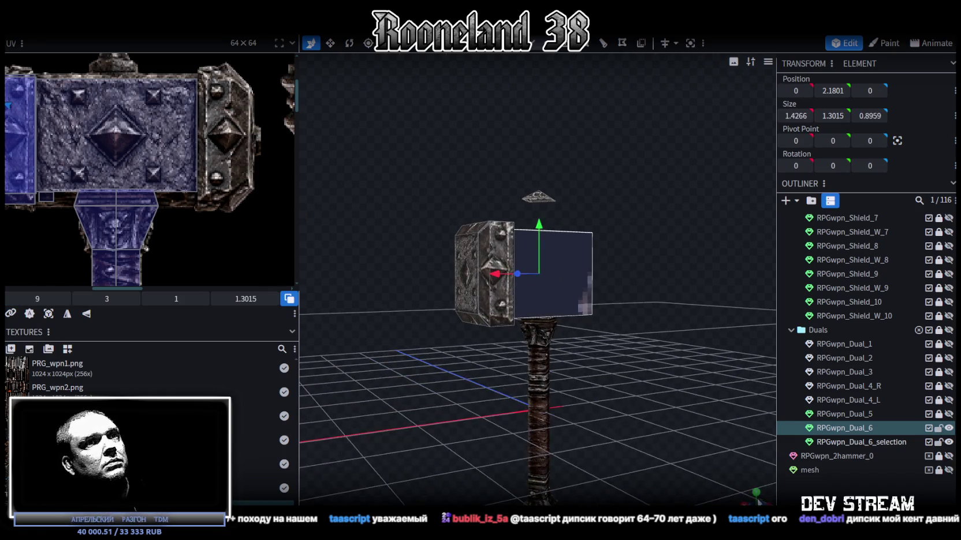
pyautogui.press('KP_1')
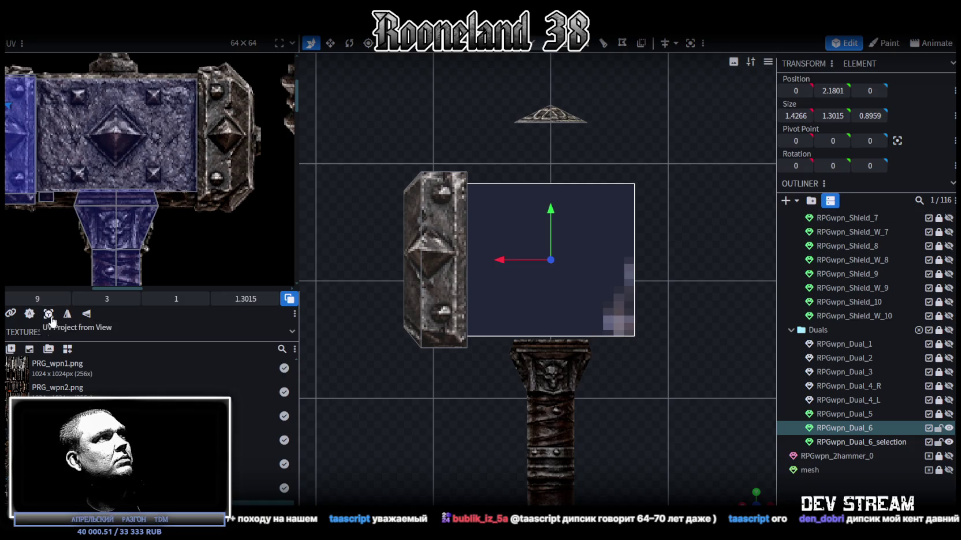
# Step: Project the front face UV and fit it over the stone hammer face with its pyramid stud
pyautogui.click(48, 314)
pyautogui.scroll(-5, 59, 203)
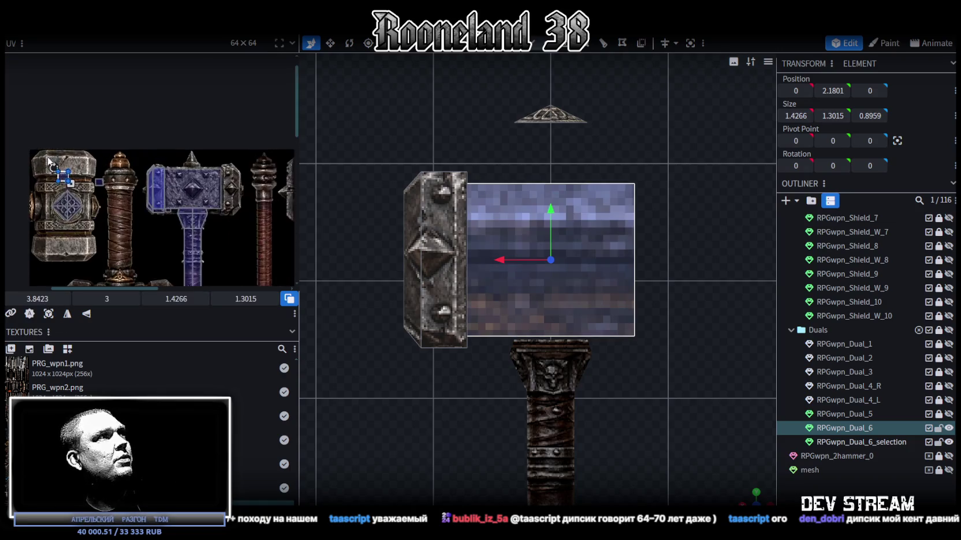
pyautogui.moveTo(64, 176)
pyautogui.mouseDown()
pyautogui.moveTo(237, 179)
pyautogui.moveTo(183, 186)
pyautogui.mouseUp()
pyautogui.scroll(2, 219, 173)
pyautogui.scroll(3, 202, 167)
pyautogui.scroll(-2, 184, 186)
pyautogui.scroll(-2, 230, 215)
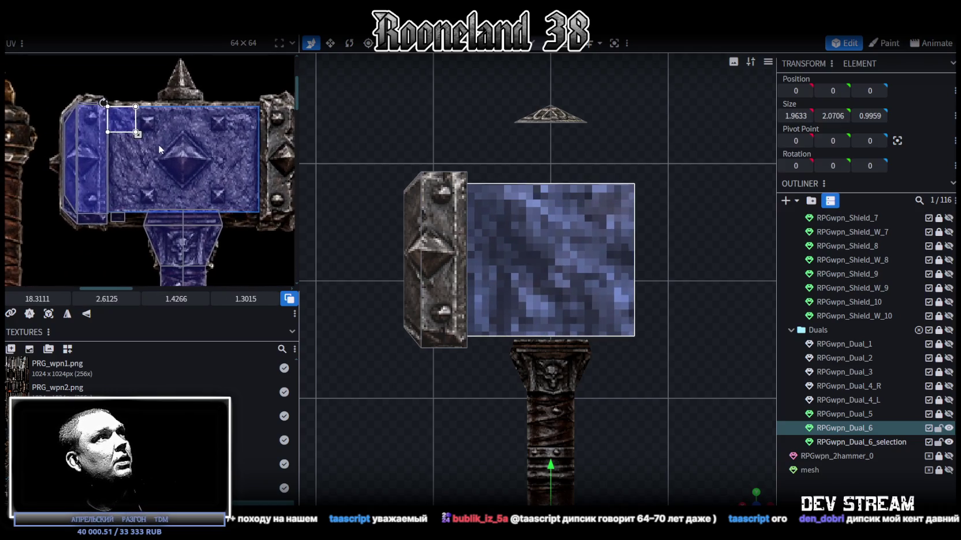
pyautogui.moveTo(138, 134); pyautogui.dragTo(264, 212)
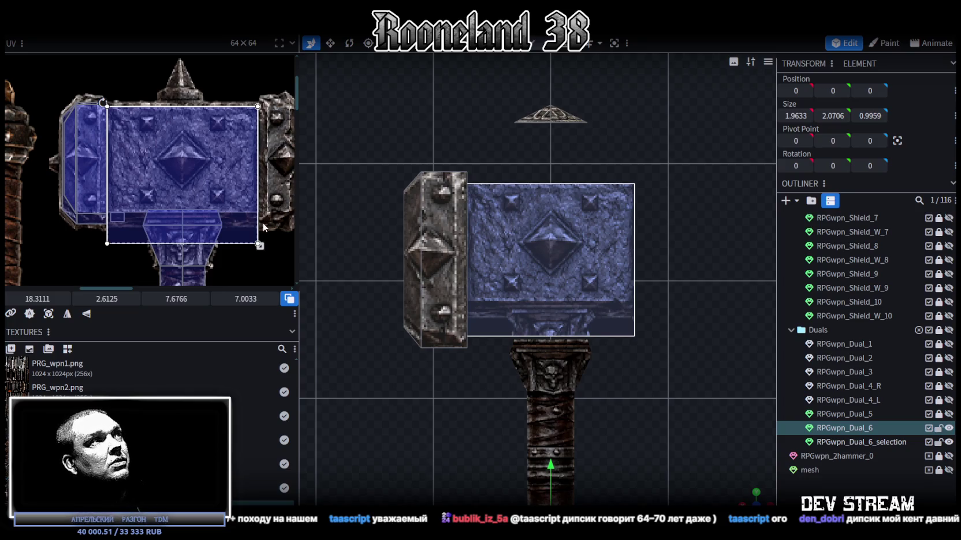
pyautogui.moveTo(261, 245); pyautogui.dragTo(260, 213)
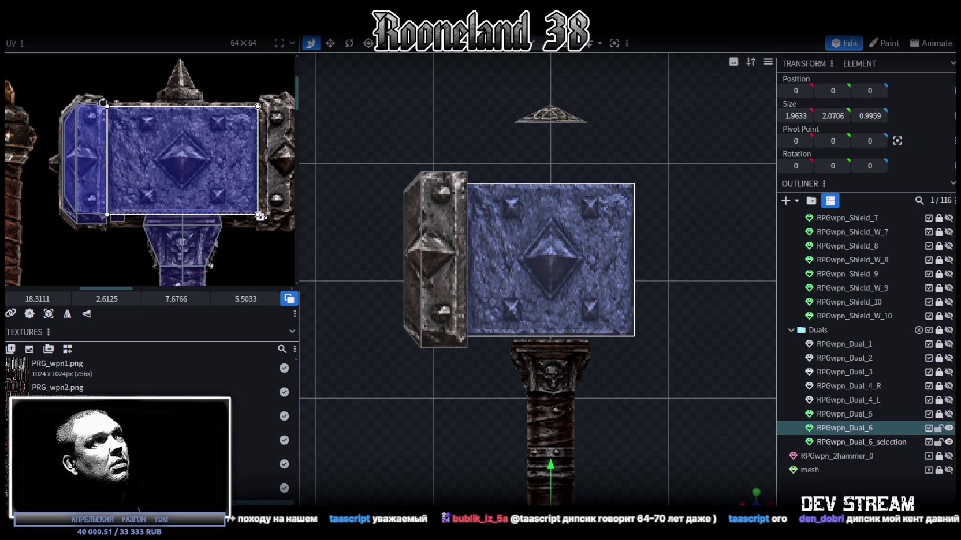
pyautogui.scroll(-3, 502, 271)
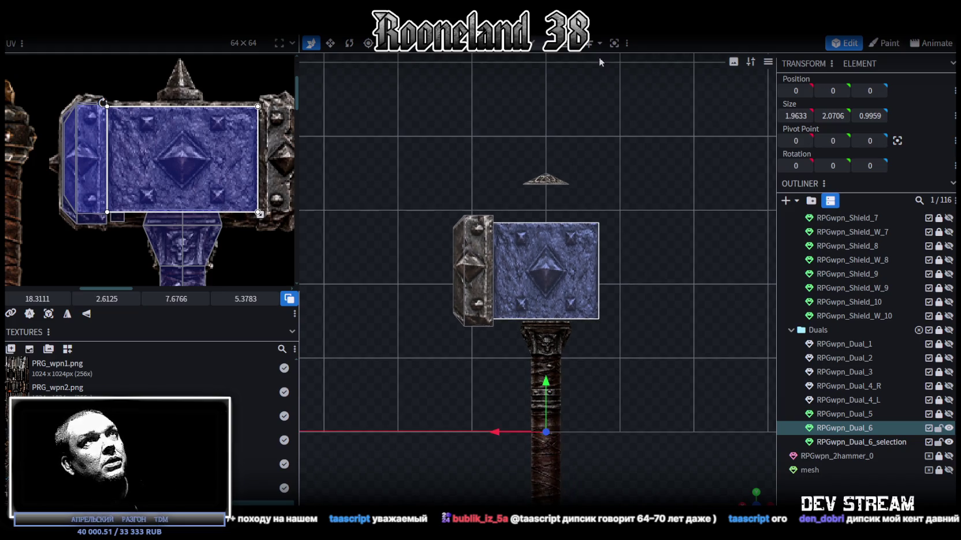
# Step: Move the left end cap one unit outward to the left
pyautogui.click(406, 197)
pyautogui.moveTo(407, 196); pyautogui.dragTo(504, 345)
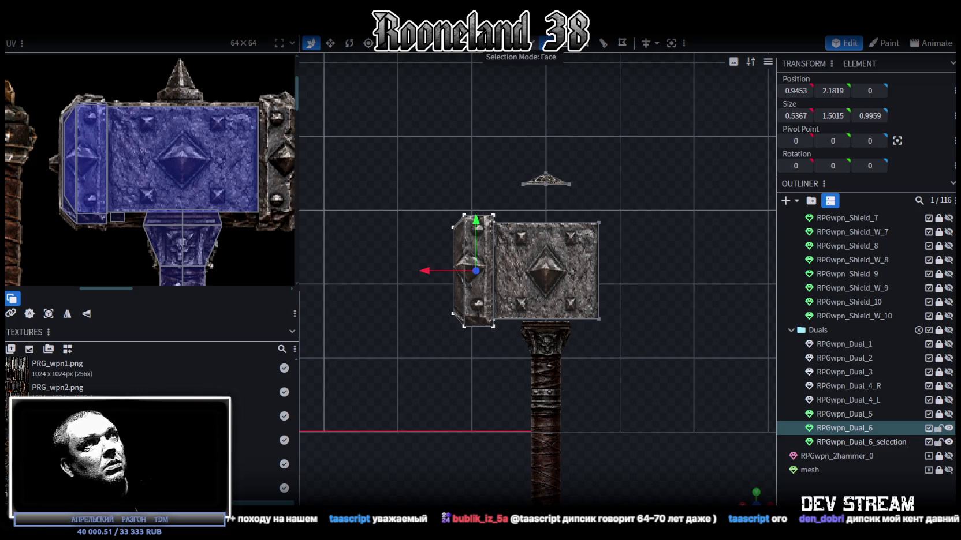
pyautogui.click(487, 245)
pyautogui.moveTo(486, 245); pyautogui.dragTo(476, 255)
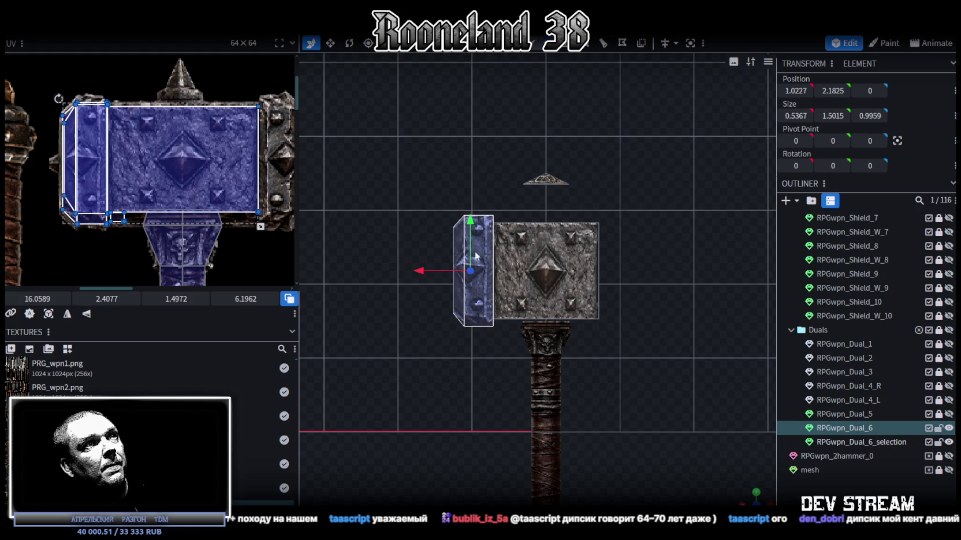
pyautogui.moveTo(425, 272); pyautogui.dragTo(364, 268)
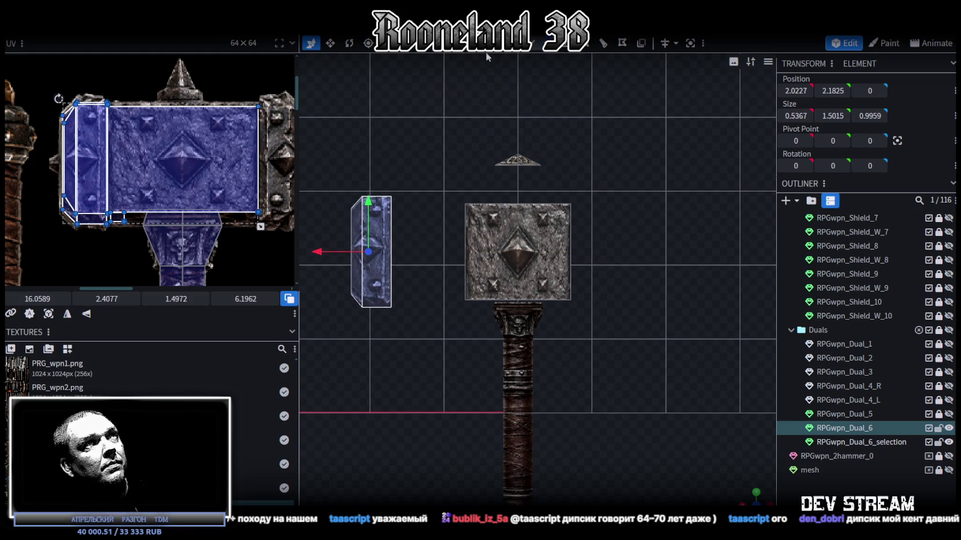
pyautogui.click(519, 255)
pyautogui.scroll(3, 551, 236)
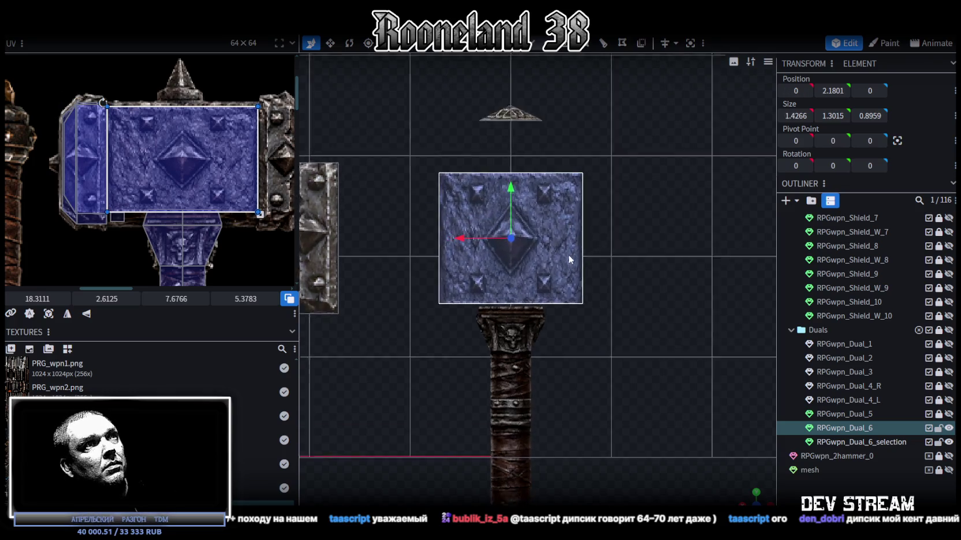
pyautogui.scroll(-2, 567, 255)
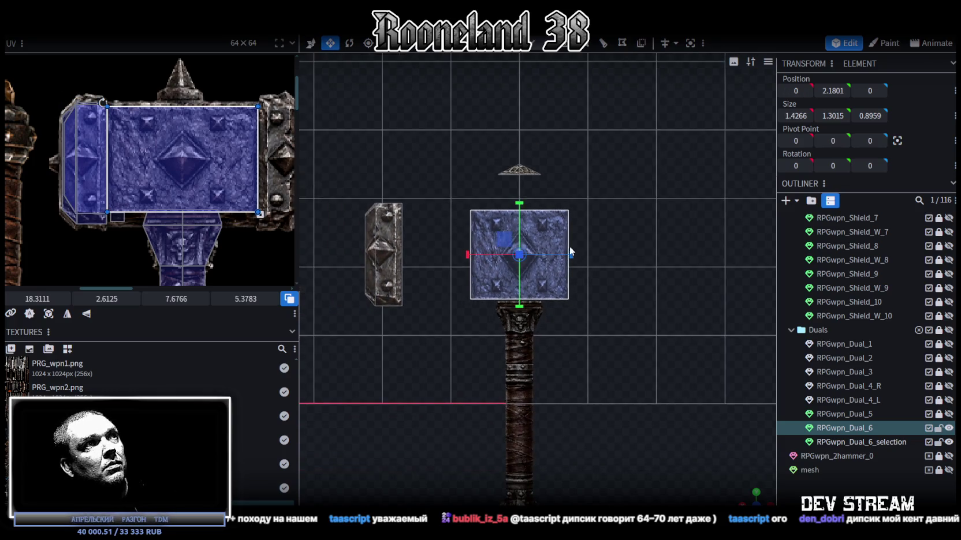
# Step: Widen the hammer head block to 2.0266, comparing it against RPGwpn_Dual_5
pyautogui.moveTo(569, 254); pyautogui.dragTo(598, 261)
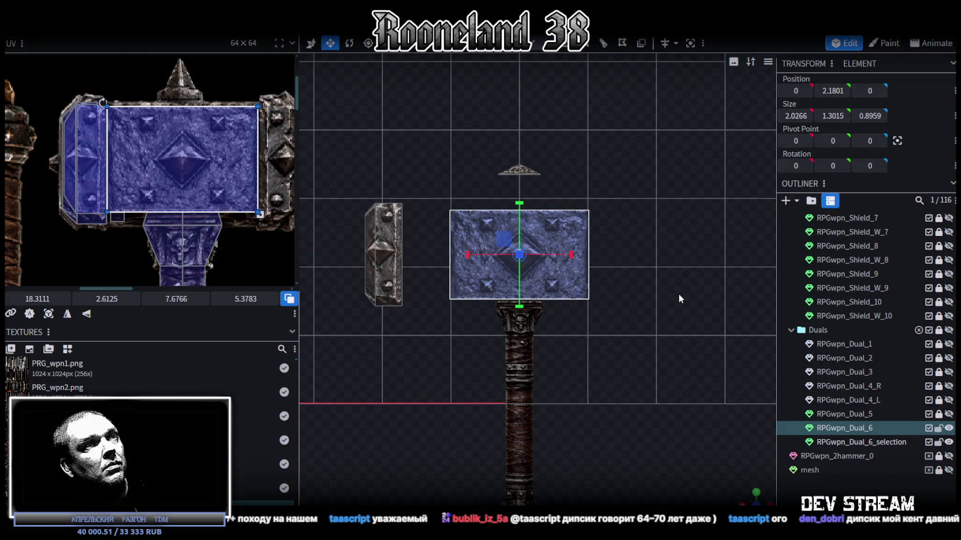
pyautogui.click(948, 414)
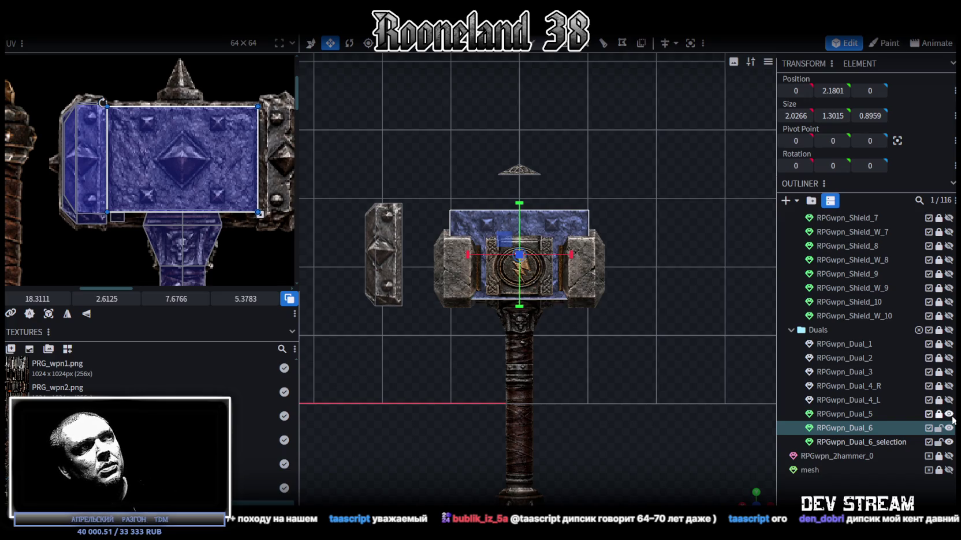
pyautogui.click(948, 414)
pyautogui.scroll(2, 606, 275)
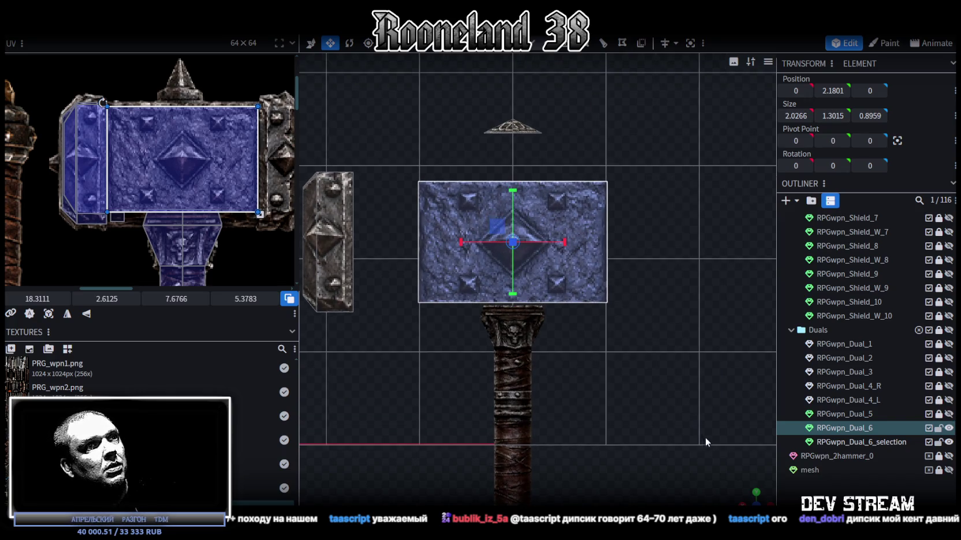
pyautogui.moveTo(741, 487); pyautogui.dragTo(640, 387)
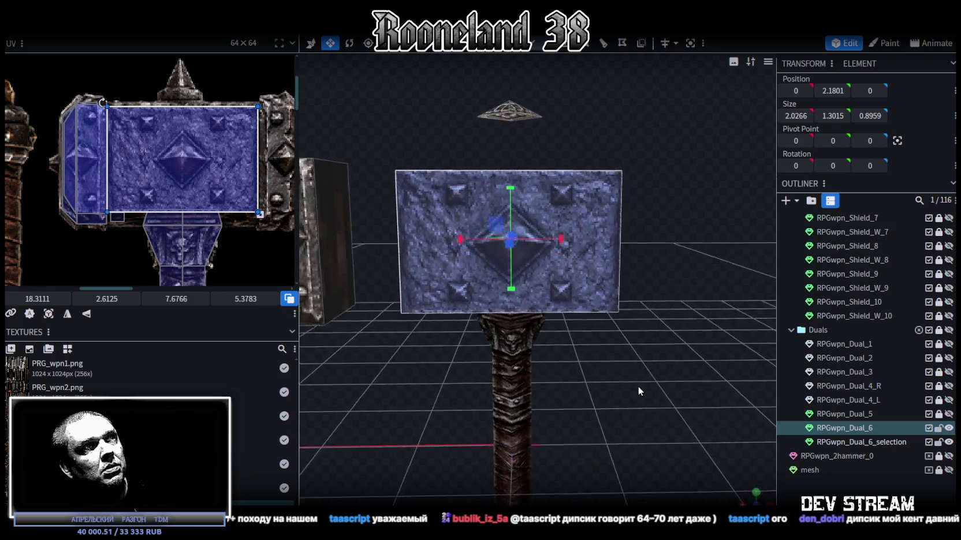
pyautogui.scroll(-3, 639, 387)
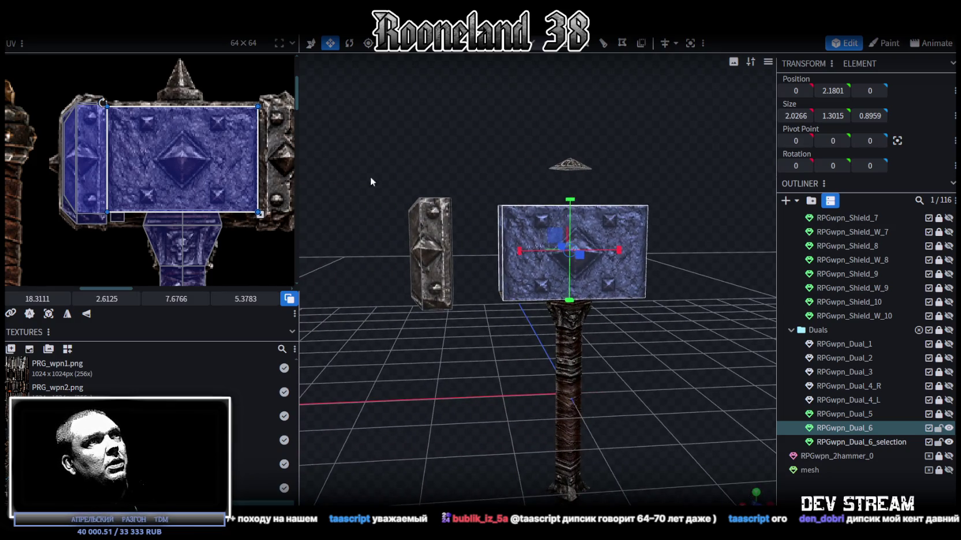
# Step: Slide the left end cap 0.5 back against the head
pyautogui.click(432, 259)
pyautogui.press('v')
pyautogui.moveTo(395, 256); pyautogui.dragTo(447, 255)
pyautogui.moveTo(456, 260)
pyautogui.mouseDown()
pyautogui.moveTo(597, 220)
pyautogui.moveTo(646, 373)
pyautogui.moveTo(528, 54)
pyautogui.mouseUp()
# Step: Select the head's top face and project its UV from the top-down view
pyautogui.click(589, 227)
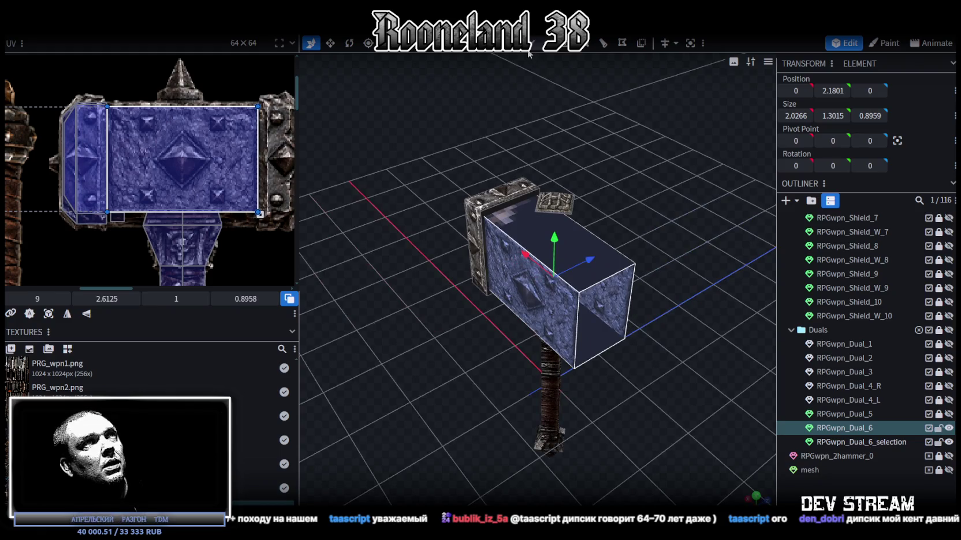
pyautogui.click(603, 282)
pyautogui.moveTo(685, 385)
pyautogui.mouseDown()
pyautogui.moveTo(568, 318)
pyautogui.moveTo(665, 416)
pyautogui.mouseUp()
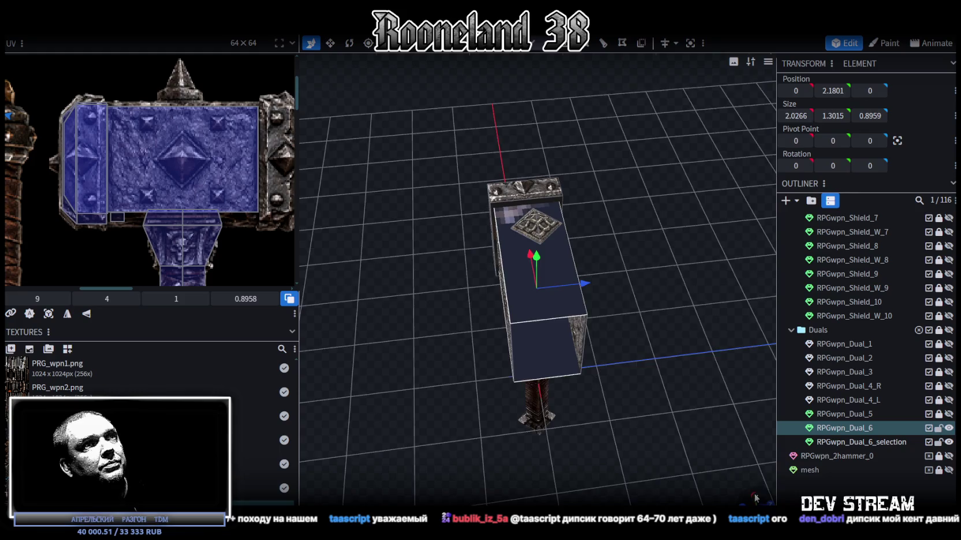
pyautogui.click(755, 498)
pyautogui.click(49, 317)
pyautogui.scroll(-2, 144, 173)
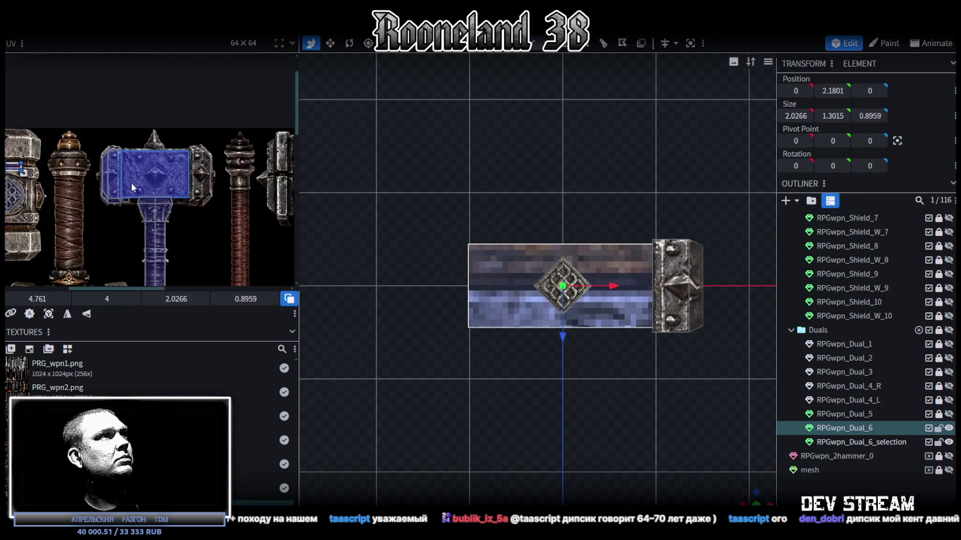
# Step: Move the top face's UV onto the hammer-head texture and stretch it over the hammer face
pyautogui.scroll(-2, 144, 173)
pyautogui.scroll(2, 144, 173)
pyautogui.scroll(2, 145, 172)
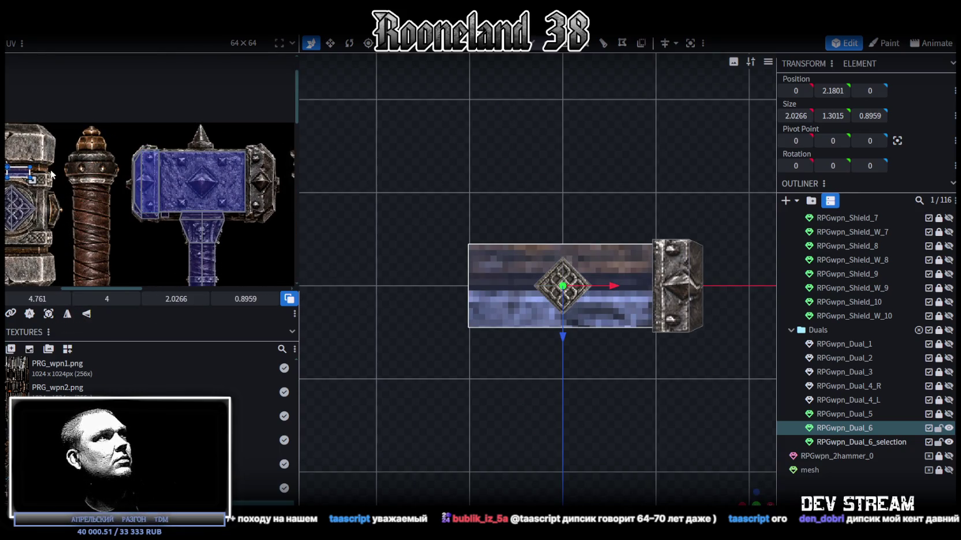
pyautogui.moveTo(17, 174); pyautogui.dragTo(166, 173)
pyautogui.scroll(2, 167, 174)
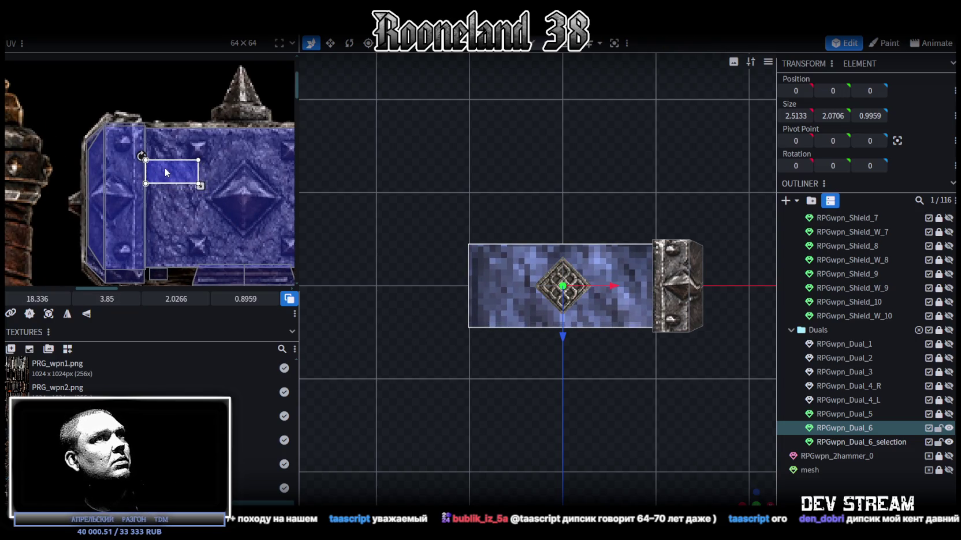
pyautogui.moveTo(165, 173); pyautogui.dragTo(165, 171)
pyautogui.scroll(-2, 166, 171)
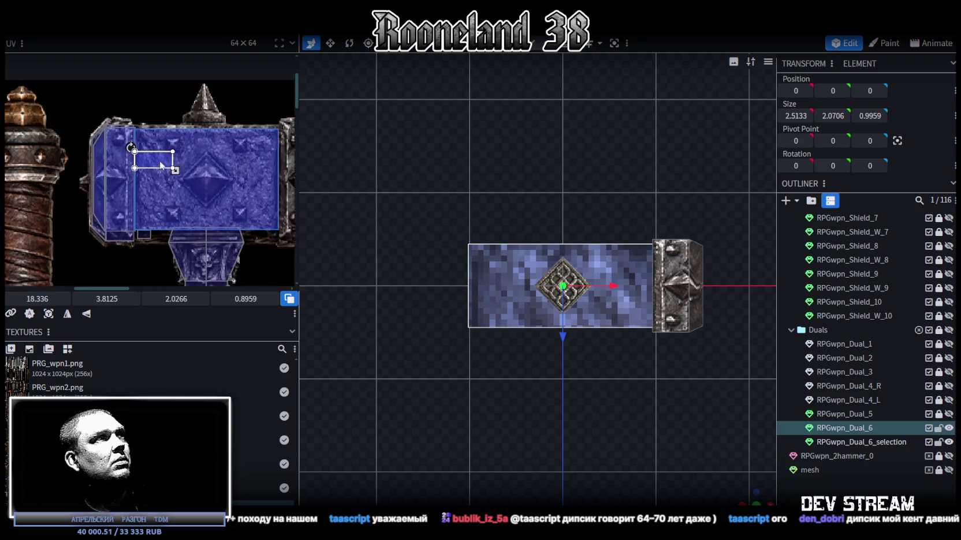
pyautogui.moveTo(173, 167); pyautogui.dragTo(101, 165, button='middle')
pyautogui.moveTo(114, 171)
pyautogui.mouseDown()
pyautogui.moveTo(186, 186)
pyautogui.moveTo(159, 172)
pyautogui.mouseUp()
# Step: Orbit closer to the hammer head and reselect RPGwpn_Dual_6
pyautogui.moveTo(664, 404)
pyautogui.mouseDown()
pyautogui.moveTo(701, 437)
pyautogui.moveTo(451, 389)
pyautogui.moveTo(602, 330)
pyautogui.moveTo(603, 342)
pyautogui.moveTo(560, 251)
pyautogui.moveTo(581, 299)
pyautogui.mouseUp()
pyautogui.click(810, 481)
pyautogui.moveTo(683, 355); pyautogui.dragTo(492, 391)
pyautogui.scroll(5, 482, 231)
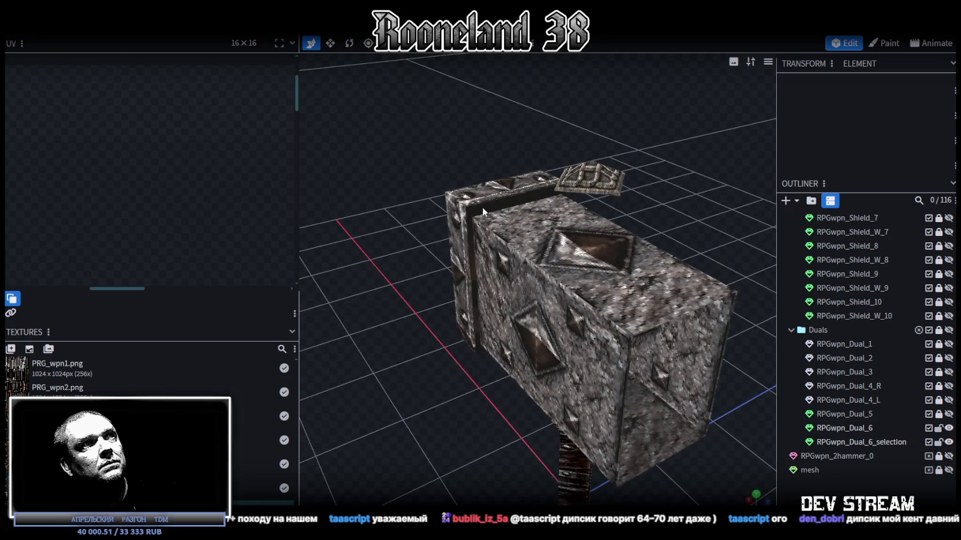
pyautogui.click(482, 207)
pyautogui.scroll(1, 127, 234)
pyautogui.scroll(1, 84, 221)
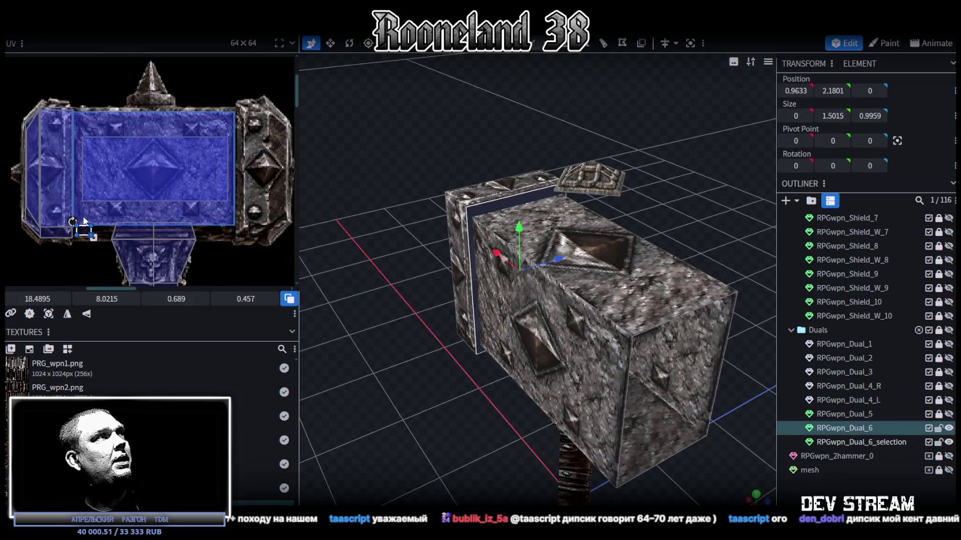
pyautogui.scroll(1, 100, 156)
# Step: Rotate the narrow inner face's UV left and enlarge it over a larger stone area
pyautogui.rightClick(100, 156)
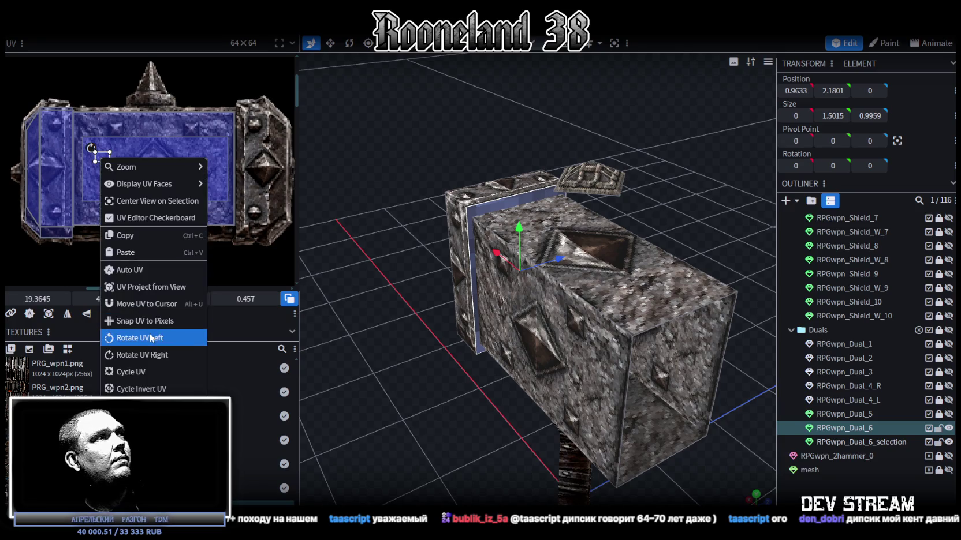
pyautogui.click(150, 338)
pyautogui.scroll(1, 82, 166)
pyautogui.click(120, 153)
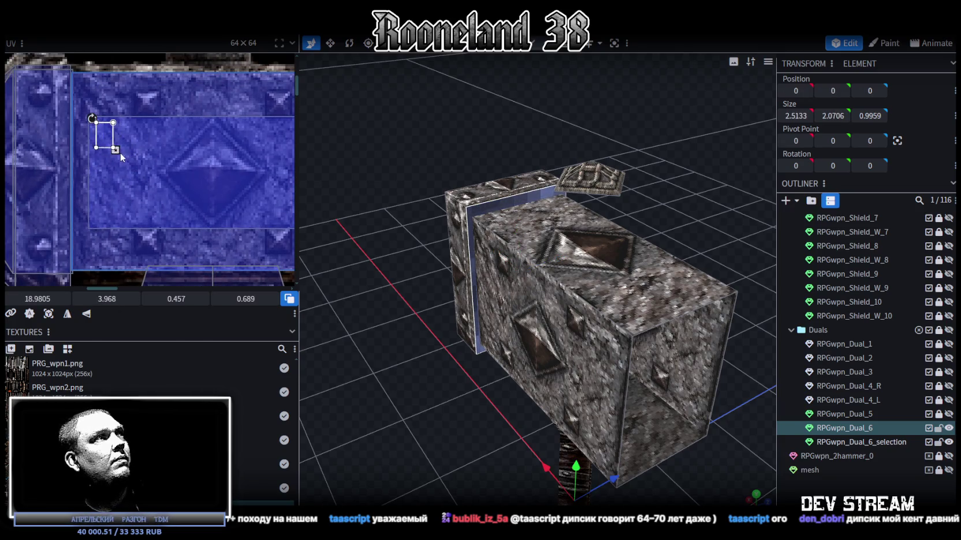
pyautogui.moveTo(93, 120); pyautogui.dragTo(161, 226)
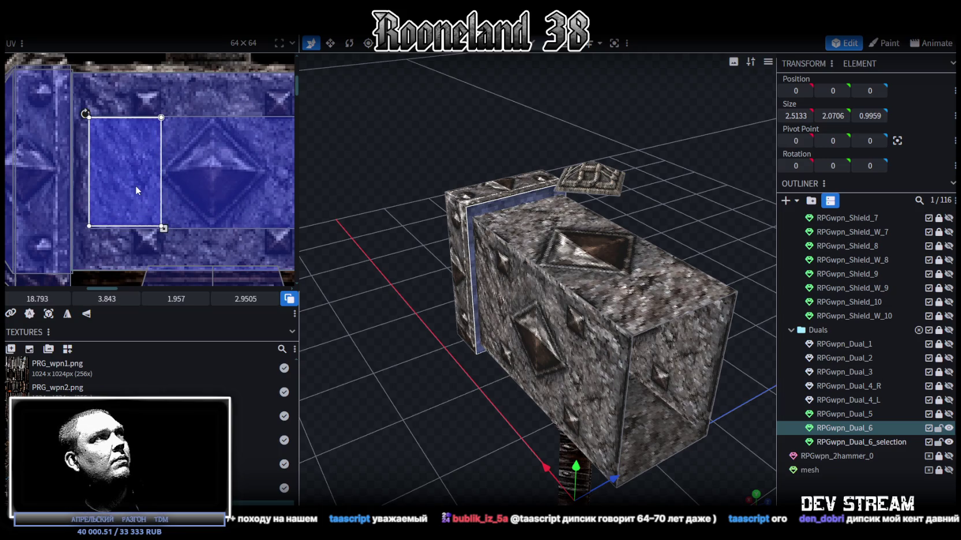
pyautogui.moveTo(135, 185); pyautogui.dragTo(134, 188)
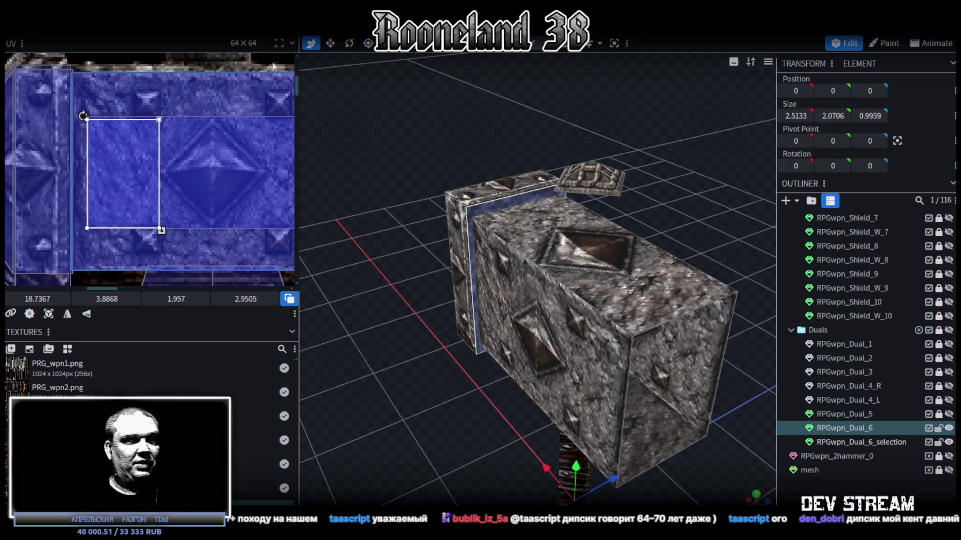
# Step: Select the head's front face and orbit to a more face-on view
pyautogui.moveTo(550, 147)
pyautogui.mouseDown()
pyautogui.moveTo(508, 139)
pyautogui.moveTo(608, 121)
pyautogui.moveTo(563, 102)
pyautogui.mouseUp()
pyautogui.click(648, 257)
pyautogui.moveTo(648, 252); pyautogui.dragTo(562, 249)
pyautogui.scroll(-3, 646, 305)
pyautogui.moveTo(646, 305)
pyautogui.mouseDown()
pyautogui.moveTo(458, 187)
pyautogui.moveTo(439, 163)
pyautogui.moveTo(419, 179)
pyautogui.mouseUp()
pyautogui.scroll(2, 420, 179)
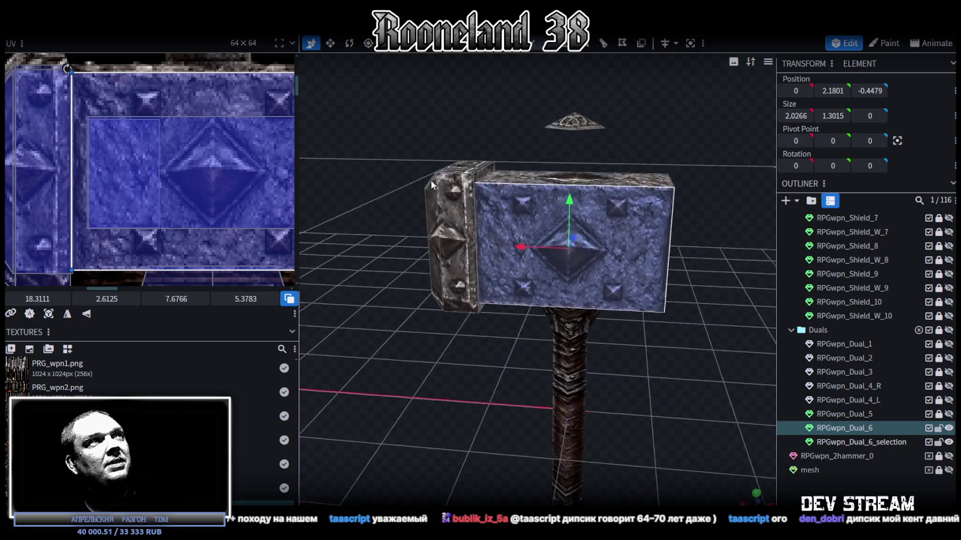
pyautogui.scroll(-2, 250, 143)
pyautogui.scroll(-2, 250, 144)
# Step: Select the pyramid stud and move its UV box onto the blue hammer-head area of the texture
pyautogui.click(575, 117)
pyautogui.moveTo(576, 138); pyautogui.dragTo(563, 168)
pyautogui.scroll(3, 570, 177)
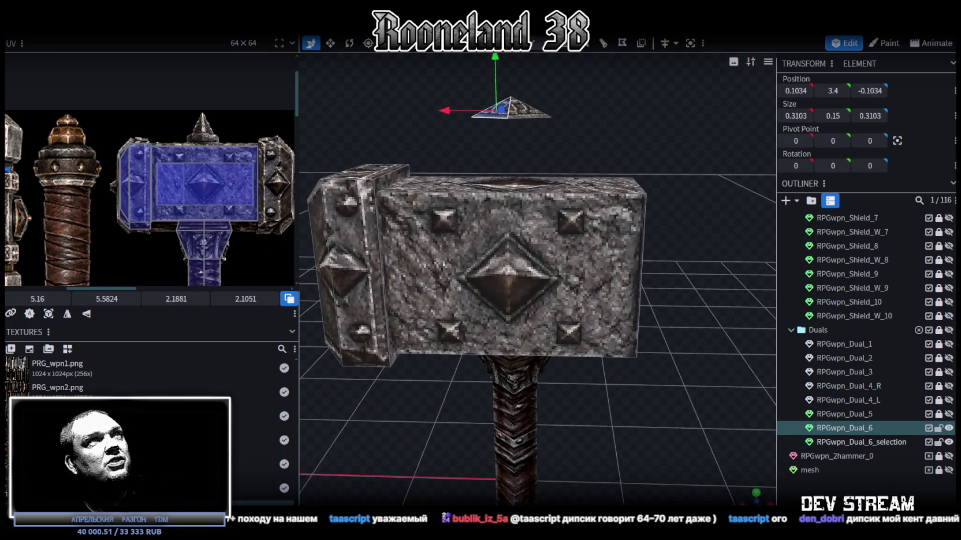
pyautogui.click(541, 111)
pyautogui.scroll(-2, 173, 145)
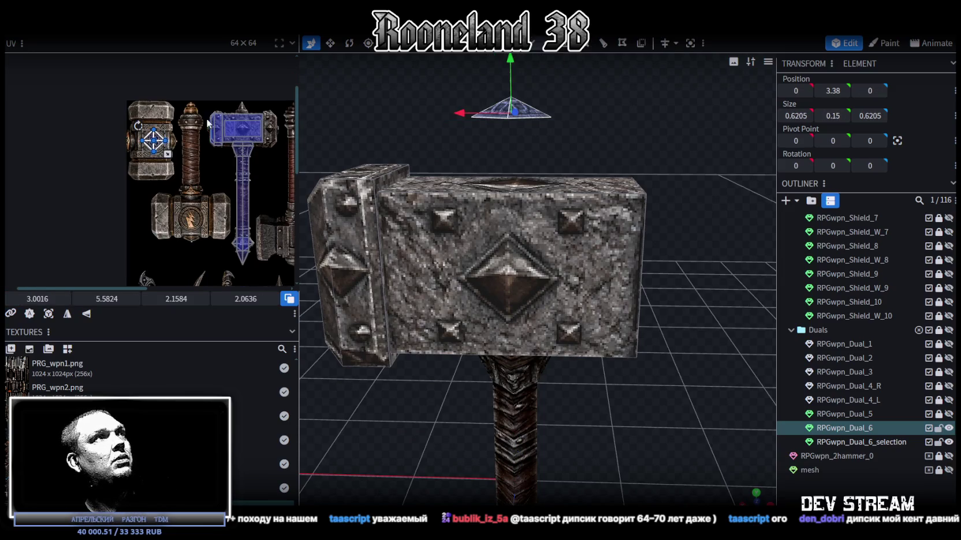
pyautogui.scroll(1, 131, 141)
pyautogui.scroll(1, 130, 141)
pyautogui.moveTo(107, 158); pyautogui.dragTo(272, 143)
pyautogui.scroll(2, 258, 133)
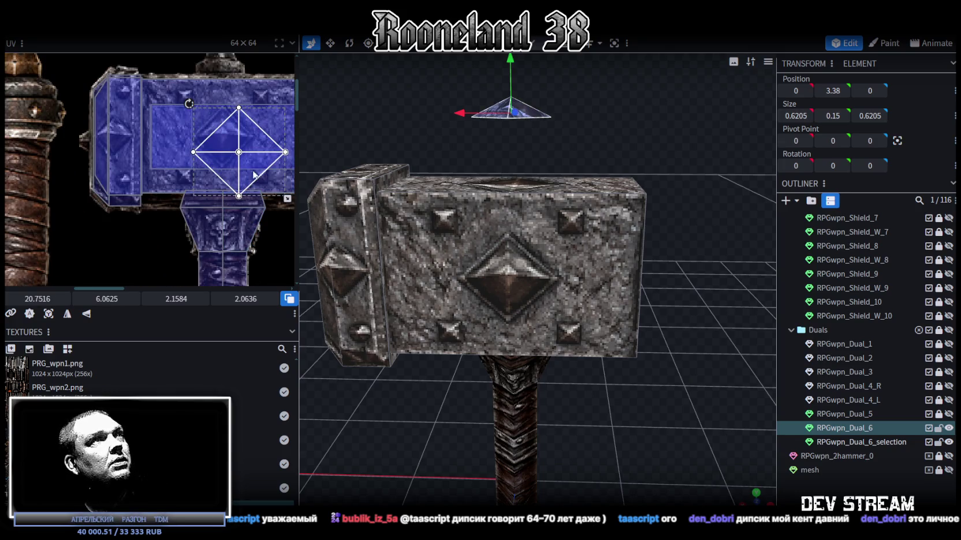
# Step: Align and resize the pyramid's UV box to fit exactly over the diamond stud
pyautogui.moveTo(561, 148); pyautogui.dragTo(580, 224)
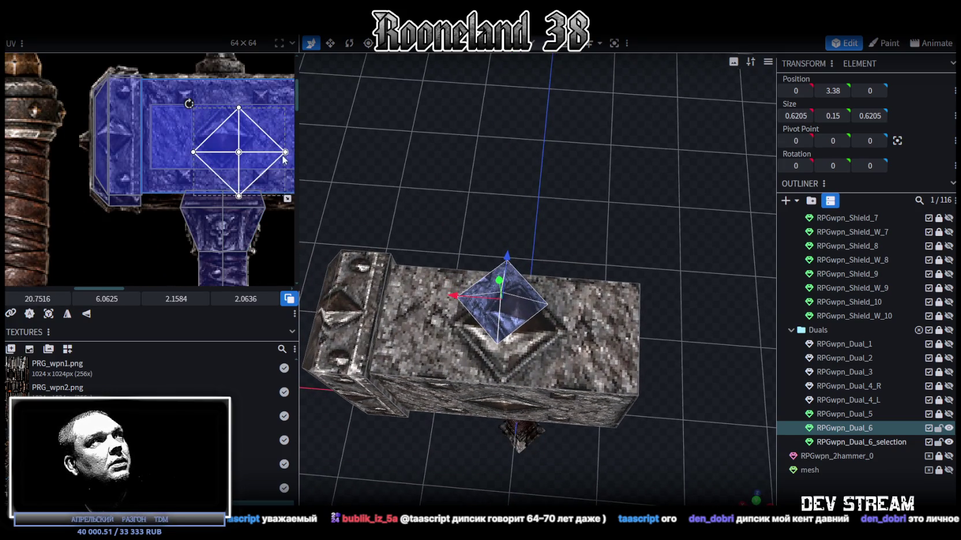
pyautogui.moveTo(250, 162); pyautogui.dragTo(254, 161)
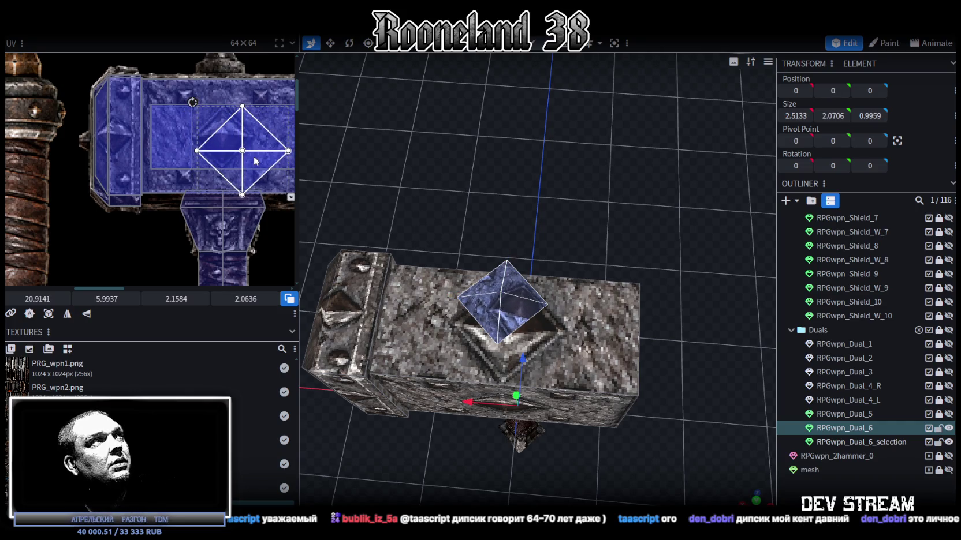
pyautogui.moveTo(254, 161); pyautogui.dragTo(253, 161)
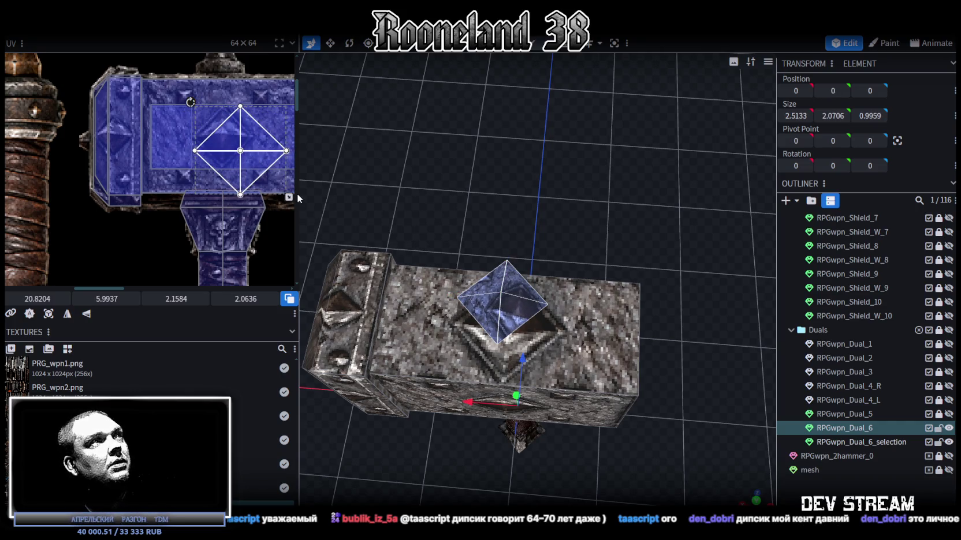
pyautogui.moveTo(289, 197); pyautogui.dragTo(218, 155)
pyautogui.scroll(3, 224, 128)
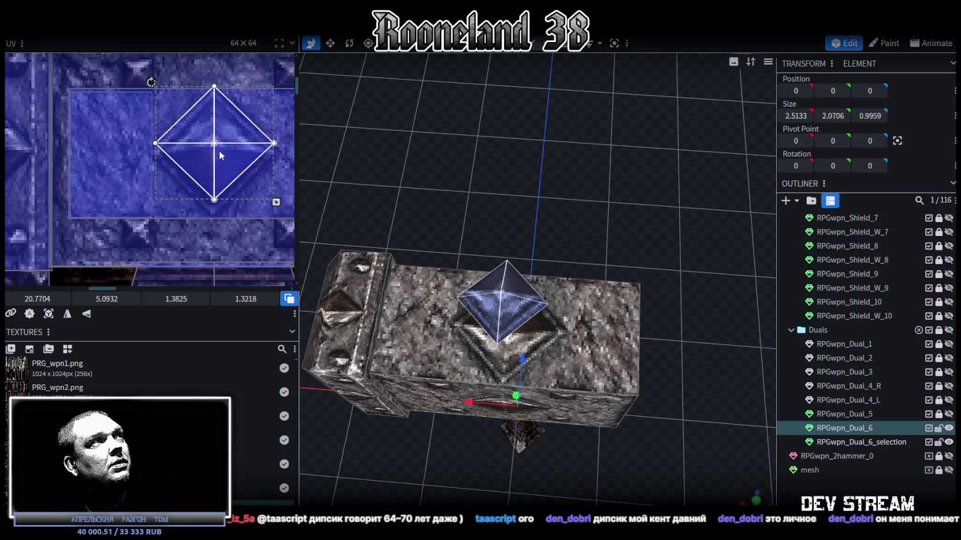
pyautogui.moveTo(243, 190); pyautogui.dragTo(256, 202)
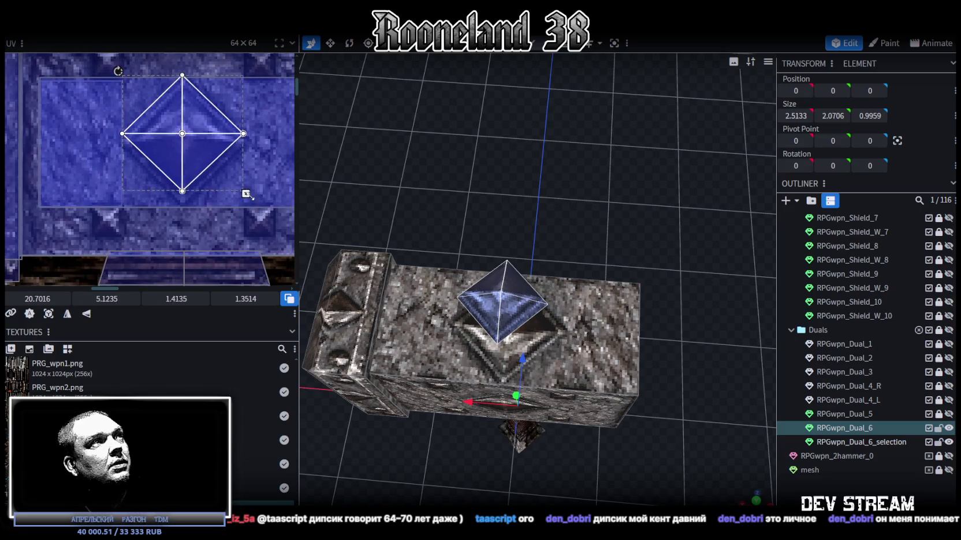
pyautogui.moveTo(207, 150); pyautogui.dragTo(199, 152)
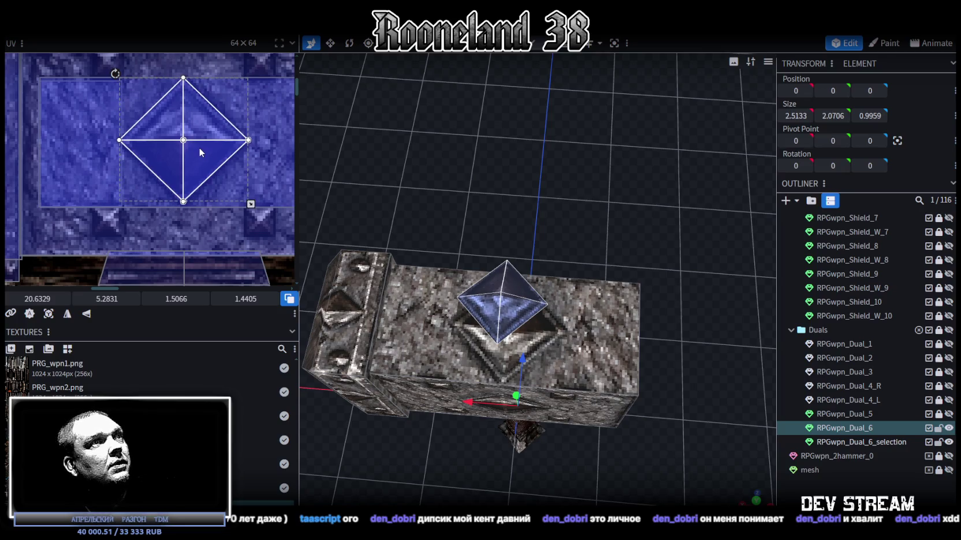
pyautogui.scroll(-3, 500, 224)
pyautogui.moveTo(501, 224)
pyautogui.mouseDown()
pyautogui.moveTo(530, 155)
pyautogui.moveTo(500, 114)
pyautogui.mouseUp()
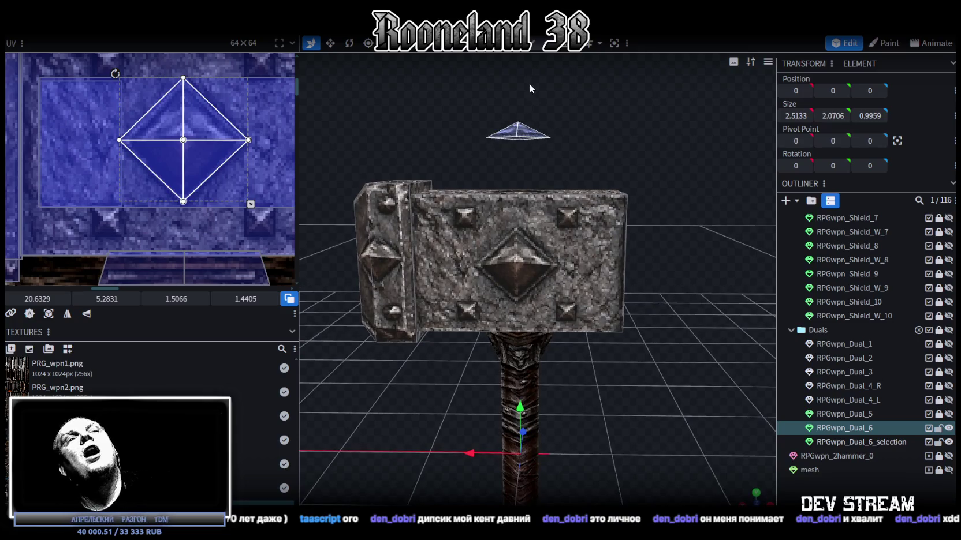
pyautogui.click(539, 57)
# Step: Lower the pyramid stud onto the hammer head at Y 2.9 with 0.25 height
pyautogui.click(518, 134)
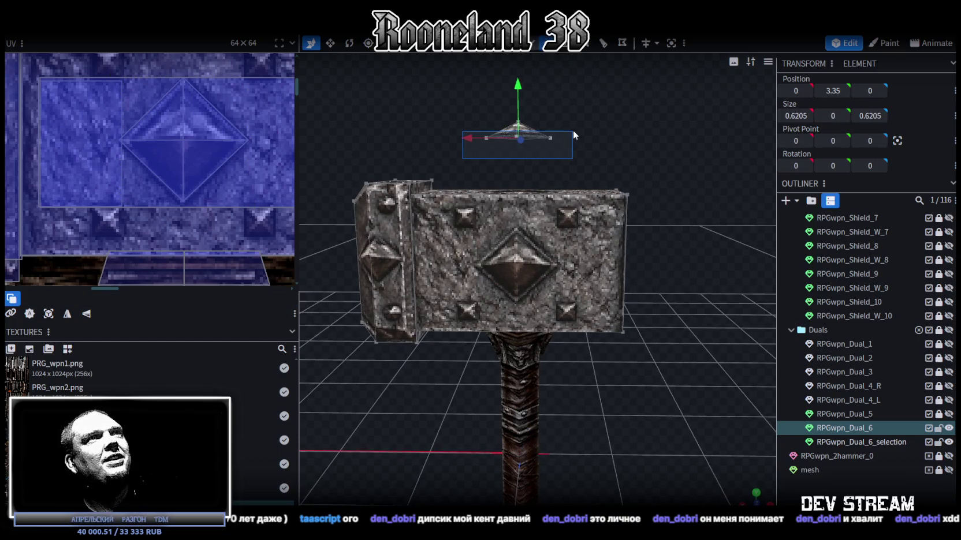
pyautogui.moveTo(512, 87)
pyautogui.mouseDown()
pyautogui.moveTo(593, 133)
pyautogui.moveTo(597, 108)
pyautogui.moveTo(491, 176)
pyautogui.moveTo(496, 218)
pyautogui.moveTo(580, 118)
pyautogui.moveTo(388, 160)
pyautogui.moveTo(450, 70)
pyautogui.moveTo(462, 173)
pyautogui.moveTo(520, 145)
pyautogui.moveTo(594, 130)
pyautogui.moveTo(591, 114)
pyautogui.mouseUp()
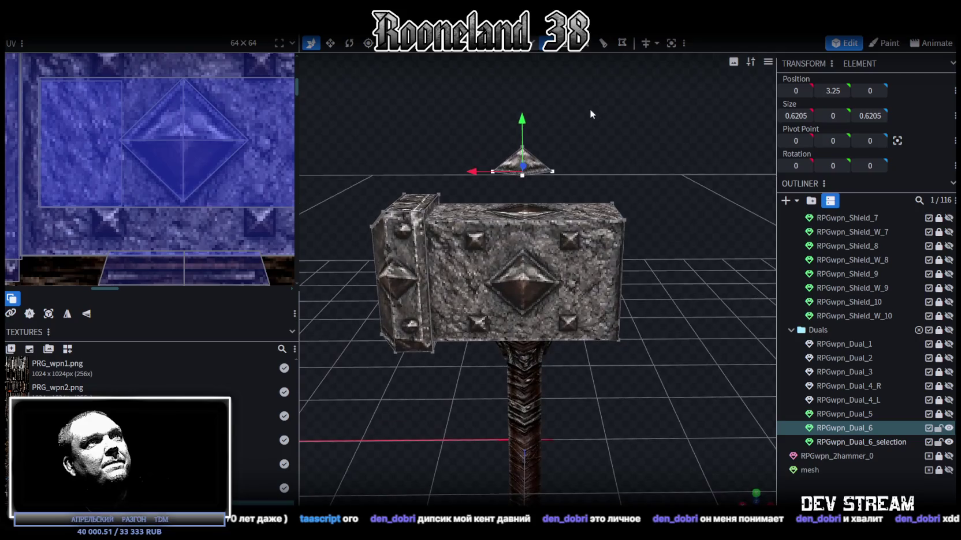
pyautogui.moveTo(521, 123); pyautogui.dragTo(492, 122)
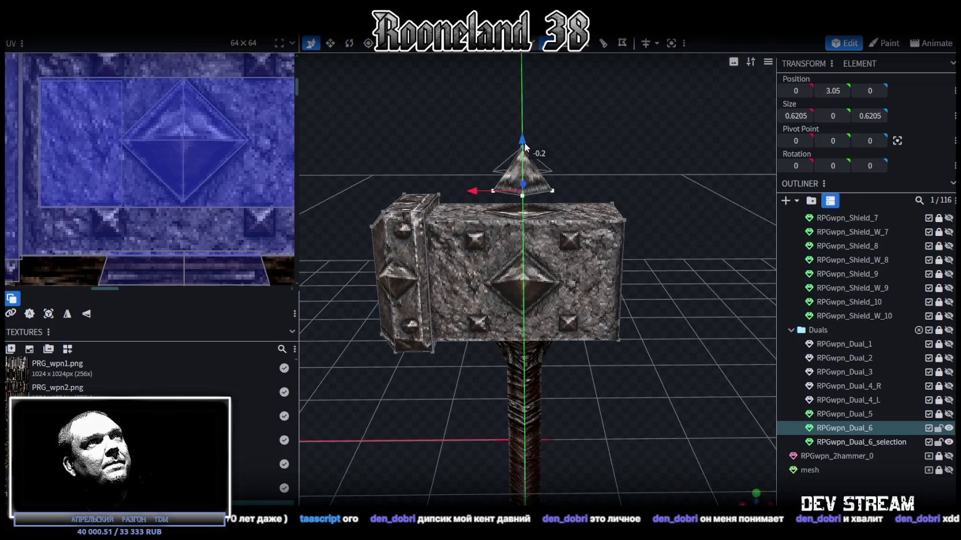
pyautogui.moveTo(522, 119); pyautogui.dragTo(526, 153)
pyautogui.press('v')
# Step: Widen the pyramid stud's base to 0.82
pyautogui.moveTo(578, 190)
pyautogui.mouseDown()
pyautogui.moveTo(569, 212)
pyautogui.moveTo(591, 162)
pyautogui.moveTo(582, 184)
pyautogui.moveTo(524, 144)
pyautogui.moveTo(342, 140)
pyautogui.moveTo(598, 177)
pyautogui.mouseUp()
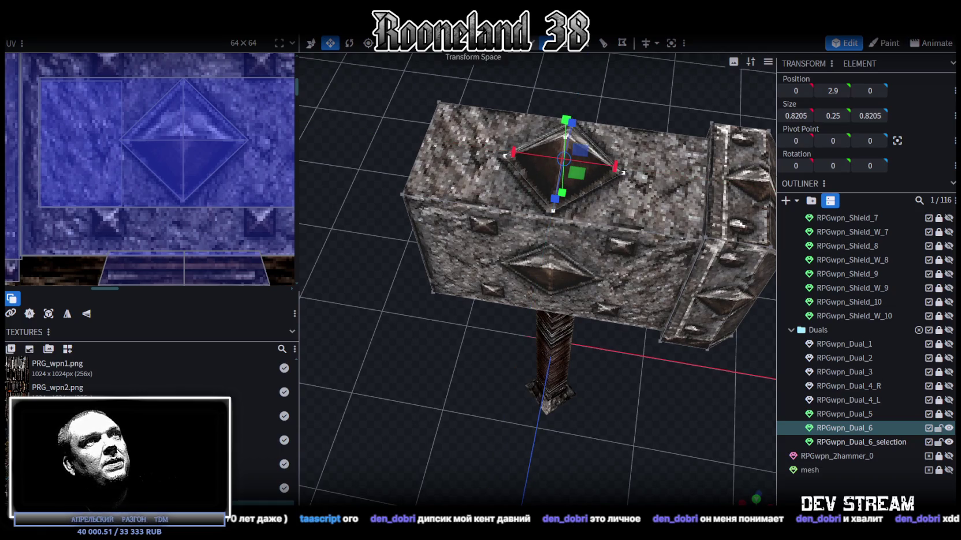
pyautogui.moveTo(503, 107)
pyautogui.mouseDown()
pyautogui.moveTo(488, 137)
pyautogui.moveTo(744, 120)
pyautogui.moveTo(612, 185)
pyautogui.moveTo(460, 202)
pyautogui.mouseUp()
pyautogui.scroll(2, 461, 202)
pyautogui.moveTo(526, 165); pyautogui.dragTo(586, 150)
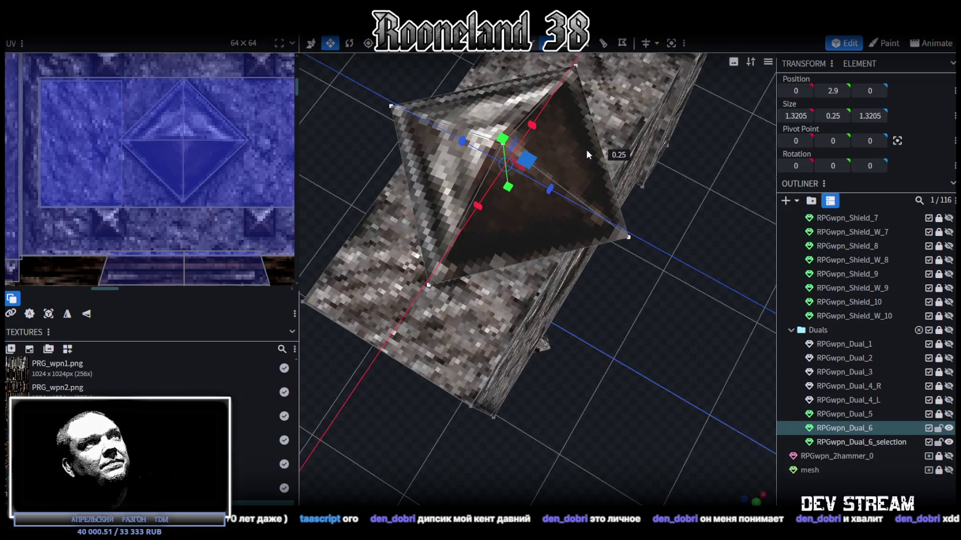
pyautogui.moveTo(531, 166); pyautogui.dragTo(505, 173)
pyautogui.moveTo(664, 231)
pyautogui.mouseDown()
pyautogui.moveTo(603, 307)
pyautogui.moveTo(551, 327)
pyautogui.moveTo(747, 221)
pyautogui.moveTo(421, 313)
pyautogui.mouseUp()
# Step: Save the model as RPGweapon.bbmodel, then select the left end cap
pyautogui.hotkey('ctrl', 's')
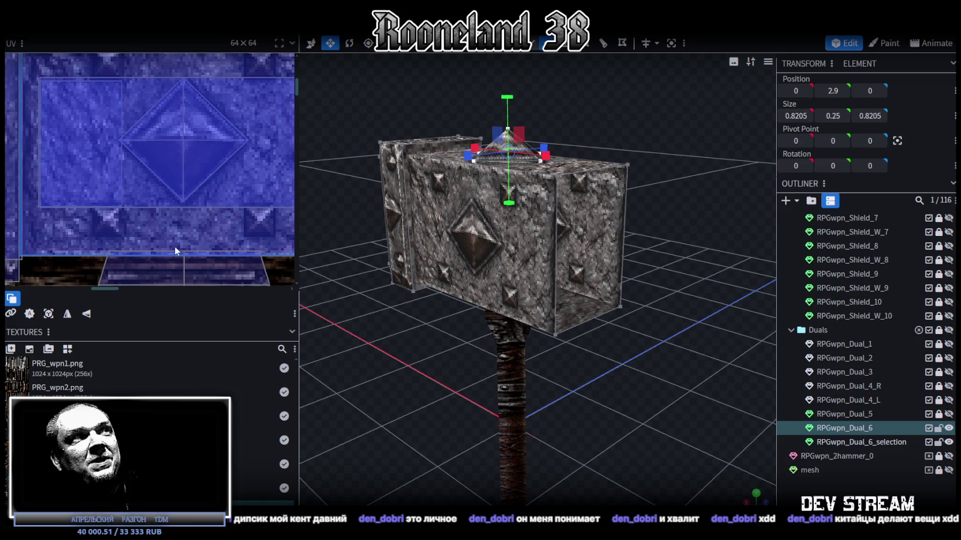
pyautogui.moveTo(484, 268)
pyautogui.mouseDown()
pyautogui.moveTo(366, 323)
pyautogui.moveTo(517, 345)
pyautogui.moveTo(501, 259)
pyautogui.moveTo(438, 263)
pyautogui.moveTo(473, 336)
pyautogui.moveTo(515, 323)
pyautogui.moveTo(443, 310)
pyautogui.mouseUp()
pyautogui.scroll(-2, 446, 310)
pyautogui.scroll(-2, 189, 163)
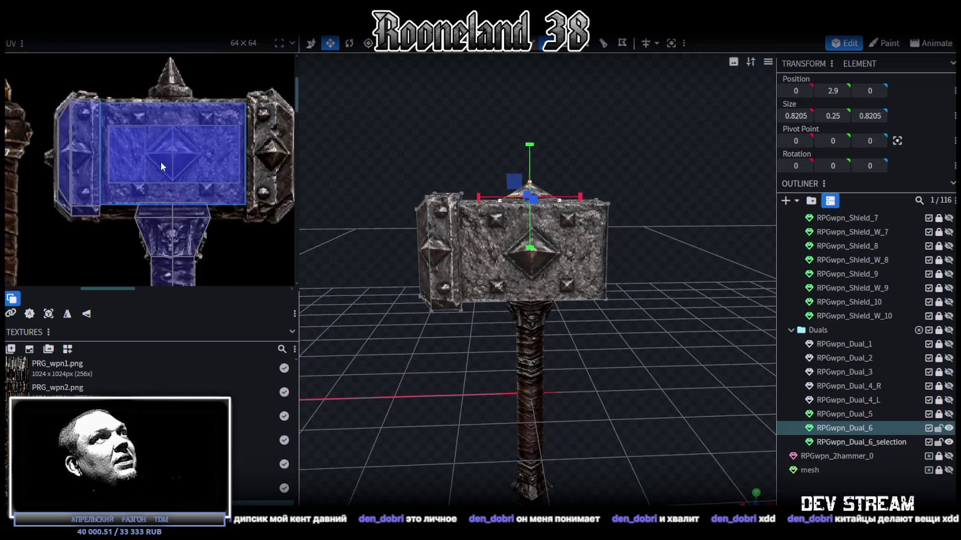
pyautogui.scroll(-2, 189, 163)
pyautogui.scroll(2, 190, 160)
pyautogui.scroll(2, 346, 278)
pyautogui.moveTo(352, 276)
pyautogui.mouseDown()
pyautogui.moveTo(443, 293)
pyautogui.moveTo(363, 300)
pyautogui.moveTo(368, 292)
pyautogui.moveTo(380, 291)
pyautogui.moveTo(347, 323)
pyautogui.moveTo(364, 313)
pyautogui.moveTo(342, 289)
pyautogui.moveTo(463, 93)
pyautogui.mouseUp()
pyautogui.click(432, 259)
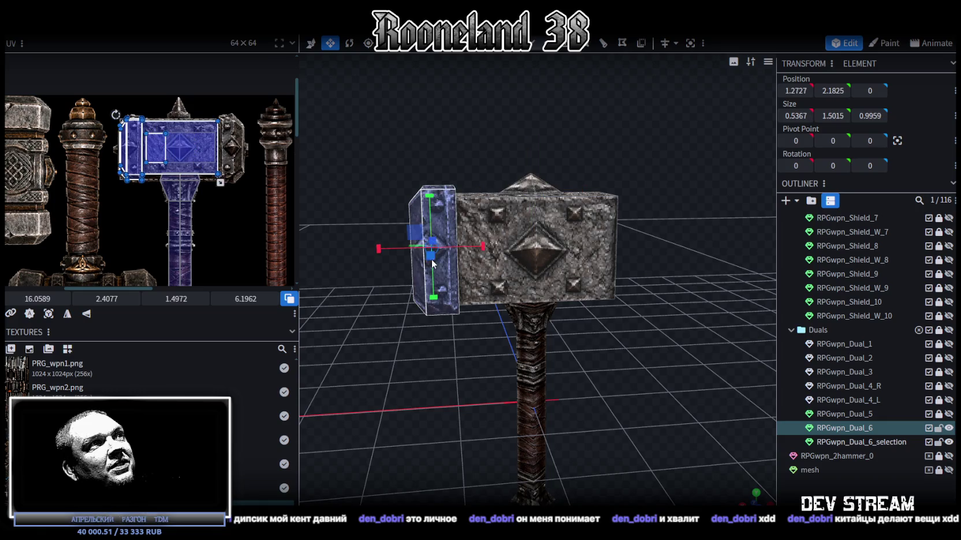
# Step: Paste the end cap as a mesh selection and Flip X onto the hammer's right end
pyautogui.scroll(2, 417, 126)
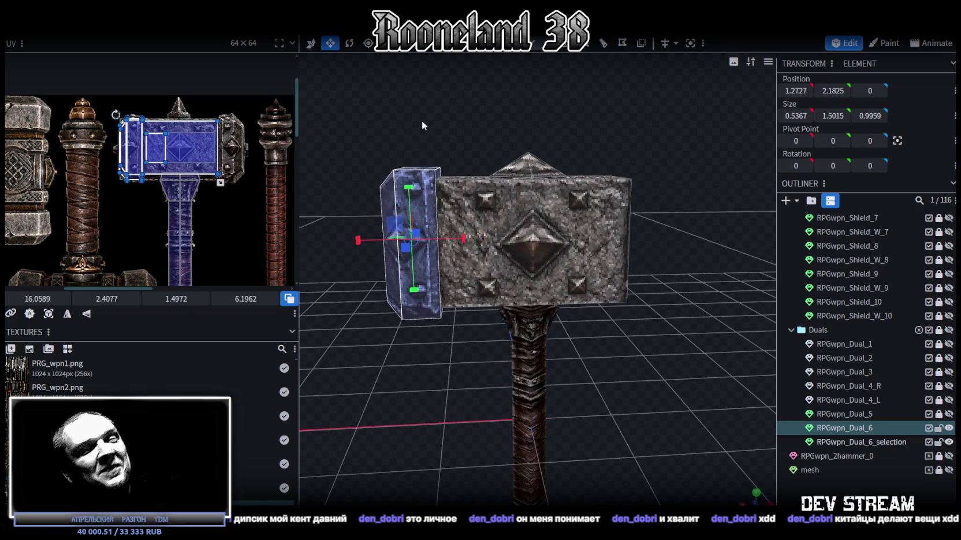
pyautogui.rightClick(430, 196)
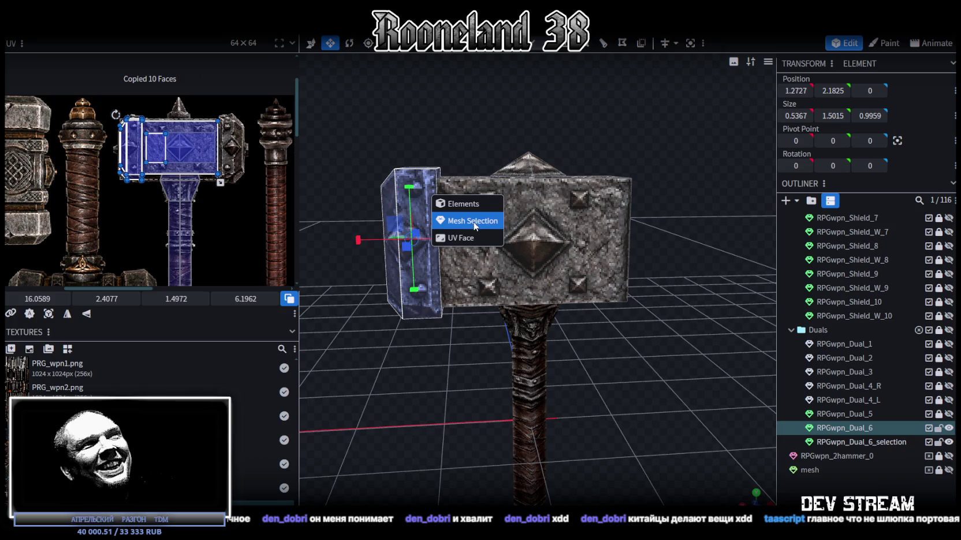
pyautogui.click(456, 221)
pyautogui.rightClick(122, 37)
pyautogui.moveTo(153, 58)
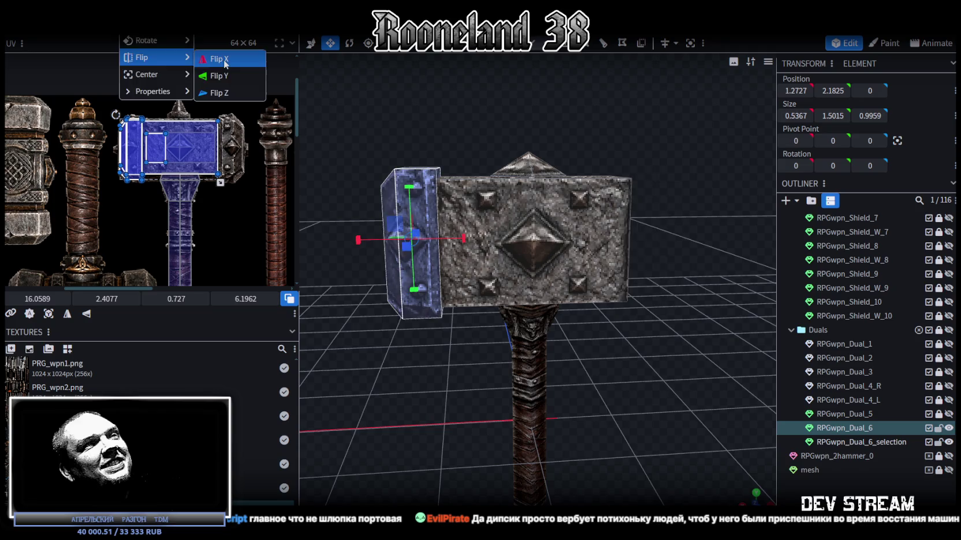
pyautogui.click(218, 59)
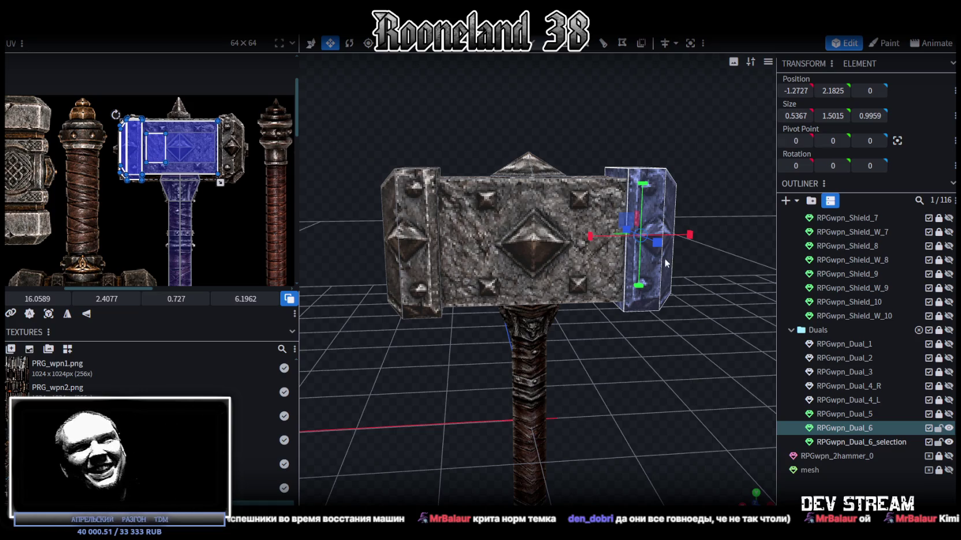
# Step: Check both end caps from a new angle and select the hammer head's top face
pyautogui.scroll(-3, 692, 380)
pyautogui.moveTo(628, 359)
pyautogui.mouseDown()
pyautogui.moveTo(660, 376)
pyautogui.moveTo(582, 358)
pyautogui.moveTo(580, 389)
pyautogui.mouseUp()
pyautogui.scroll(3, 660, 376)
pyautogui.scroll(3, 580, 355)
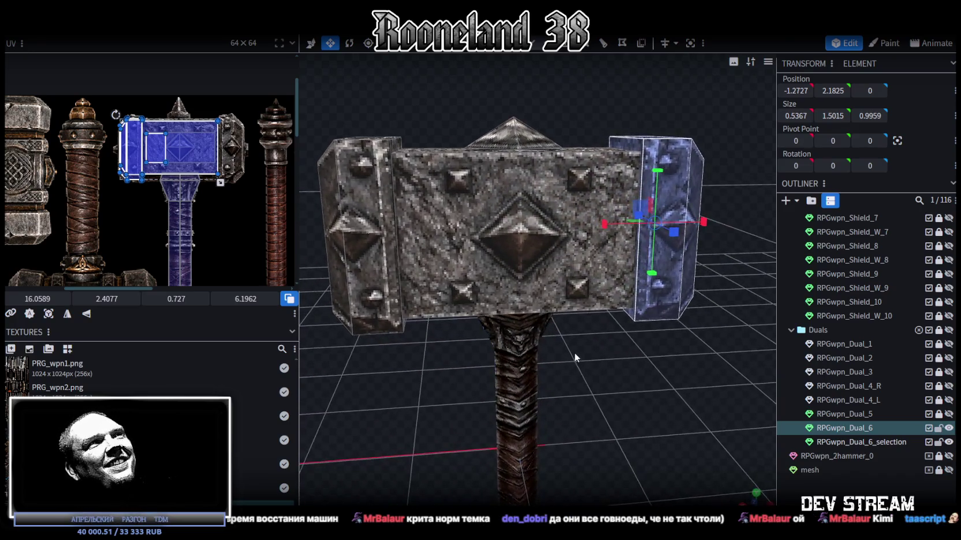
pyautogui.click(621, 181)
pyautogui.moveTo(728, 98); pyautogui.dragTo(588, 79)
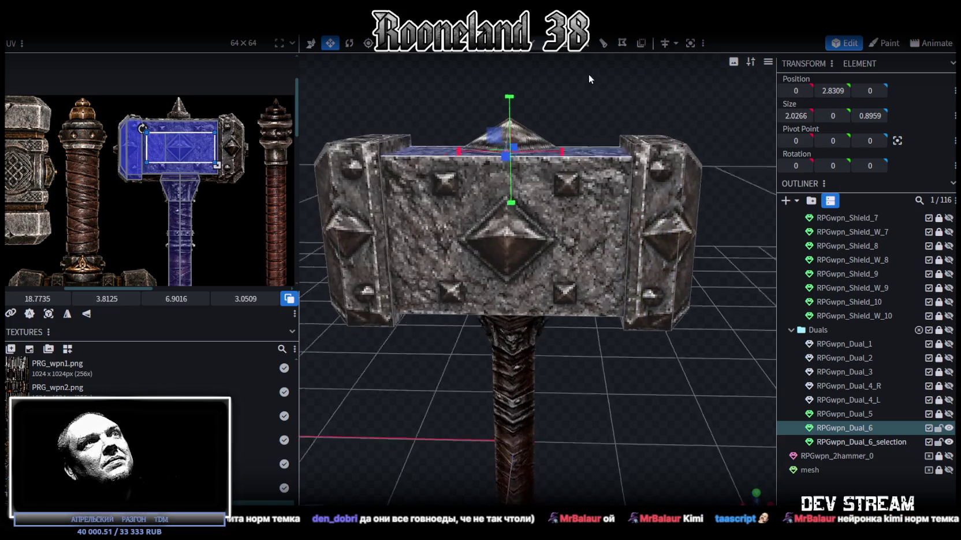
# Step: Set the pyramid base's Position Y to 2.8309, then box-select the pyramid's faces
pyautogui.moveTo(417, 180); pyautogui.dragTo(591, 132)
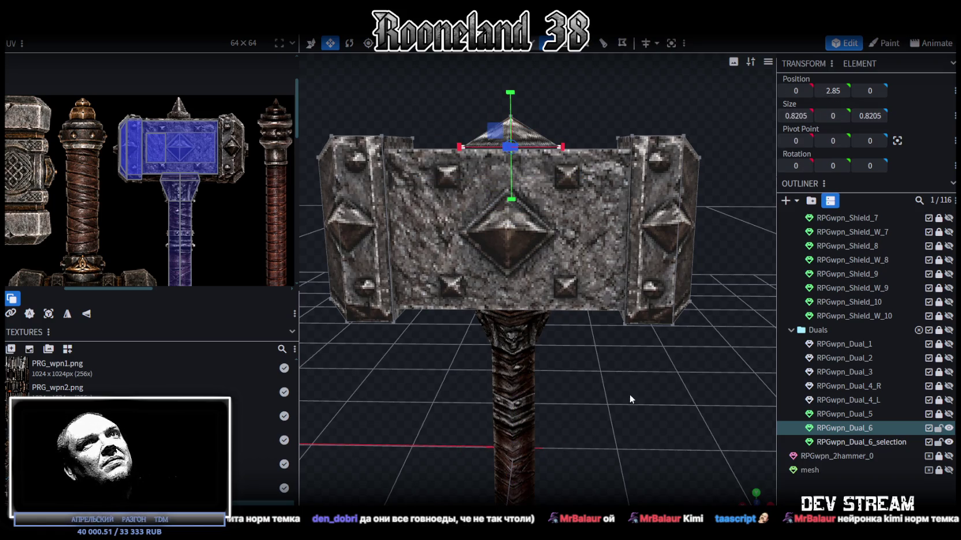
pyautogui.click(831, 91)
pyautogui.moveTo(674, 382)
pyautogui.mouseDown()
pyautogui.moveTo(659, 378)
pyautogui.moveTo(666, 359)
pyautogui.moveTo(724, 368)
pyautogui.mouseUp()
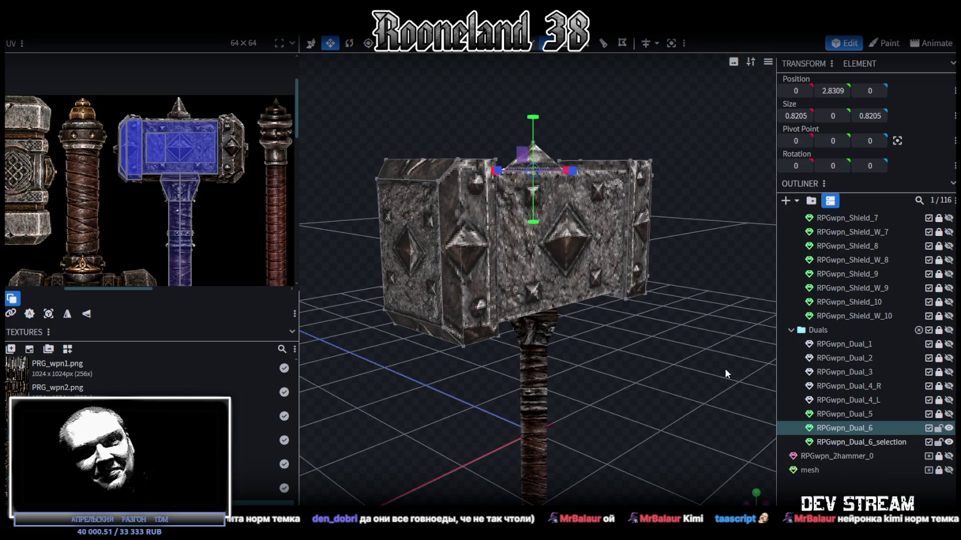
pyautogui.moveTo(725, 374)
pyautogui.mouseDown()
pyautogui.moveTo(726, 359)
pyautogui.moveTo(692, 383)
pyautogui.moveTo(718, 403)
pyautogui.moveTo(739, 404)
pyautogui.mouseUp()
pyautogui.scroll(3, 664, 381)
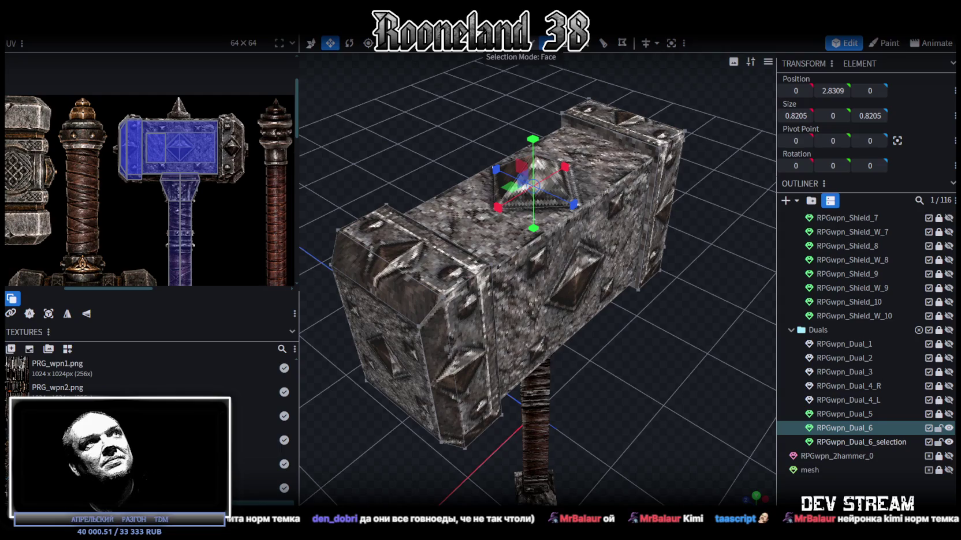
pyautogui.moveTo(458, 78); pyautogui.dragTo(542, 125)
pyautogui.moveTo(595, 99)
pyautogui.mouseDown()
pyautogui.moveTo(664, 194)
pyautogui.moveTo(606, 213)
pyautogui.mouseUp()
# Step: Paste a copy of the pyramid stud as a mesh selection and rotate it sideways
pyautogui.hotkey('ctrl', 'c')
pyautogui.hotkey('ctrl', 'v')
pyautogui.click(701, 220)
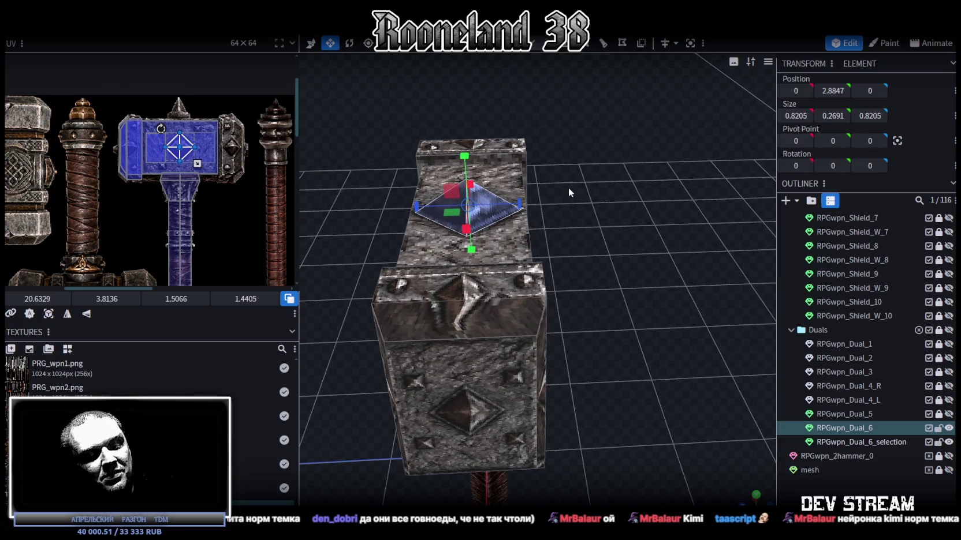
pyautogui.press('v')
pyautogui.moveTo(425, 205); pyautogui.dragTo(613, 225)
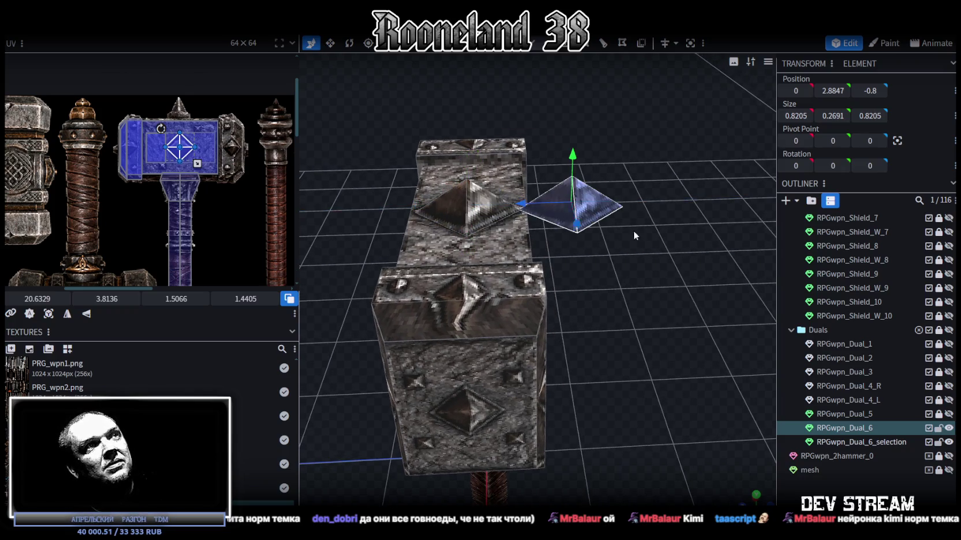
pyautogui.press('r')
pyautogui.moveTo(552, 166)
pyautogui.mouseDown()
pyautogui.moveTo(651, 176)
pyautogui.moveTo(582, 223)
pyautogui.mouseUp()
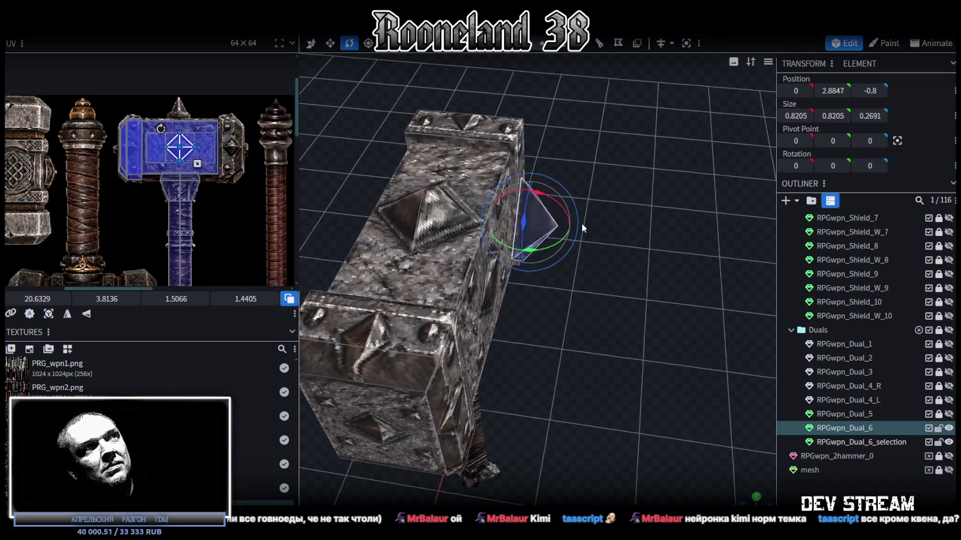
# Step: In front view, lower the pyramid stud to Position Y 2.1847 on the head's front face
pyautogui.moveTo(693, 139)
pyautogui.mouseDown()
pyautogui.moveTo(574, 150)
pyautogui.moveTo(568, 99)
pyautogui.mouseUp()
pyautogui.moveTo(549, 53)
pyautogui.mouseDown()
pyautogui.moveTo(593, 119)
pyautogui.moveTo(547, 158)
pyautogui.mouseUp()
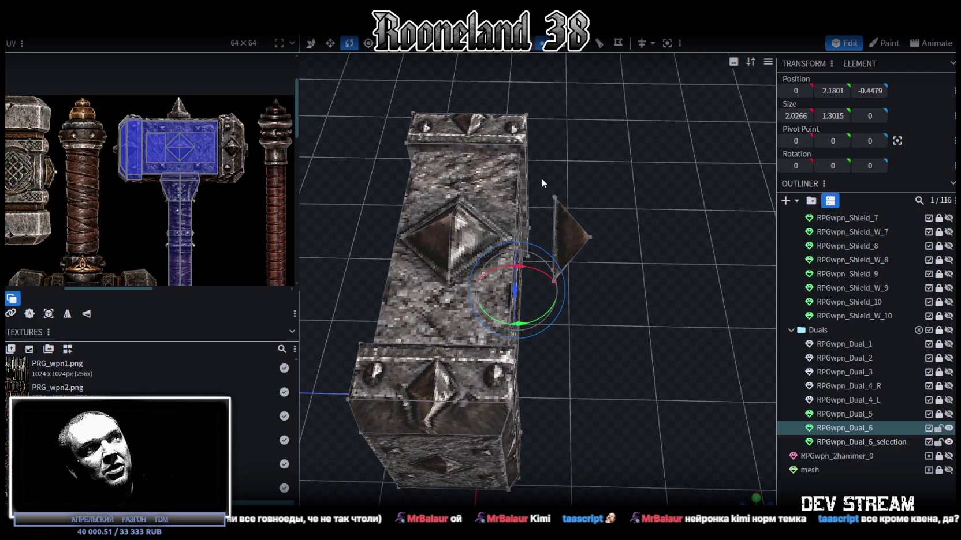
pyautogui.click(568, 234)
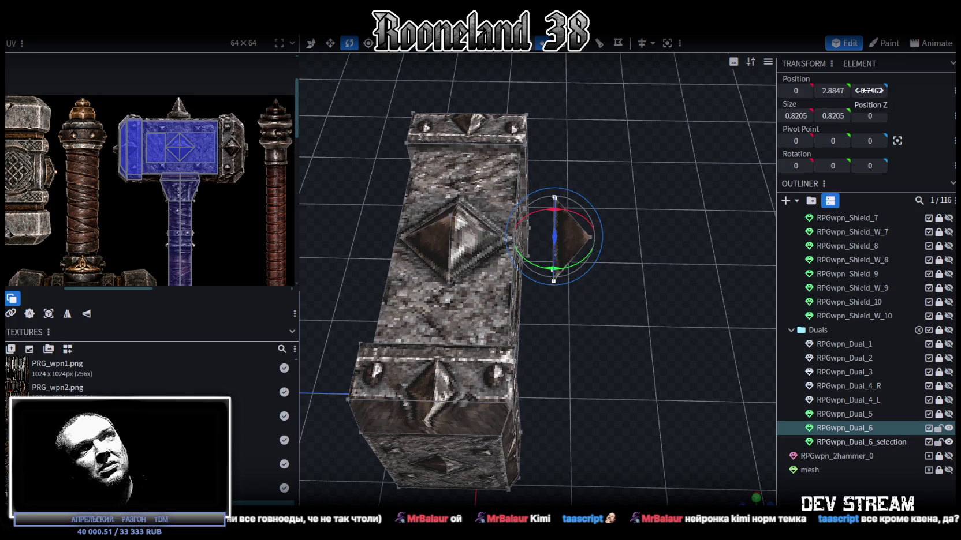
pyautogui.moveTo(702, 236)
pyautogui.mouseDown()
pyautogui.moveTo(681, 269)
pyautogui.moveTo(655, 135)
pyautogui.moveTo(640, 154)
pyautogui.moveTo(582, 124)
pyautogui.moveTo(619, 178)
pyautogui.moveTo(591, 138)
pyautogui.moveTo(481, 153)
pyautogui.moveTo(744, 474)
pyautogui.mouseUp()
pyautogui.click(582, 125)
pyautogui.press('v')
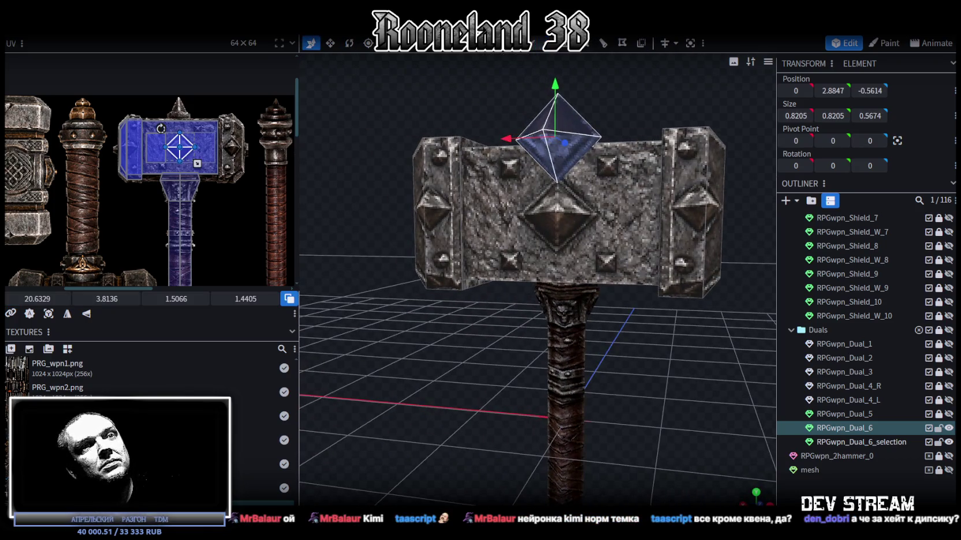
pyautogui.click(756, 494)
pyautogui.scroll(1, 577, 260)
pyautogui.moveTo(507, 103); pyautogui.dragTo(509, 197)
pyautogui.press('s')
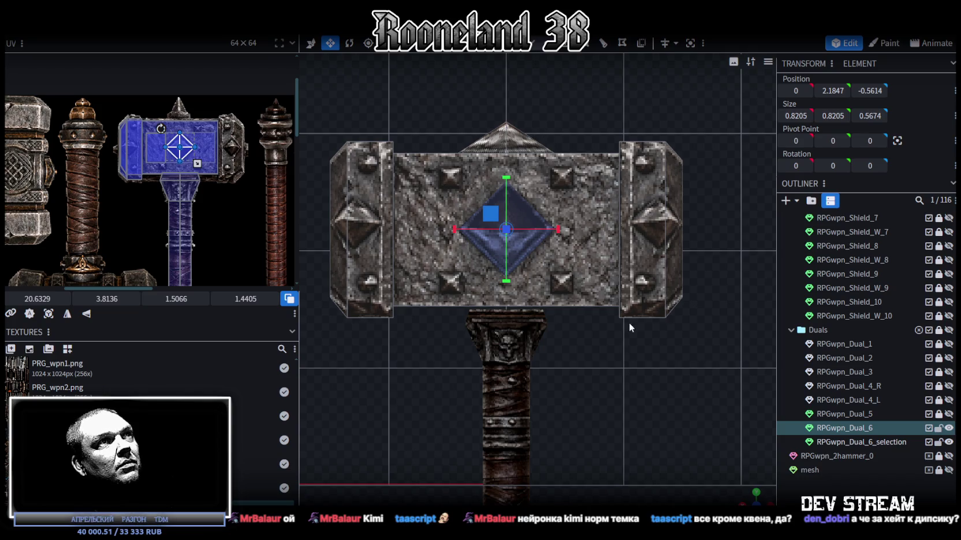
# Step: Scale the centre stud evenly down to 0.7205
pyautogui.scroll(-2, 603, 310)
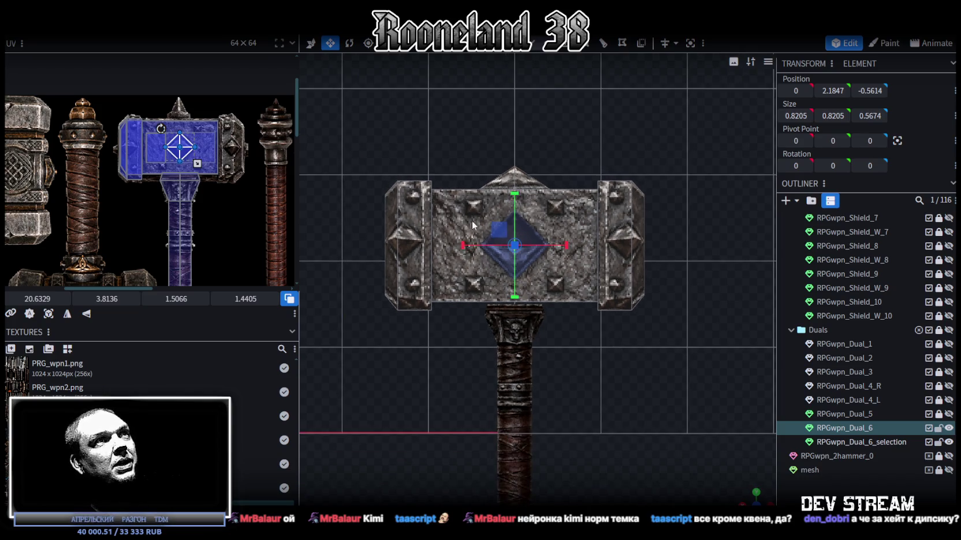
pyautogui.moveTo(756, 496); pyautogui.dragTo(628, 402)
pyautogui.scroll(3, 623, 398)
pyautogui.moveTo(560, 263); pyautogui.dragTo(553, 252)
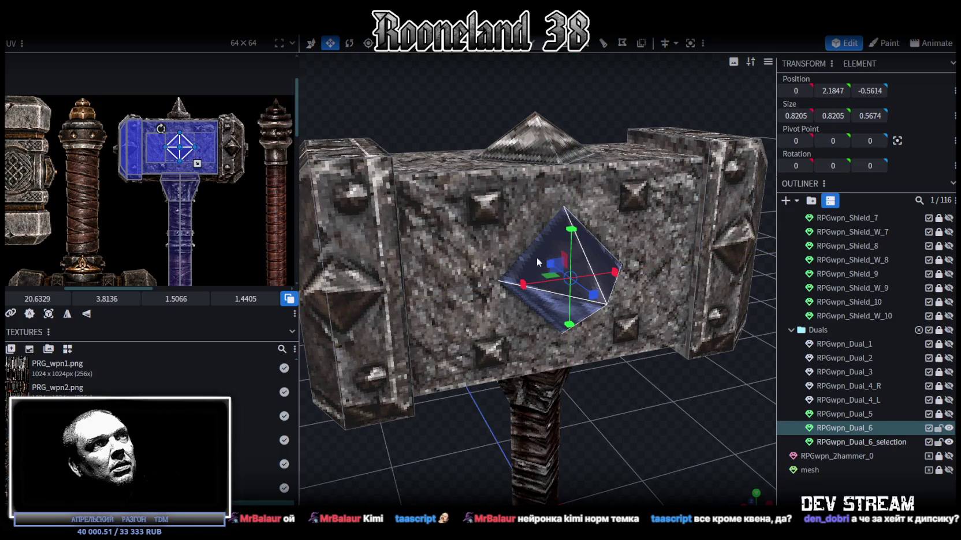
pyautogui.moveTo(571, 229); pyautogui.dragTo(569, 207)
pyautogui.moveTo(522, 285); pyautogui.dragTo(494, 292)
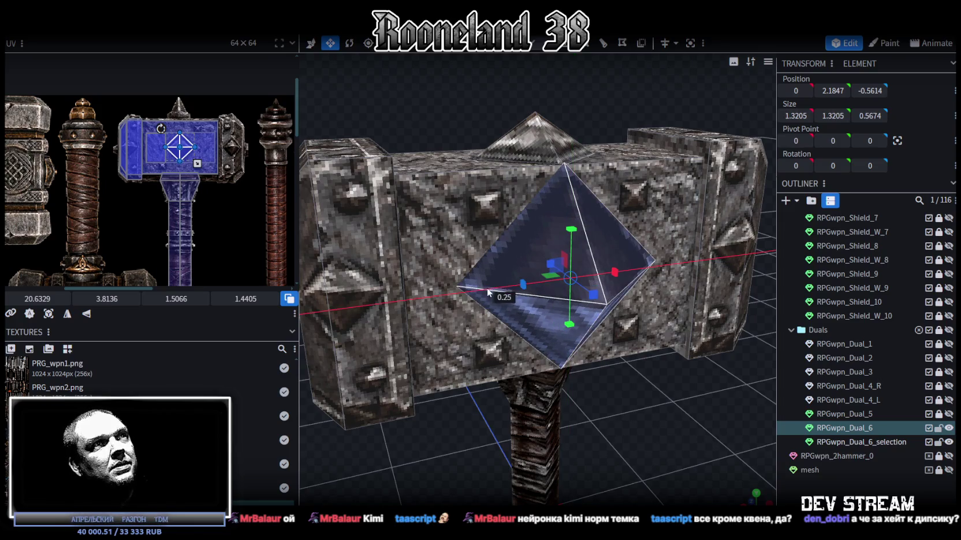
pyautogui.moveTo(559, 266)
pyautogui.mouseDown()
pyautogui.moveTo(661, 404)
pyautogui.moveTo(630, 384)
pyautogui.moveTo(596, 417)
pyautogui.mouseUp()
# Step: Mirror the stud's UV on Y and pull its tip vertex in along Z
pyautogui.scroll(-2, 596, 418)
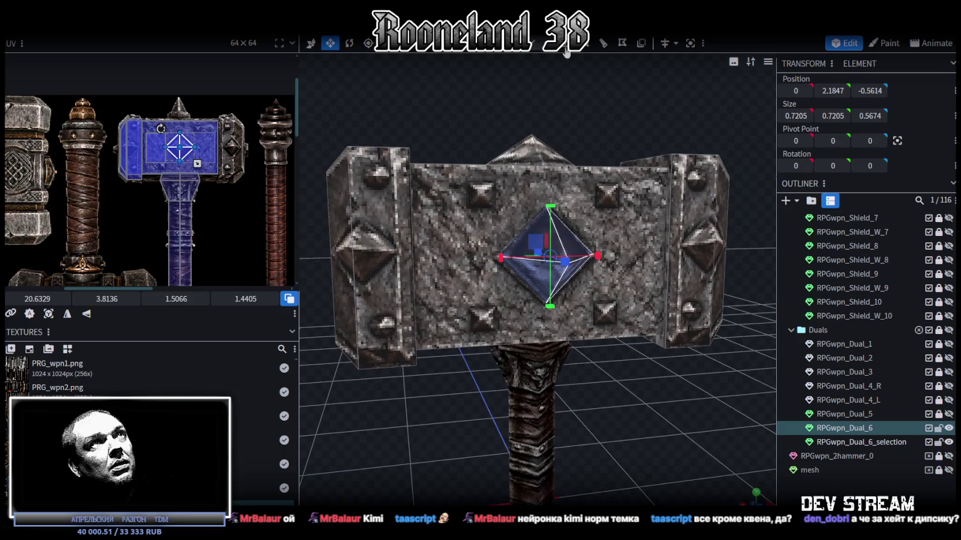
pyautogui.click(67, 314)
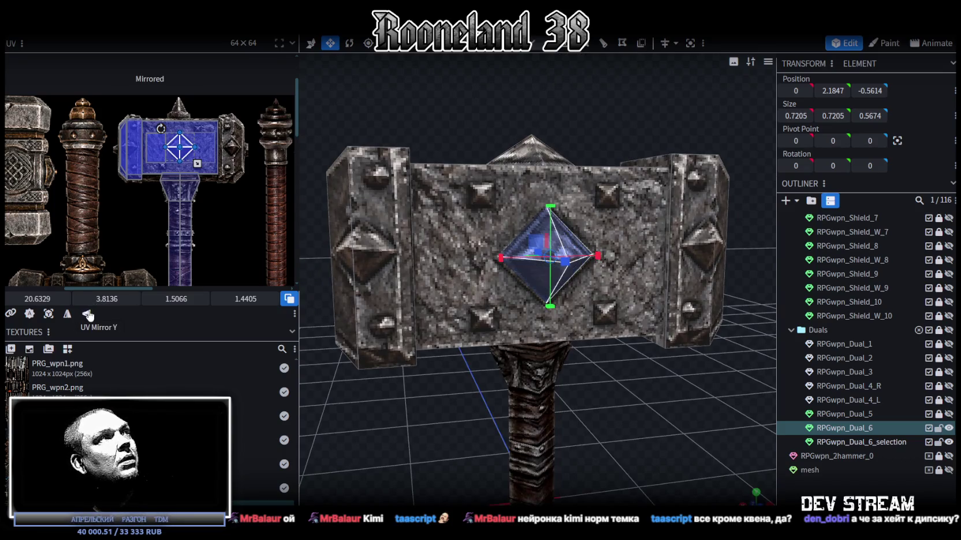
pyautogui.moveTo(624, 415)
pyautogui.mouseDown()
pyautogui.moveTo(703, 420)
pyautogui.moveTo(625, 166)
pyautogui.moveTo(713, 227)
pyautogui.mouseUp()
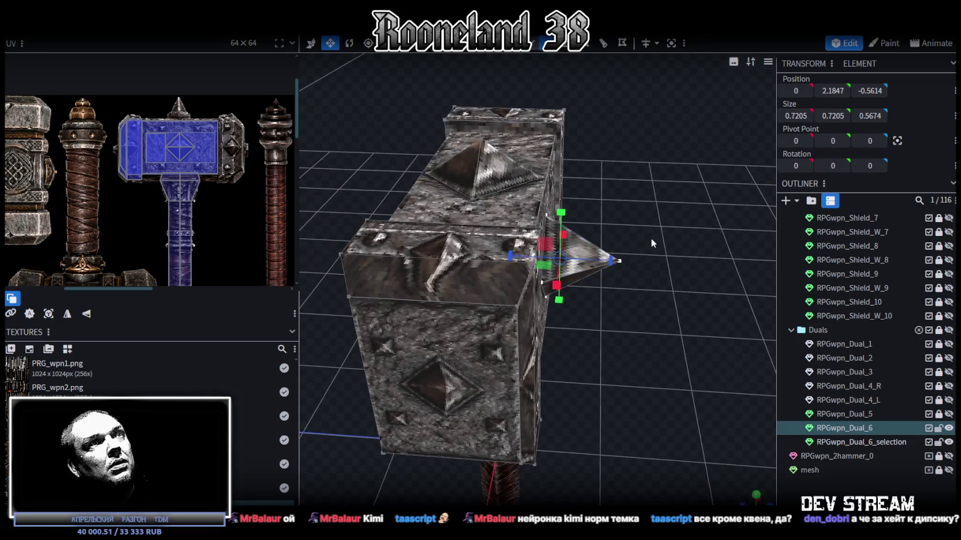
pyautogui.click(620, 261)
pyautogui.press('x')
pyautogui.moveTo(602, 263); pyautogui.dragTo(508, 261)
pyautogui.moveTo(687, 297)
pyautogui.mouseDown()
pyautogui.moveTo(382, 252)
pyautogui.moveTo(500, 260)
pyautogui.moveTo(512, 132)
pyautogui.mouseUp()
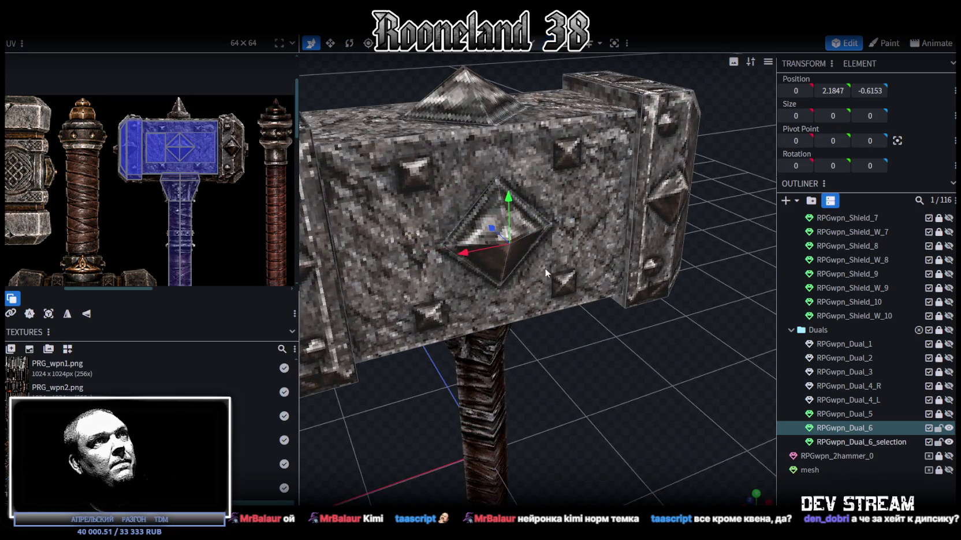
# Step: Paste a copy of the front stud as a mesh selection and Flip Z onto the back face
pyautogui.click(514, 254)
pyautogui.scroll(-3, 544, 297)
pyautogui.moveTo(544, 298)
pyautogui.mouseDown()
pyautogui.moveTo(650, 378)
pyautogui.moveTo(644, 357)
pyautogui.mouseUp()
pyautogui.rightClick(643, 357)
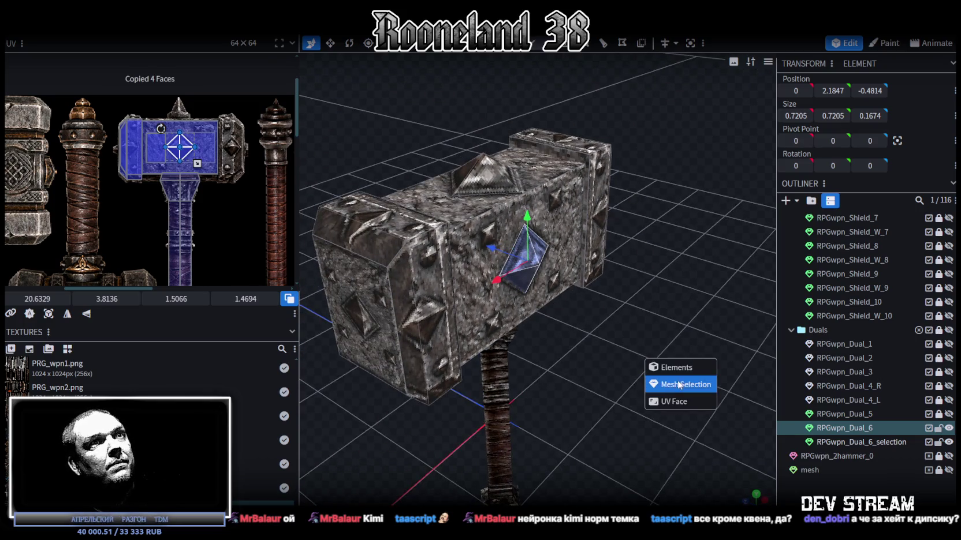
pyautogui.rightClick(121, 36)
pyautogui.moveTo(143, 58)
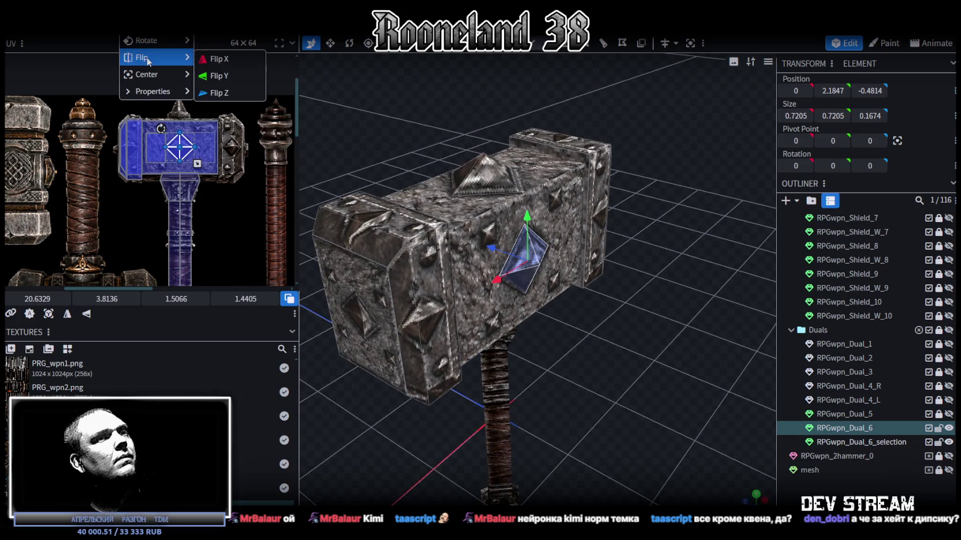
pyautogui.click(219, 92)
pyautogui.moveTo(583, 277); pyautogui.dragTo(708, 341)
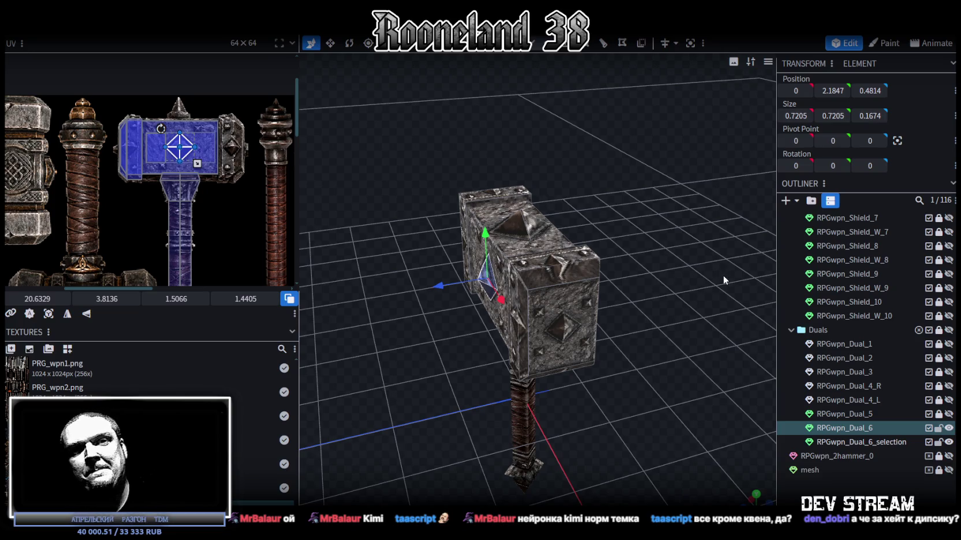
pyautogui.moveTo(717, 277)
pyautogui.mouseDown()
pyautogui.moveTo(694, 309)
pyautogui.moveTo(672, 291)
pyautogui.moveTo(585, 270)
pyautogui.moveTo(439, 274)
pyautogui.moveTo(593, 251)
pyautogui.moveTo(616, 258)
pyautogui.moveTo(578, 303)
pyautogui.moveTo(601, 335)
pyautogui.moveTo(644, 296)
pyautogui.moveTo(653, 317)
pyautogui.moveTo(670, 303)
pyautogui.mouseUp()
pyautogui.click(549, 346)
pyautogui.moveTo(548, 346)
pyautogui.mouseDown()
pyautogui.moveTo(524, 294)
pyautogui.moveTo(544, 223)
pyautogui.moveTo(360, 274)
pyautogui.mouseUp()
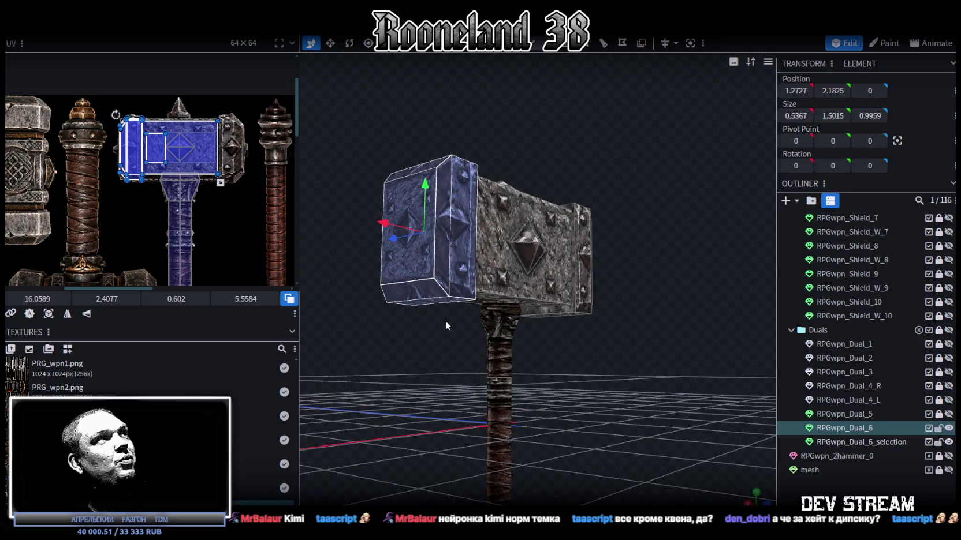
pyautogui.moveTo(412, 301); pyautogui.dragTo(527, 362)
pyautogui.scroll(3, 484, 364)
pyautogui.scroll(3, 168, 171)
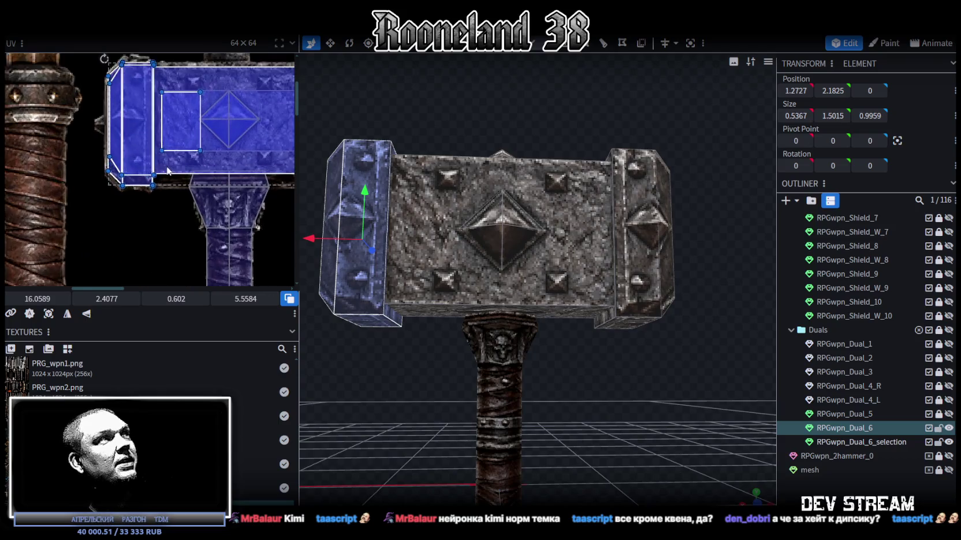
pyautogui.scroll(-3, 212, 193)
pyautogui.moveTo(463, 303)
pyautogui.mouseDown()
pyautogui.moveTo(597, 377)
pyautogui.moveTo(562, 348)
pyautogui.moveTo(609, 414)
pyautogui.moveTo(502, 385)
pyautogui.moveTo(481, 365)
pyautogui.moveTo(491, 301)
pyautogui.moveTo(444, 358)
pyautogui.moveTo(654, 336)
pyautogui.mouseUp()
pyautogui.click(609, 415)
pyautogui.click(491, 300)
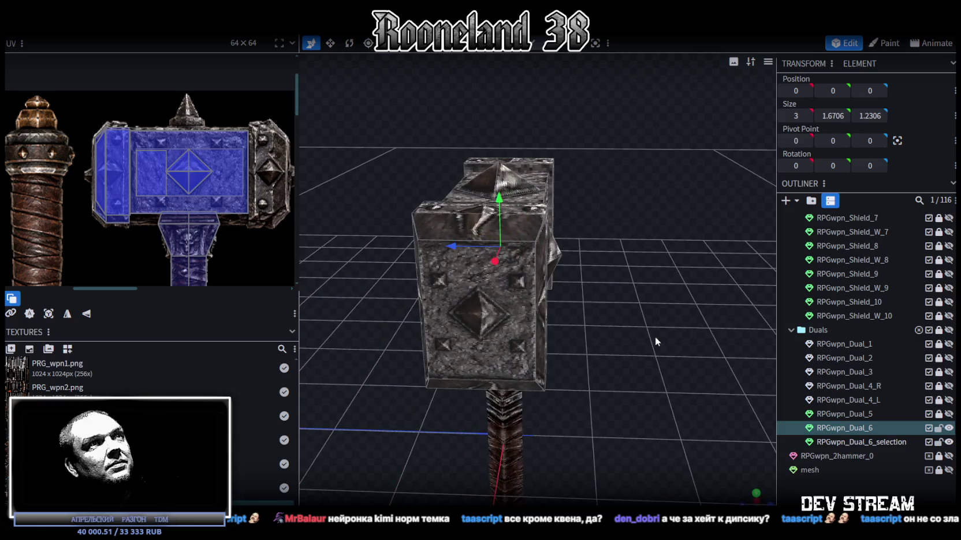
pyautogui.moveTo(606, 268); pyautogui.dragTo(589, 248)
pyautogui.click(553, 261)
pyautogui.moveTo(662, 295)
pyautogui.mouseDown()
pyautogui.moveTo(503, 315)
pyautogui.moveTo(527, 303)
pyautogui.mouseUp()
pyautogui.hotkey('ctrl', 'c')
pyautogui.hotkey('ctrl', 'v')
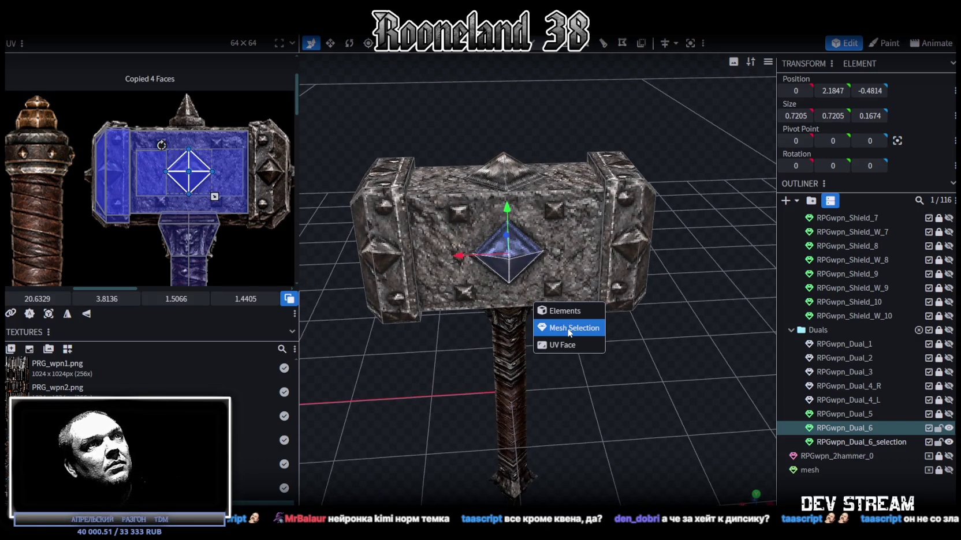
pyautogui.click(567, 329)
pyautogui.moveTo(567, 328); pyautogui.dragTo(683, 399, button='right')
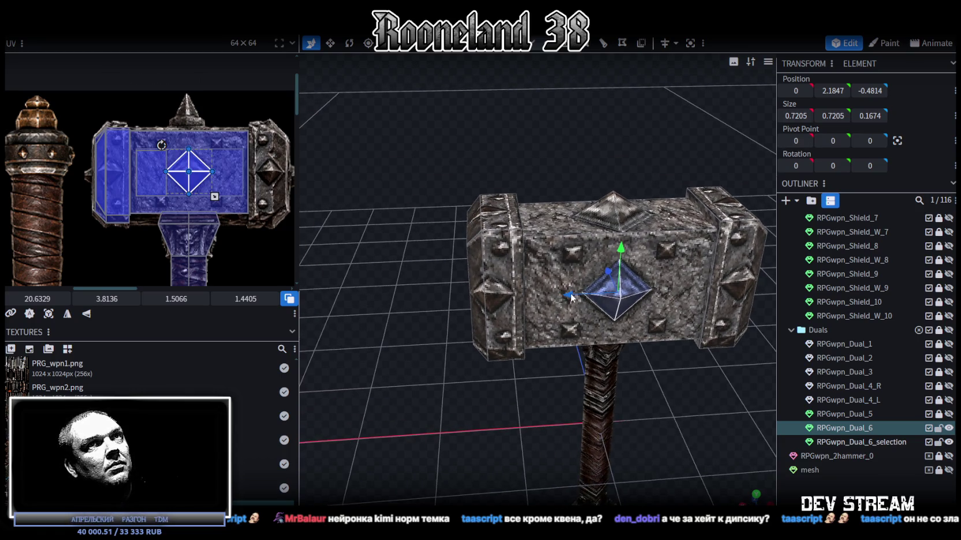
pyautogui.moveTo(571, 298); pyautogui.dragTo(525, 436)
pyautogui.moveTo(574, 300)
pyautogui.mouseDown()
pyautogui.moveTo(408, 345)
pyautogui.moveTo(548, 444)
pyautogui.moveTo(606, 414)
pyautogui.moveTo(591, 328)
pyautogui.moveTo(469, 334)
pyautogui.moveTo(481, 326)
pyautogui.moveTo(460, 312)
pyautogui.moveTo(642, 330)
pyautogui.mouseUp()
pyautogui.press('r')
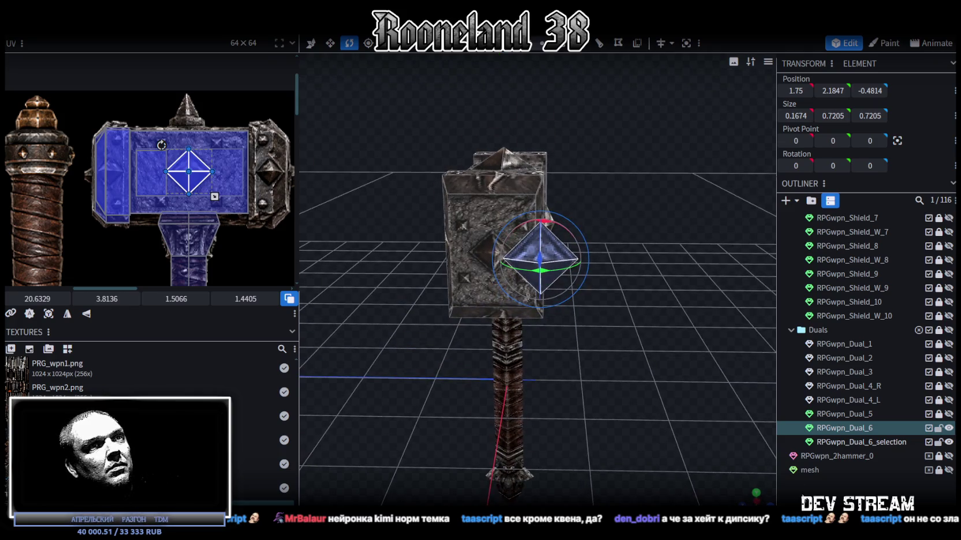
pyautogui.scroll(2, 653, 415)
pyautogui.scroll(2, 635, 435)
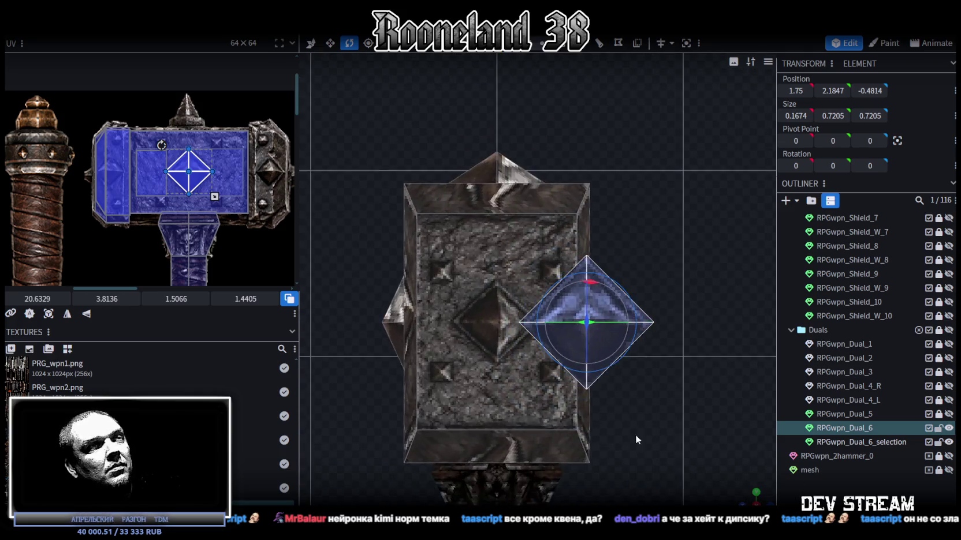
pyautogui.scroll(3, 635, 399)
pyautogui.press('v')
pyautogui.scroll(-3, 650, 291)
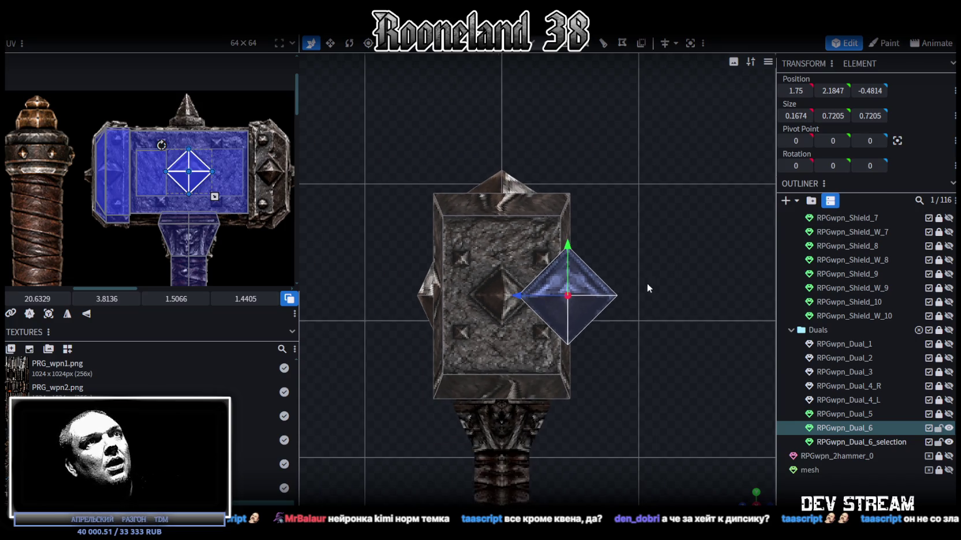
pyautogui.moveTo(568, 247); pyautogui.dragTo(587, 248)
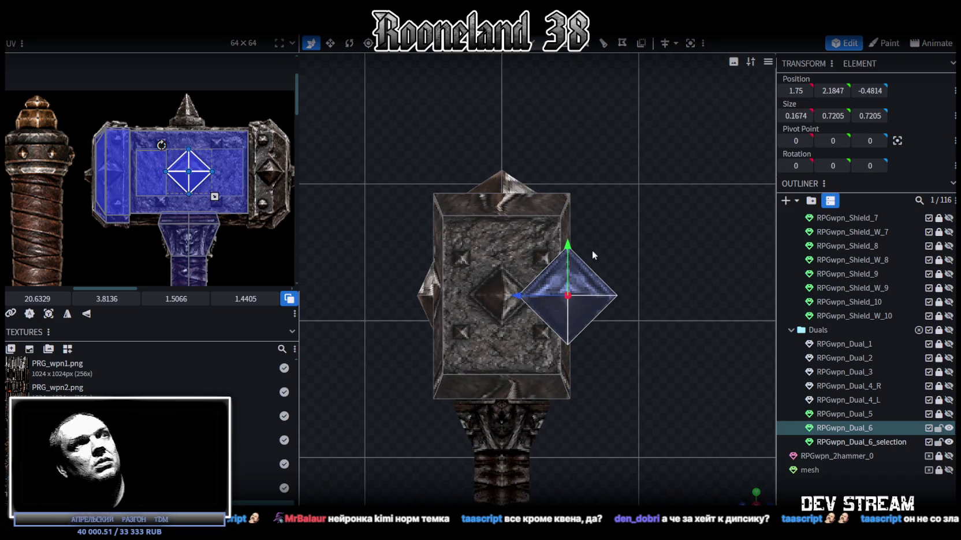
pyautogui.press('Delete')
pyautogui.click(520, 183)
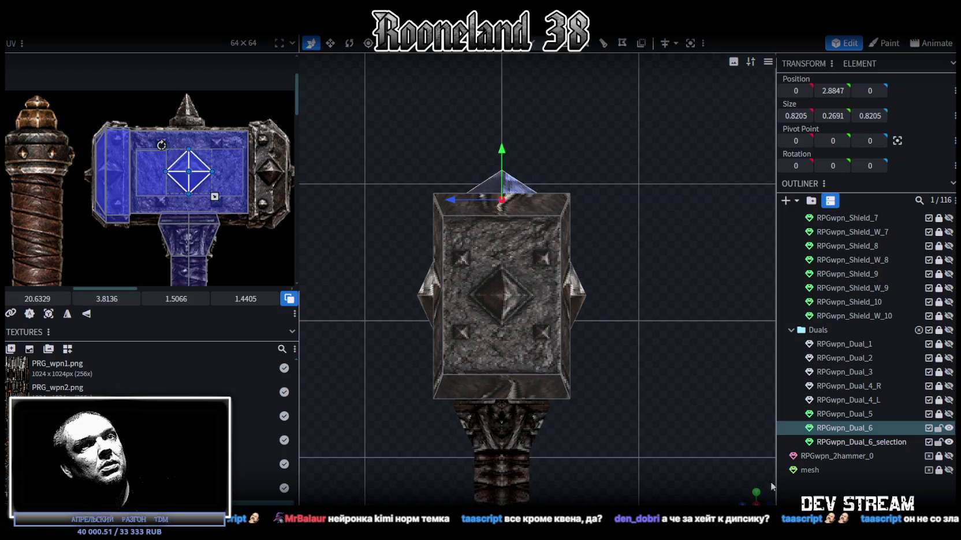
pyautogui.moveTo(554, 427); pyautogui.dragTo(604, 403)
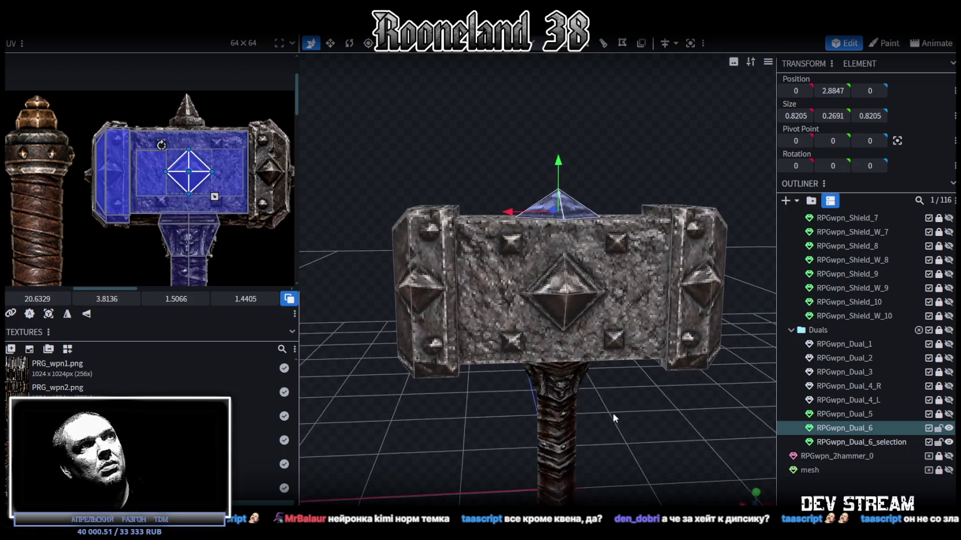
# Step: Copy the top spike, move the copy to the head's end and turn it 90° outward
pyautogui.hotkey('ctrl', 'c')
pyautogui.rightClick(604, 403)
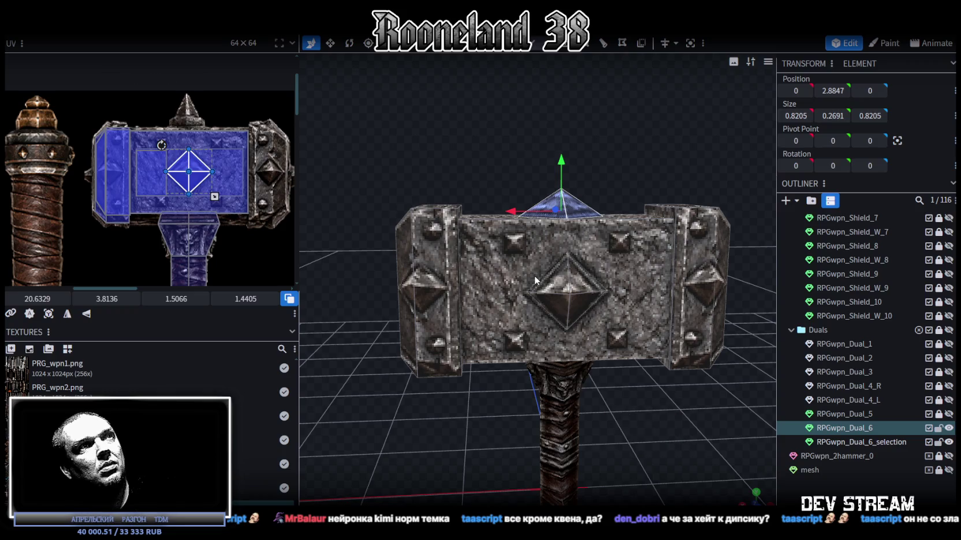
pyautogui.moveTo(508, 211)
pyautogui.mouseDown()
pyautogui.moveTo(340, 213)
pyautogui.moveTo(499, 375)
pyautogui.mouseUp()
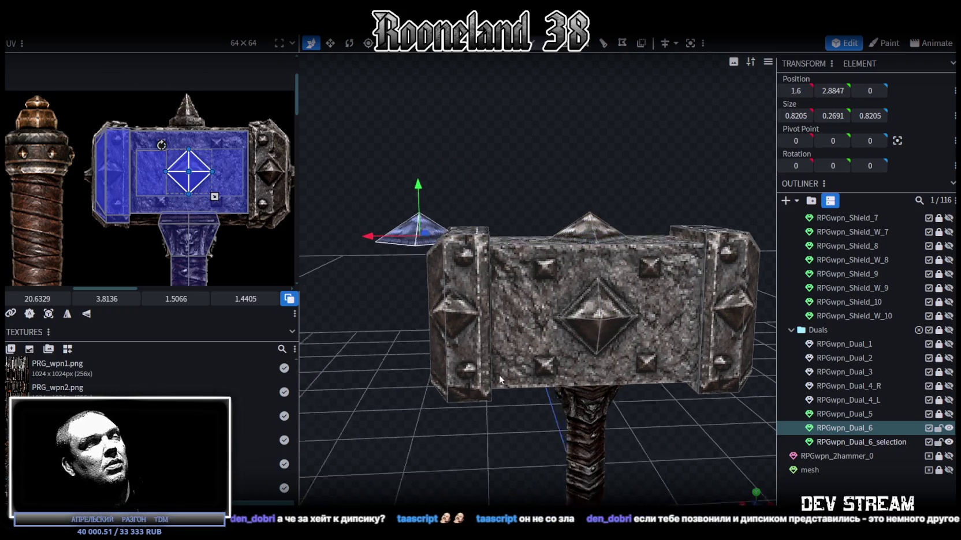
pyautogui.scroll(2, 494, 281)
pyautogui.press('r')
pyautogui.moveTo(533, 208)
pyautogui.mouseDown()
pyautogui.moveTo(479, 257)
pyautogui.moveTo(591, 200)
pyautogui.moveTo(504, 303)
pyautogui.mouseUp()
pyautogui.moveTo(495, 347); pyautogui.dragTo(491, 346)
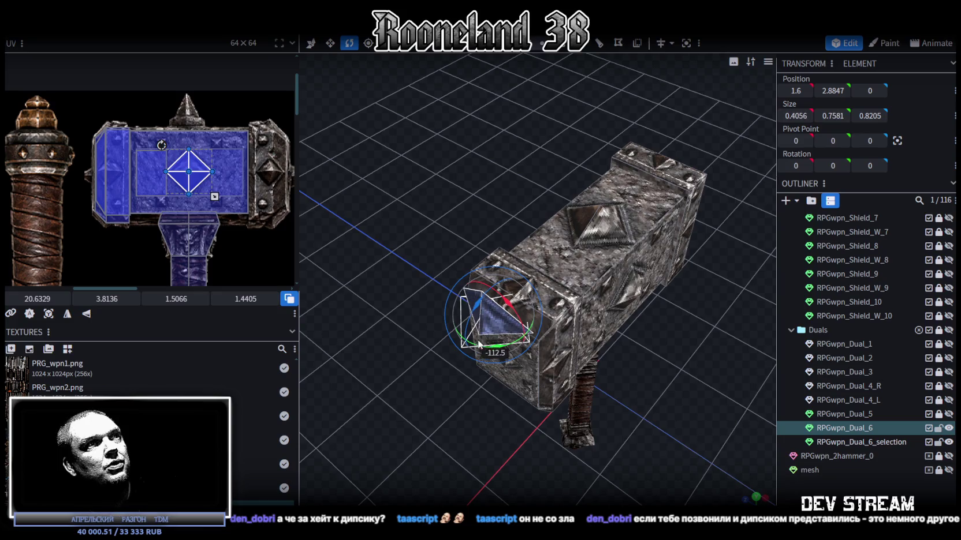
# Step: Rotate and mirror the spike's texture mapping, then lower the spike 0.7
pyautogui.press('KP_1')
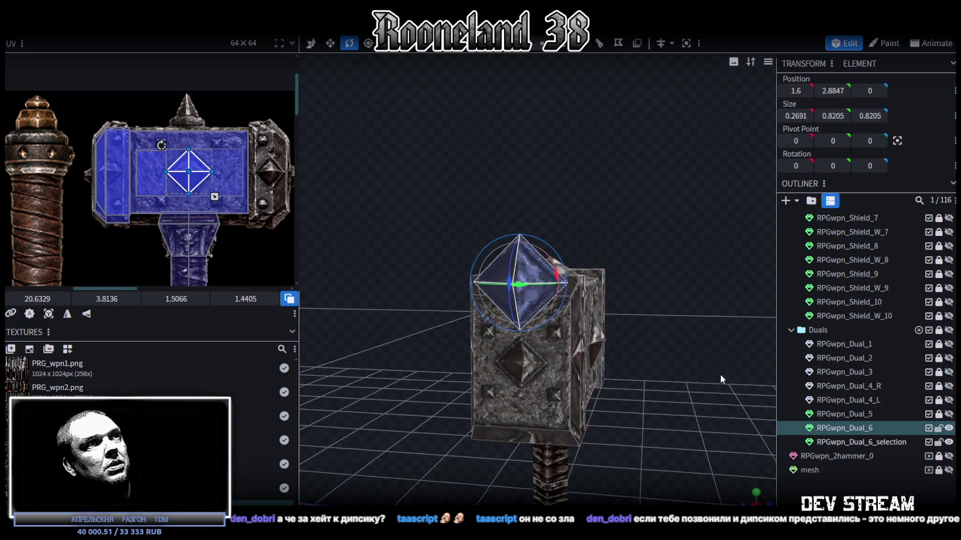
pyautogui.moveTo(730, 369); pyautogui.dragTo(666, 415)
pyautogui.press('v')
pyautogui.scroll(2, 667, 415)
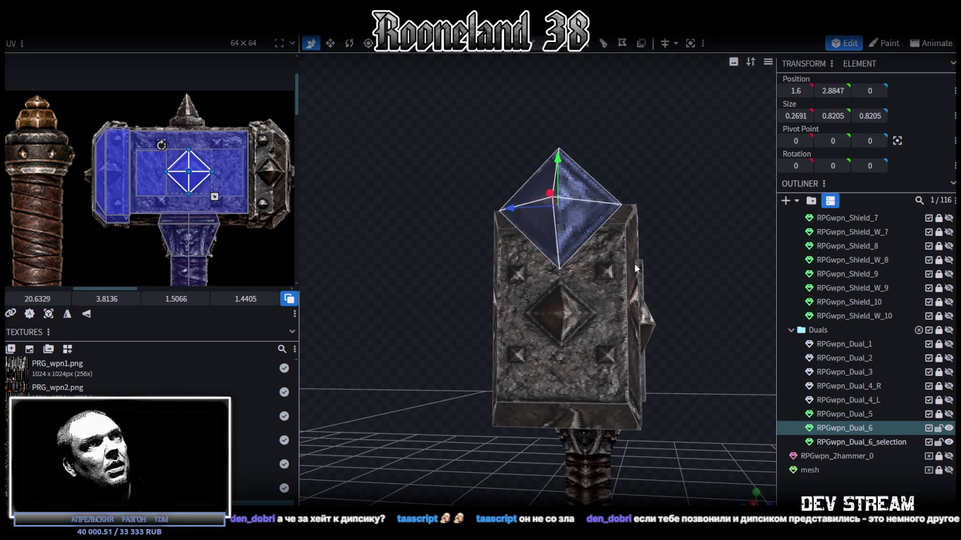
pyautogui.rightClick(197, 171)
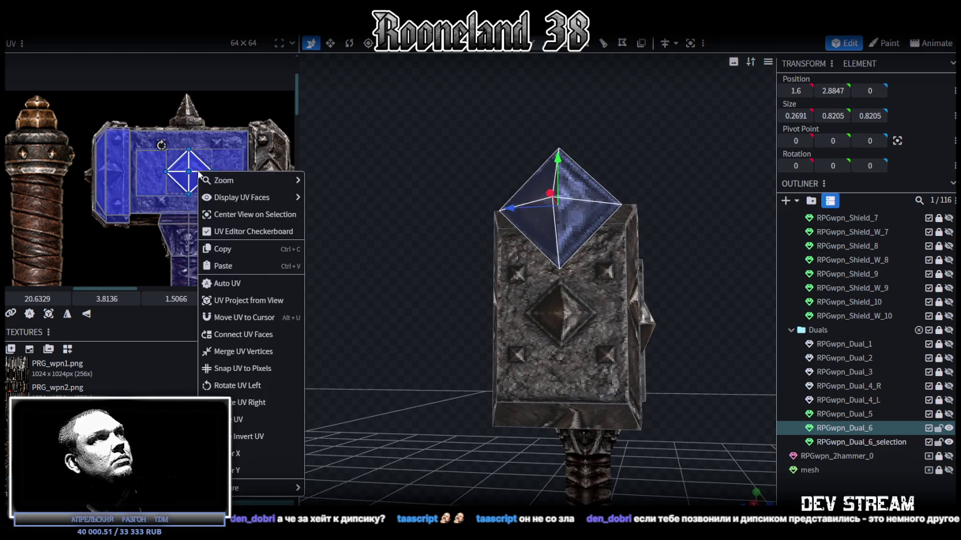
pyautogui.click(244, 386)
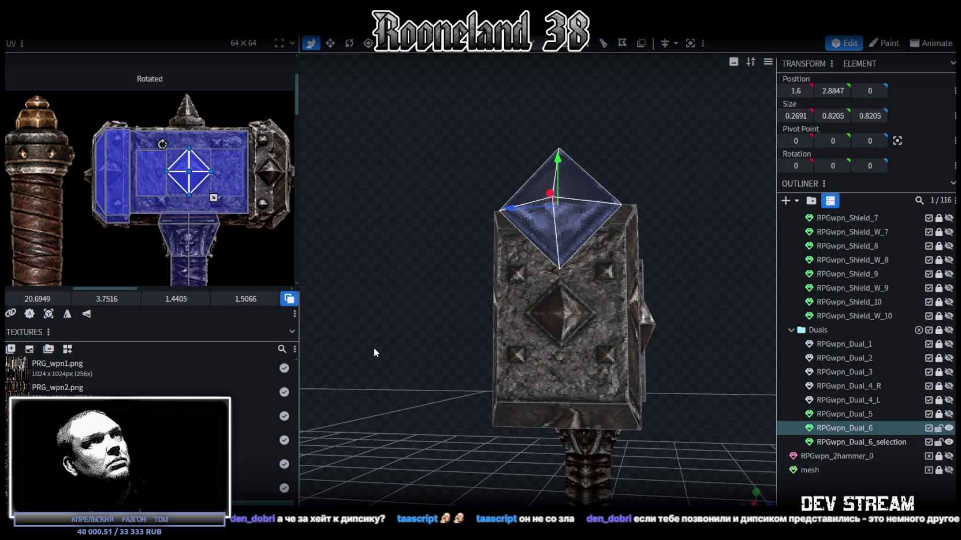
pyautogui.click(86, 313)
pyautogui.moveTo(682, 127); pyautogui.dragTo(612, 133)
pyautogui.moveTo(522, 162); pyautogui.dragTo(525, 267)
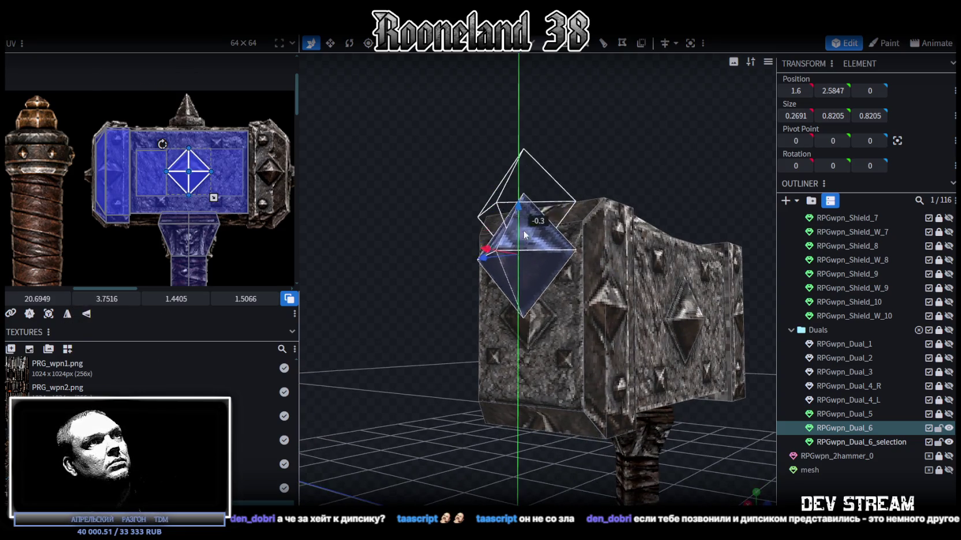
# Step: In front view, shrink the diamond stud to about half size
pyautogui.moveTo(567, 162); pyautogui.dragTo(684, 147)
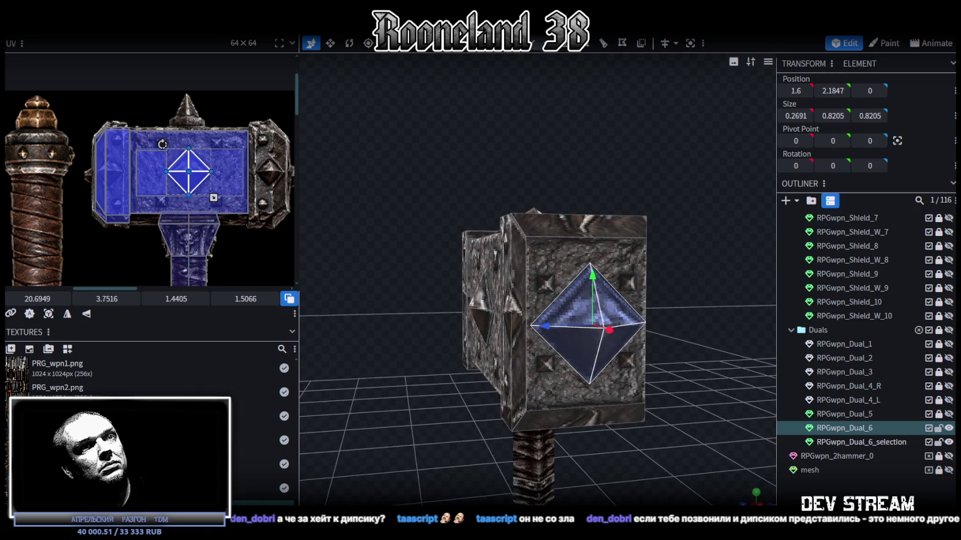
pyautogui.press('KP_1')
pyautogui.scroll(3, 612, 329)
pyautogui.press('v')
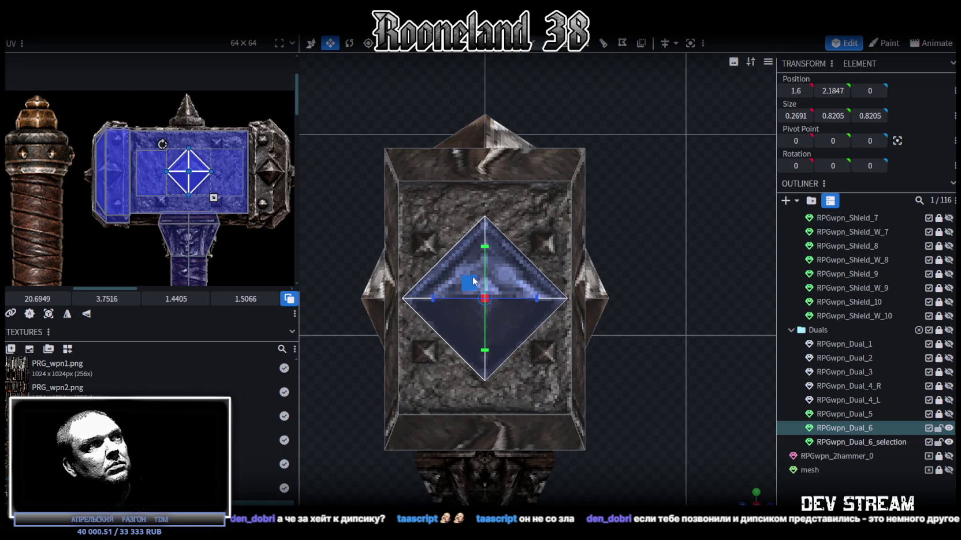
pyautogui.moveTo(479, 287); pyautogui.dragTo(509, 326)
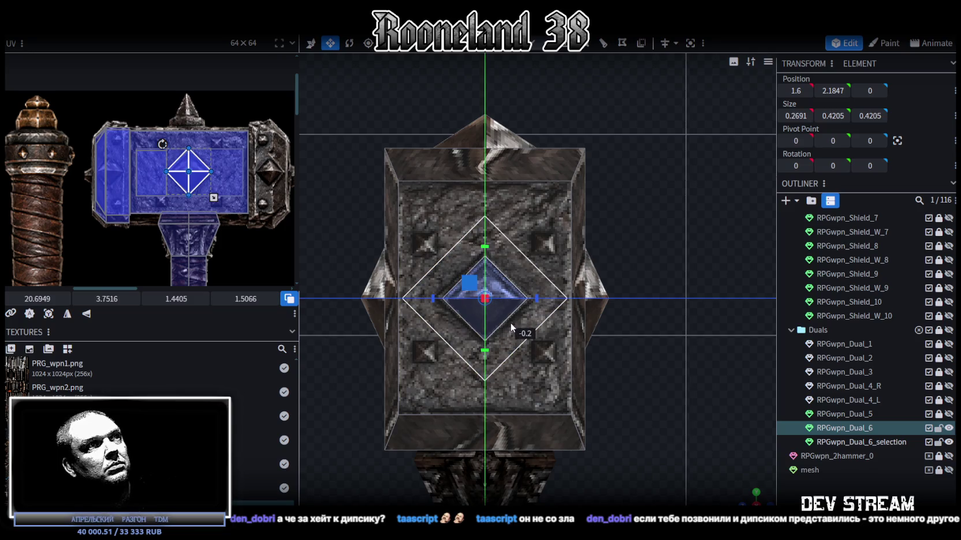
pyautogui.moveTo(659, 358)
pyautogui.mouseDown()
pyautogui.moveTo(646, 435)
pyautogui.moveTo(626, 387)
pyautogui.moveTo(634, 357)
pyautogui.moveTo(578, 343)
pyautogui.moveTo(596, 338)
pyautogui.moveTo(362, 326)
pyautogui.moveTo(424, 344)
pyautogui.moveTo(585, 298)
pyautogui.mouseUp()
pyautogui.click(585, 298)
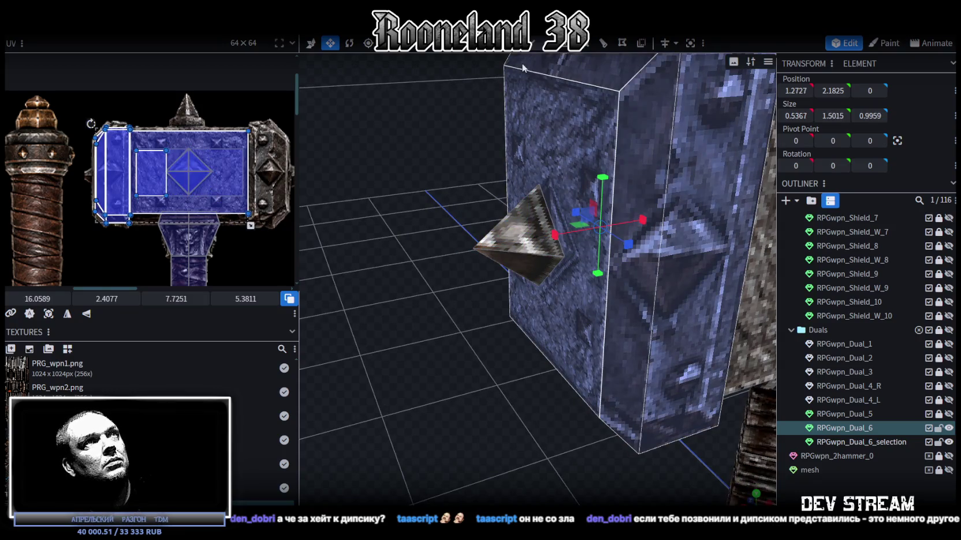
# Step: Resize the flat end panel and move it inward to X 1.5
pyautogui.click(572, 322)
pyautogui.press('s')
pyautogui.moveTo(516, 250); pyautogui.dragTo(425, 258)
pyautogui.moveTo(498, 170); pyautogui.dragTo(458, 149)
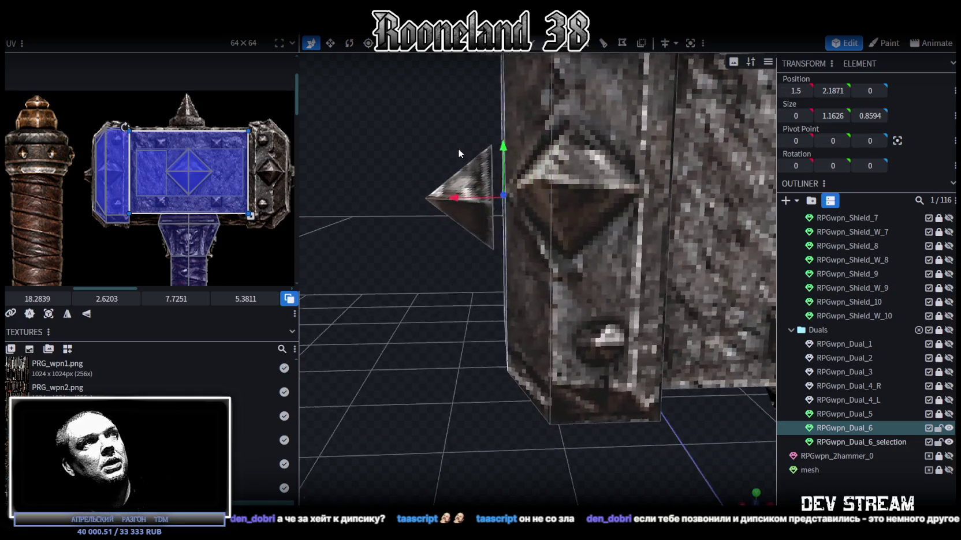
pyautogui.click(545, 43)
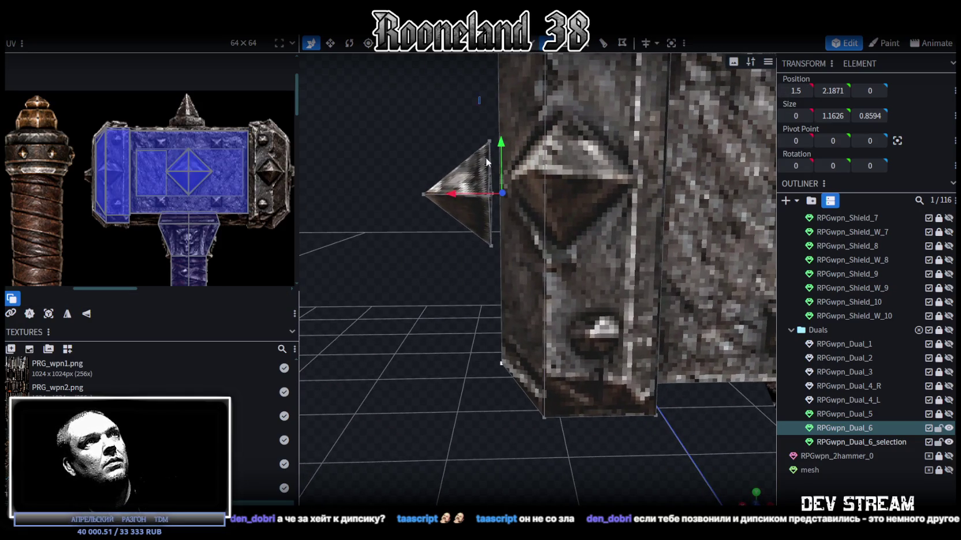
# Step: Push the triangular end spike further out along X and select all its faces
pyautogui.click(486, 158)
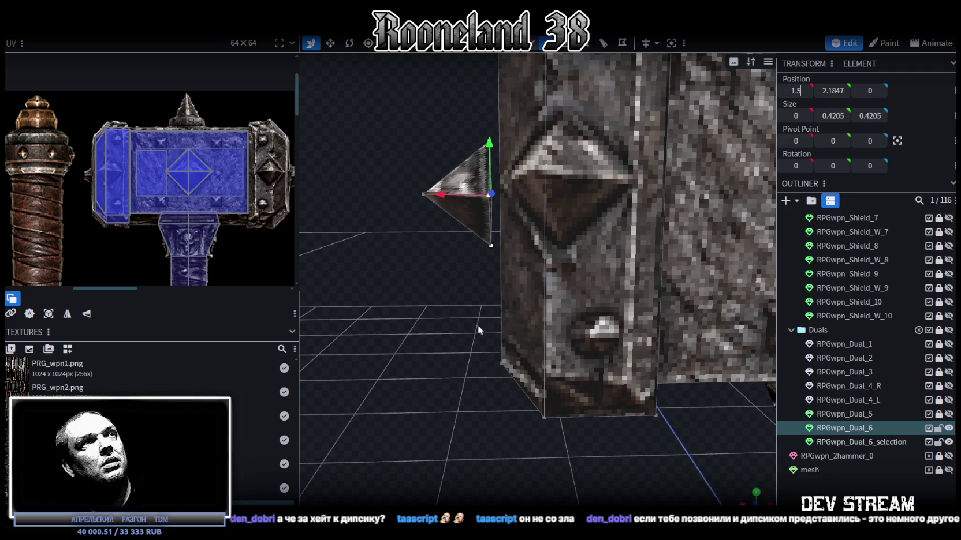
pyautogui.moveTo(479, 324); pyautogui.dragTo(442, 294)
pyautogui.moveTo(442, 198); pyautogui.dragTo(445, 283)
pyautogui.moveTo(448, 200); pyautogui.dragTo(424, 197)
pyautogui.moveTo(430, 231)
pyautogui.mouseDown()
pyautogui.moveTo(443, 346)
pyautogui.moveTo(452, 114)
pyautogui.moveTo(472, 243)
pyautogui.mouseUp()
pyautogui.moveTo(448, 334); pyautogui.dragTo(478, 325)
# Step: Paste a copy of the end spike and Flip X onto the opposite end
pyautogui.hotkey('ctrl', 'c')
pyautogui.hotkey('ctrl', 'v')
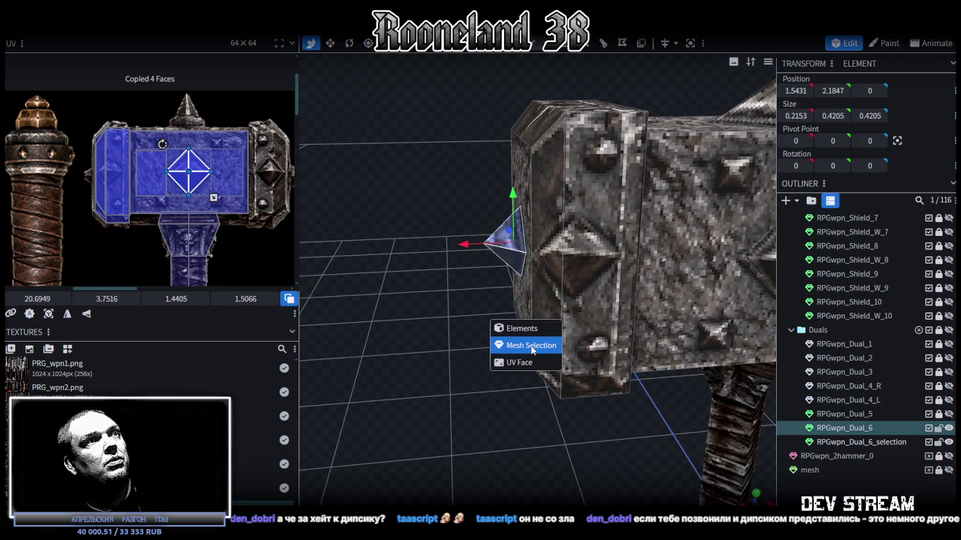
pyautogui.rightClick(122, 37)
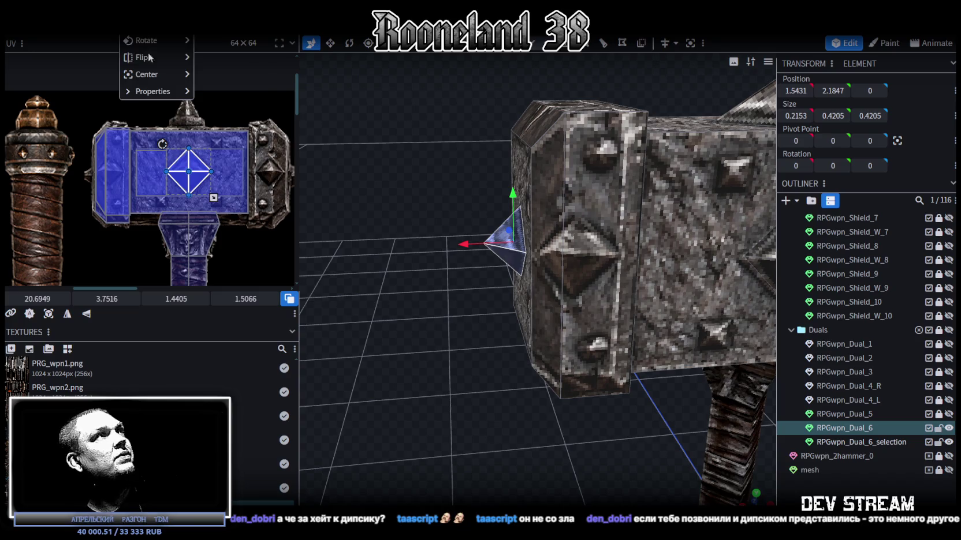
pyautogui.moveTo(154, 57)
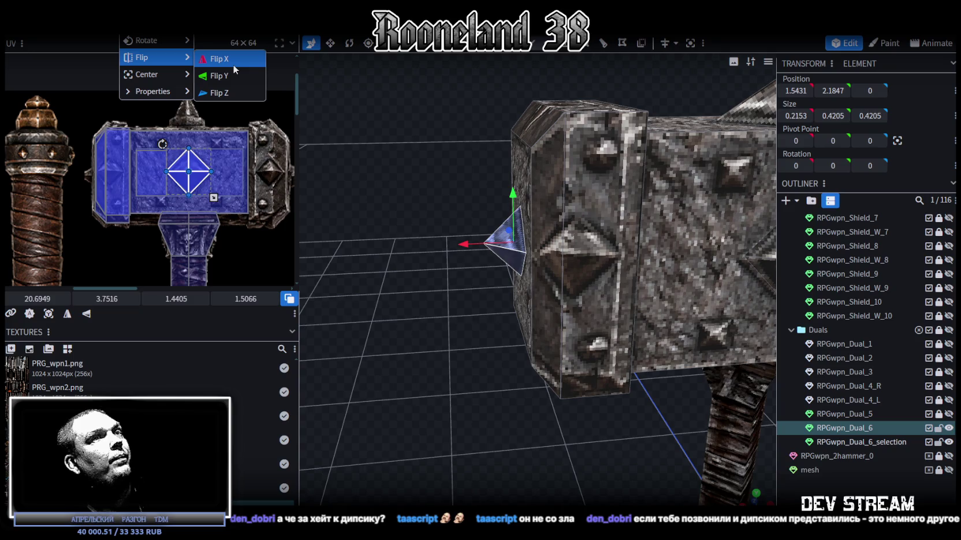
pyautogui.click(233, 63)
# Step: Select the pyramid stud on top of the head and zoom in on it
pyautogui.scroll(-5, 458, 368)
pyautogui.moveTo(562, 361)
pyautogui.mouseDown()
pyautogui.moveTo(489, 340)
pyautogui.moveTo(568, 335)
pyautogui.moveTo(643, 363)
pyautogui.moveTo(687, 356)
pyautogui.moveTo(664, 281)
pyautogui.moveTo(618, 340)
pyautogui.moveTo(545, 193)
pyautogui.moveTo(605, 336)
pyautogui.moveTo(550, 230)
pyautogui.moveTo(533, 138)
pyautogui.mouseUp()
pyautogui.click(530, 202)
pyautogui.rightClick(588, 156)
pyautogui.moveTo(588, 159)
pyautogui.mouseDown()
pyautogui.moveTo(562, 168)
pyautogui.moveTo(582, 258)
pyautogui.moveTo(409, 250)
pyautogui.mouseUp()
# Step: Scale the top pyramid's base to 0.42 and move it along X toward the end cap
pyautogui.press('v')
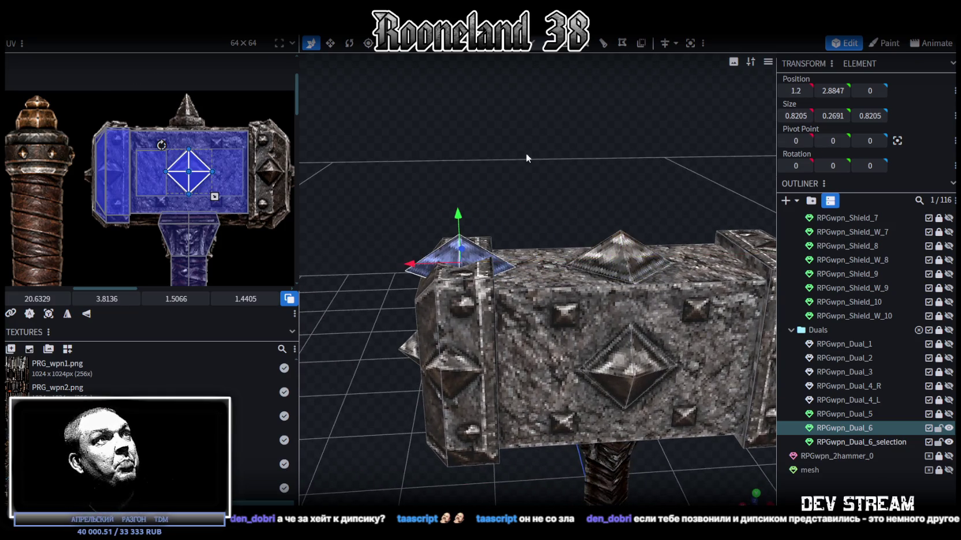
pyautogui.moveTo(525, 153); pyautogui.dragTo(536, 233)
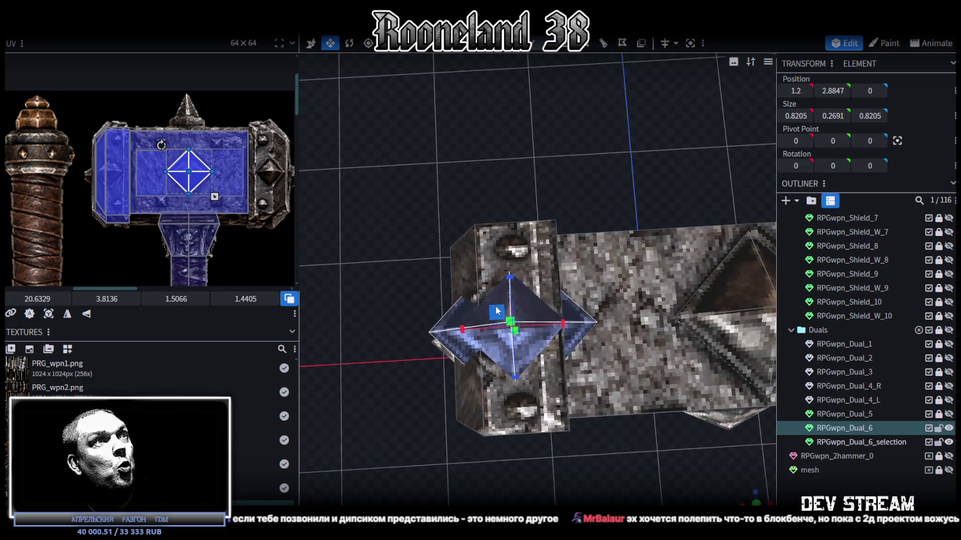
pyautogui.moveTo(495, 310); pyautogui.dragTo(482, 316)
pyautogui.moveTo(519, 242)
pyautogui.mouseDown()
pyautogui.moveTo(607, 160)
pyautogui.moveTo(631, 179)
pyautogui.mouseUp()
pyautogui.moveTo(501, 284)
pyautogui.mouseDown()
pyautogui.moveTo(483, 280)
pyautogui.moveTo(501, 283)
pyautogui.mouseUp()
pyautogui.moveTo(590, 179); pyautogui.dragTo(595, 163)
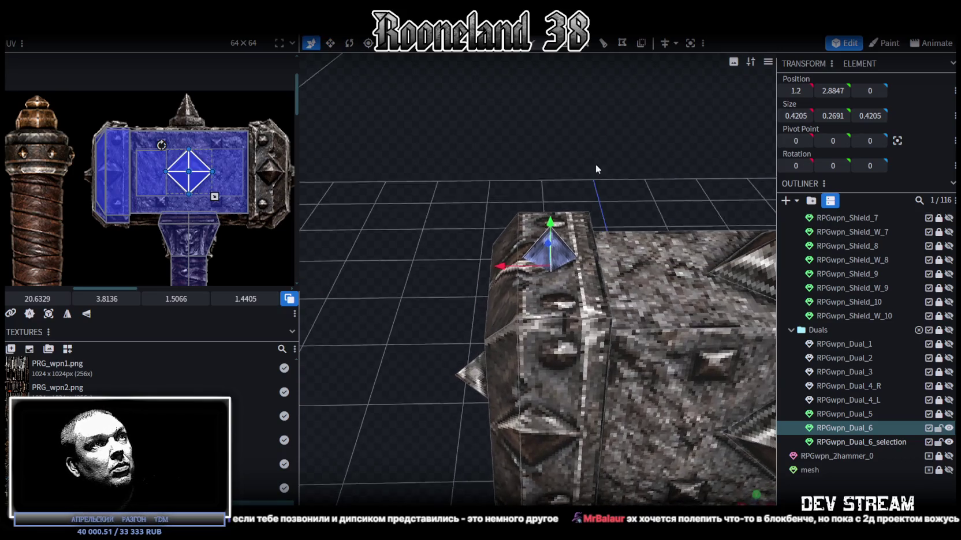
pyautogui.moveTo(499, 272)
pyautogui.mouseDown()
pyautogui.moveTo(463, 272)
pyautogui.moveTo(491, 274)
pyautogui.mouseUp()
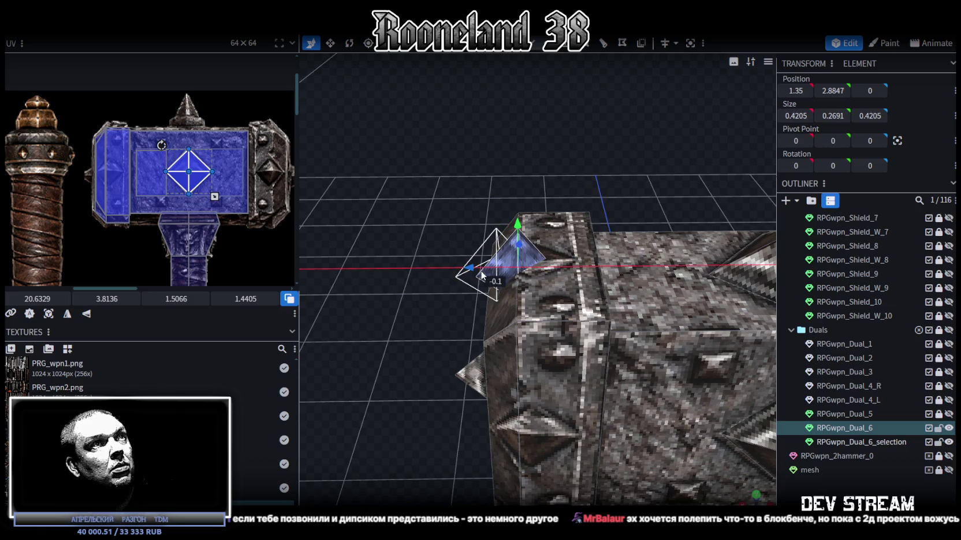
pyautogui.moveTo(460, 200)
pyautogui.mouseDown()
pyautogui.moveTo(501, 186)
pyautogui.moveTo(483, 144)
pyautogui.moveTo(462, 154)
pyautogui.moveTo(559, 220)
pyautogui.mouseUp()
# Step: Stretch the spike taller to 3.15 on Y and lower its tip vertex slightly
pyautogui.press('s')
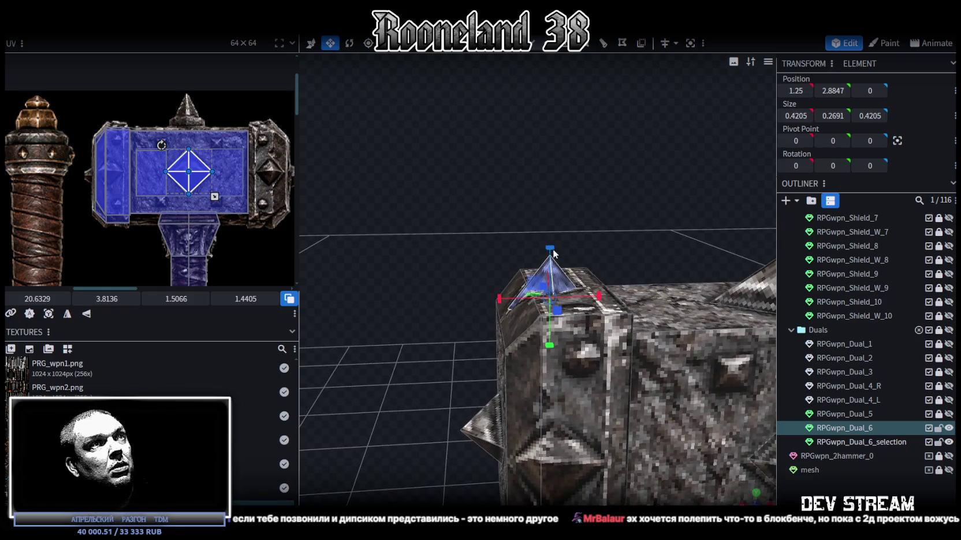
pyautogui.moveTo(552, 252); pyautogui.dragTo(552, 227)
pyautogui.moveTo(496, 201)
pyautogui.mouseDown()
pyautogui.moveTo(498, 231)
pyautogui.moveTo(560, 194)
pyautogui.moveTo(492, 189)
pyautogui.moveTo(503, 203)
pyautogui.mouseUp()
pyautogui.press('v')
pyautogui.moveTo(543, 248)
pyautogui.mouseDown()
pyautogui.moveTo(542, 215)
pyautogui.moveTo(542, 249)
pyautogui.mouseUp()
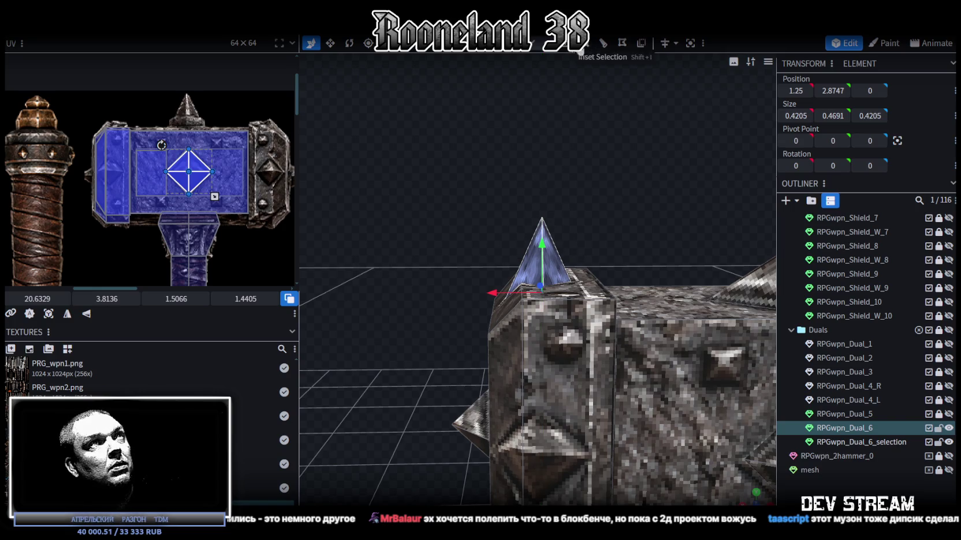
pyautogui.click(550, 209)
pyautogui.click(541, 219)
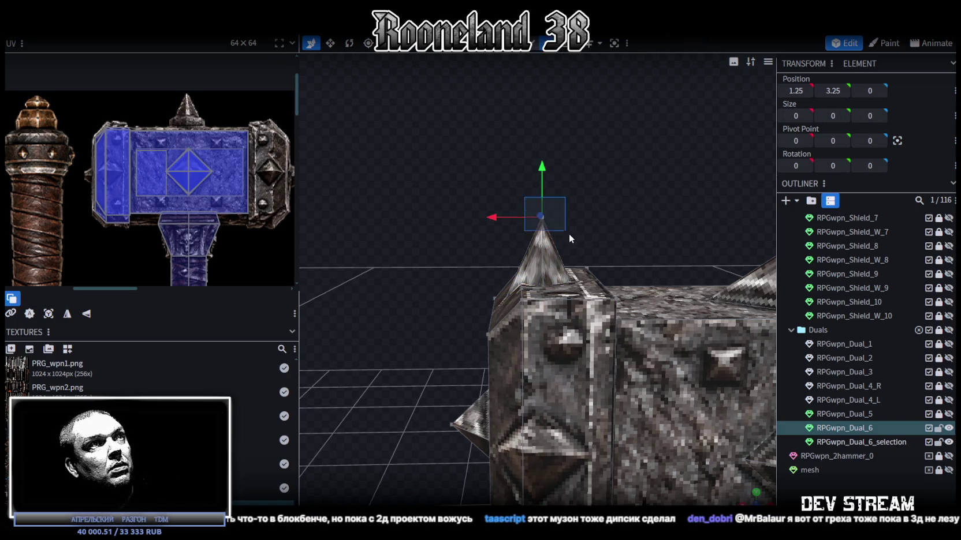
pyautogui.moveTo(540, 191); pyautogui.dragTo(548, 193)
pyautogui.moveTo(608, 181)
pyautogui.mouseDown()
pyautogui.moveTo(595, 282)
pyautogui.moveTo(607, 320)
pyautogui.moveTo(634, 260)
pyautogui.moveTo(716, 229)
pyautogui.moveTo(734, 252)
pyautogui.moveTo(636, 253)
pyautogui.moveTo(620, 222)
pyautogui.moveTo(588, 211)
pyautogui.moveTo(481, 239)
pyautogui.moveTo(605, 208)
pyautogui.moveTo(726, 213)
pyautogui.moveTo(715, 202)
pyautogui.mouseUp()
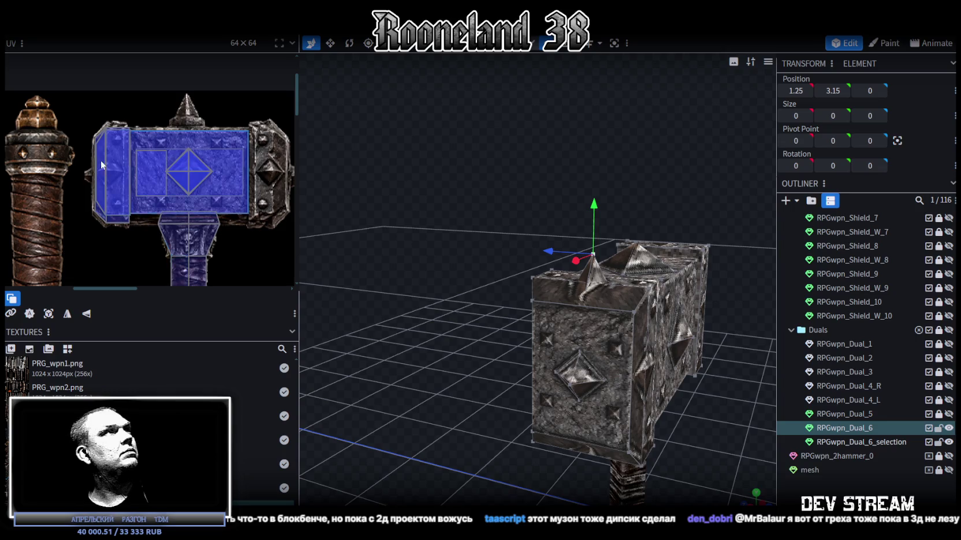
# Step: Shift and narrow the front end-cap face's UV onto the texture's metal rim
pyautogui.scroll(5, 106, 164)
pyautogui.click(118, 154)
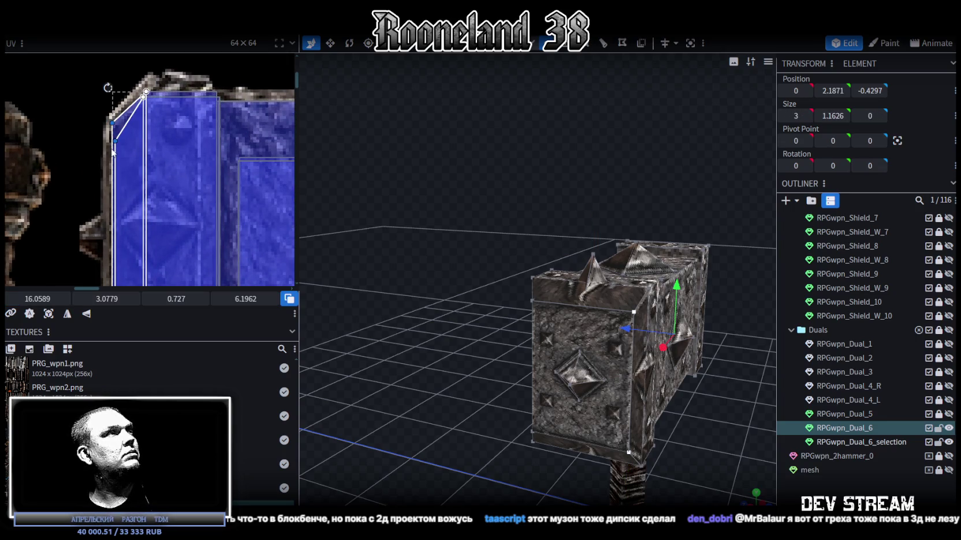
pyautogui.scroll(-3, 112, 153)
pyautogui.scroll(2, 108, 155)
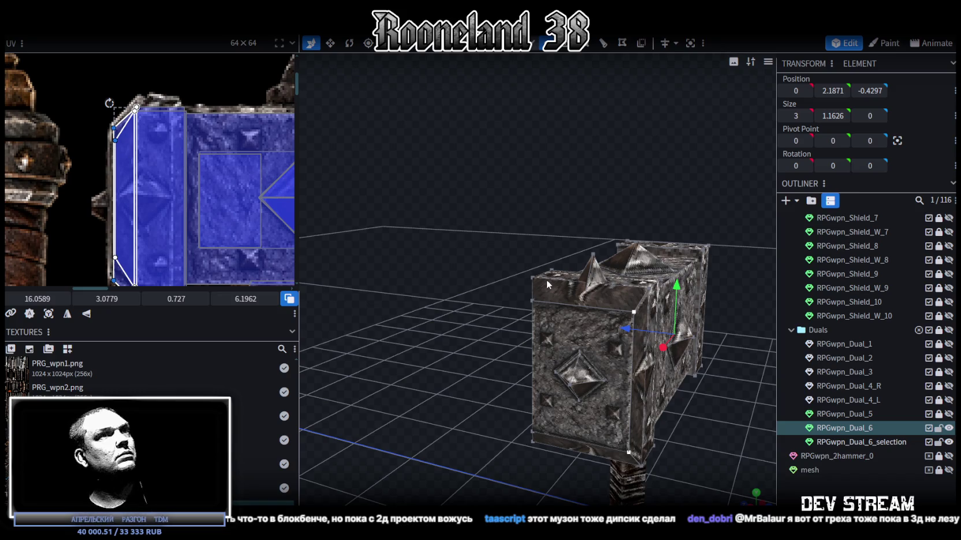
pyautogui.click(618, 298)
pyautogui.click(131, 137)
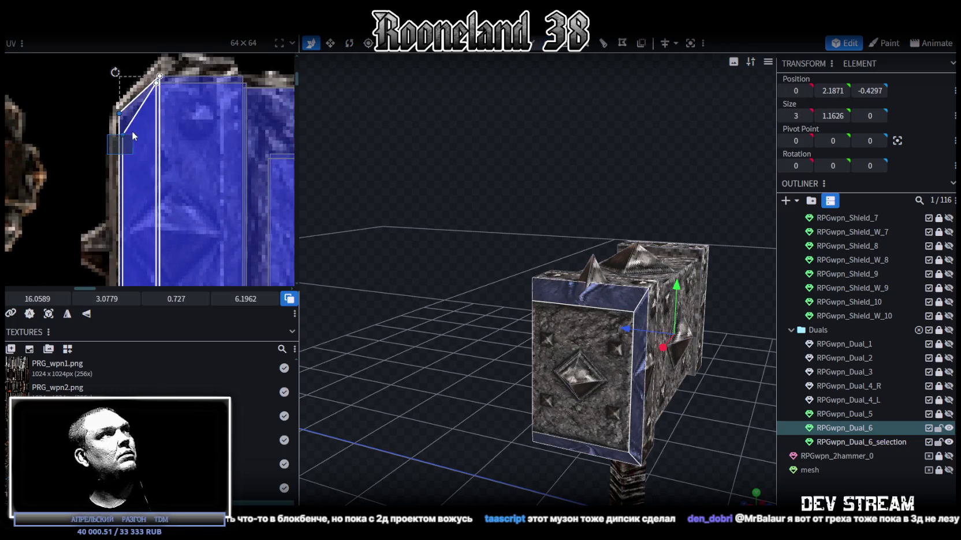
pyautogui.moveTo(602, 433)
pyautogui.mouseDown(button='middle')
pyautogui.moveTo(657, 231)
pyautogui.moveTo(379, 231)
pyautogui.moveTo(312, 249)
pyautogui.moveTo(402, 274)
pyautogui.mouseUp(button='middle')
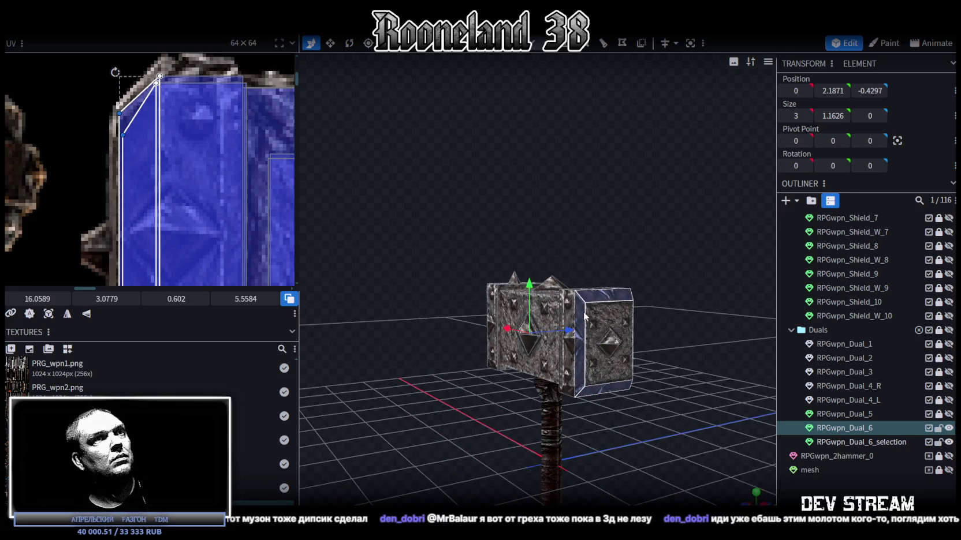
pyautogui.moveTo(667, 229); pyautogui.dragTo(552, 259, button='middle')
pyautogui.hotkey('ctrl', 'z')
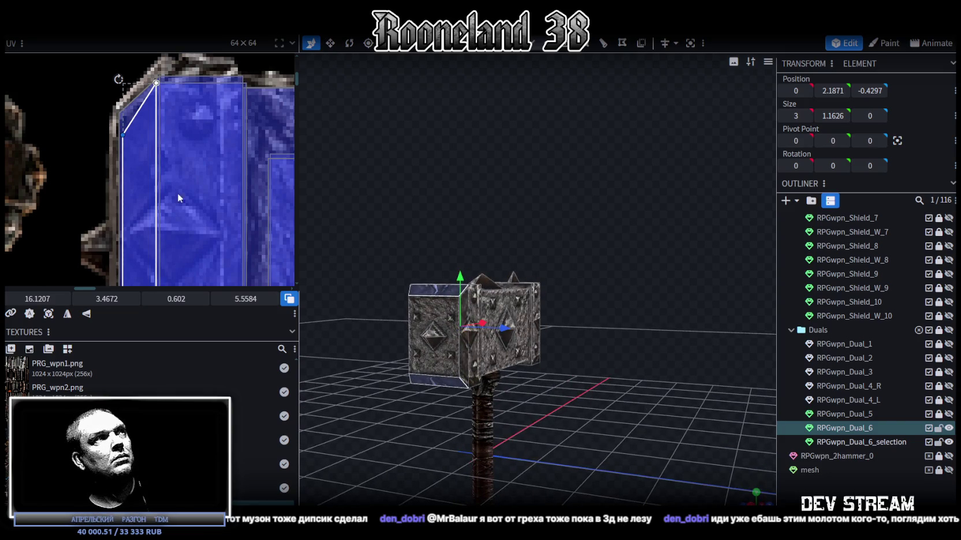
pyautogui.moveTo(39, 299); pyautogui.dragTo(35, 299)
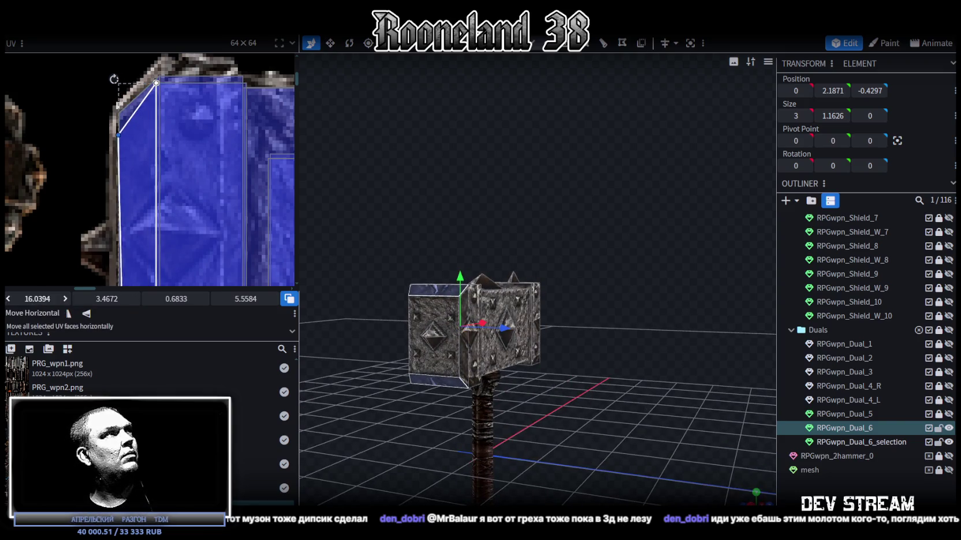
pyautogui.moveTo(107, 299); pyautogui.dragTo(137, 306)
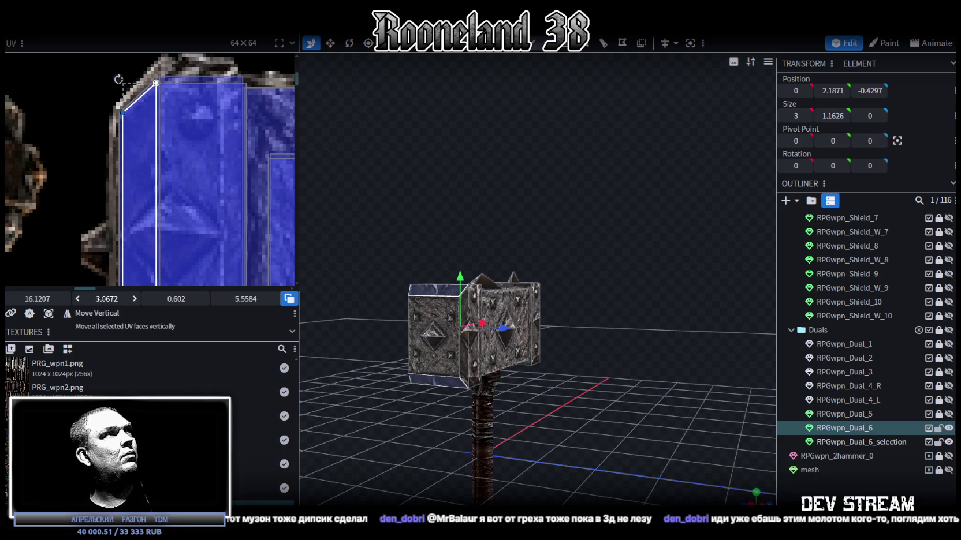
pyautogui.moveTo(37, 298); pyautogui.dragTo(35, 299)
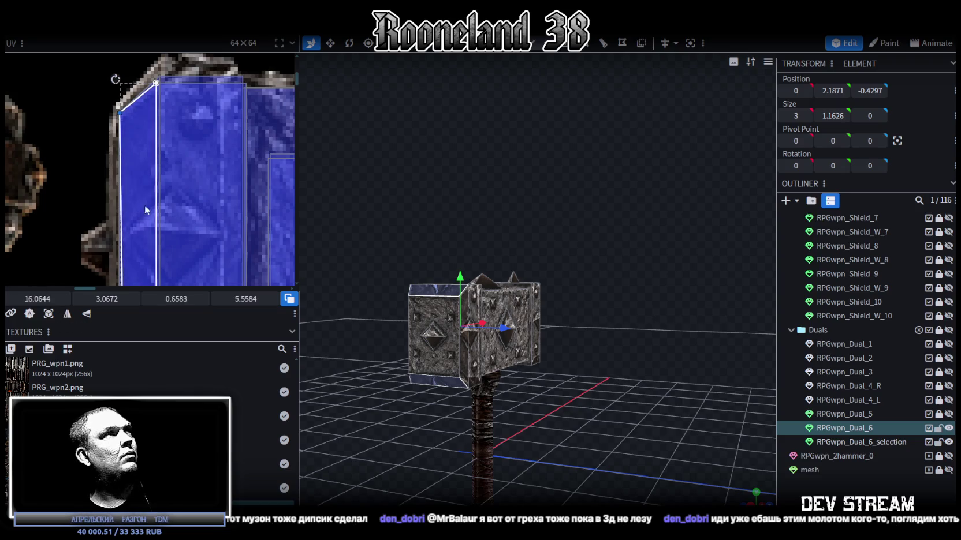
# Step: Fit another end-cap face's UV to a 0.6583 × 5.5584 rim strip at 16.0707, 7.5349
pyautogui.click(207, 120)
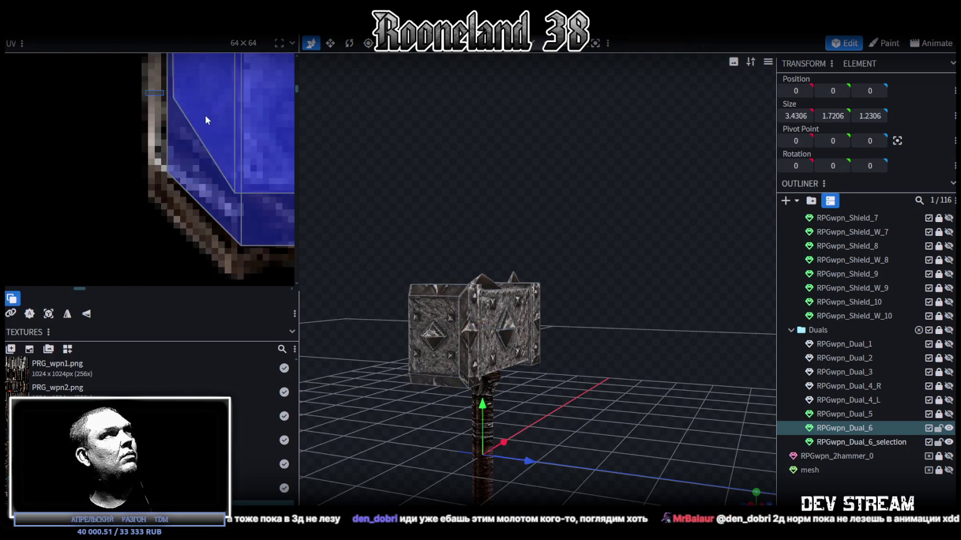
pyautogui.click(206, 120)
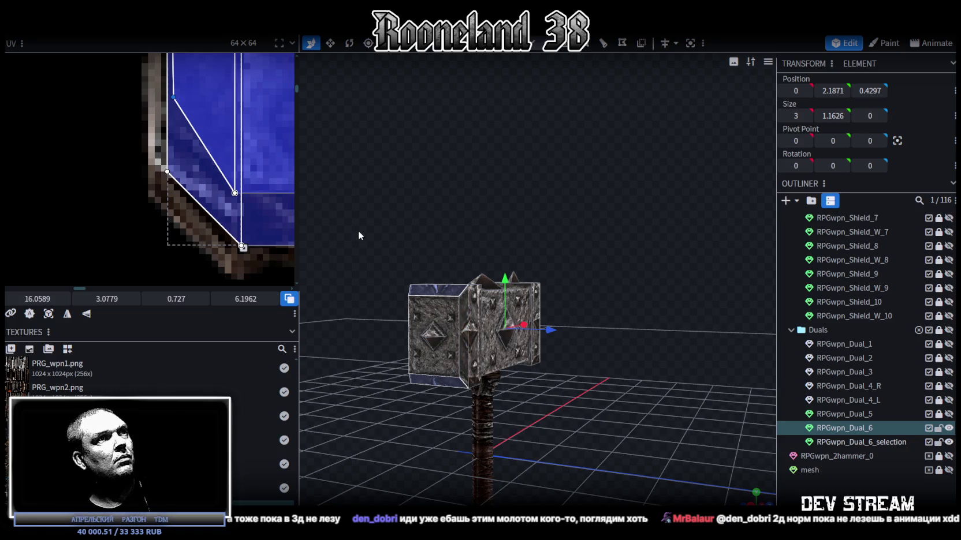
pyautogui.moveTo(354, 233); pyautogui.dragTo(456, 280)
pyautogui.moveTo(646, 344)
pyautogui.mouseDown()
pyautogui.moveTo(553, 316)
pyautogui.moveTo(635, 323)
pyautogui.mouseUp()
pyautogui.scroll(3, 553, 317)
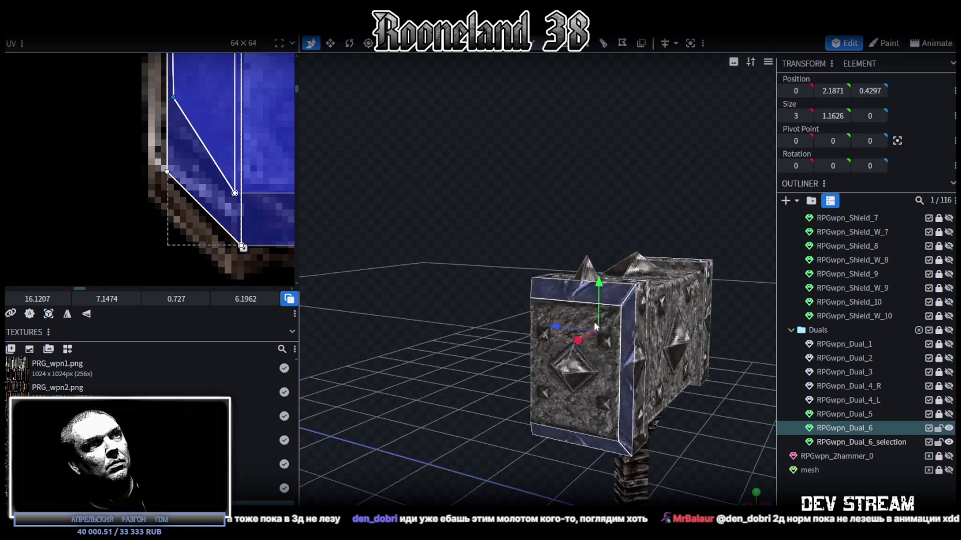
pyautogui.moveTo(241, 245); pyautogui.dragTo(235, 194)
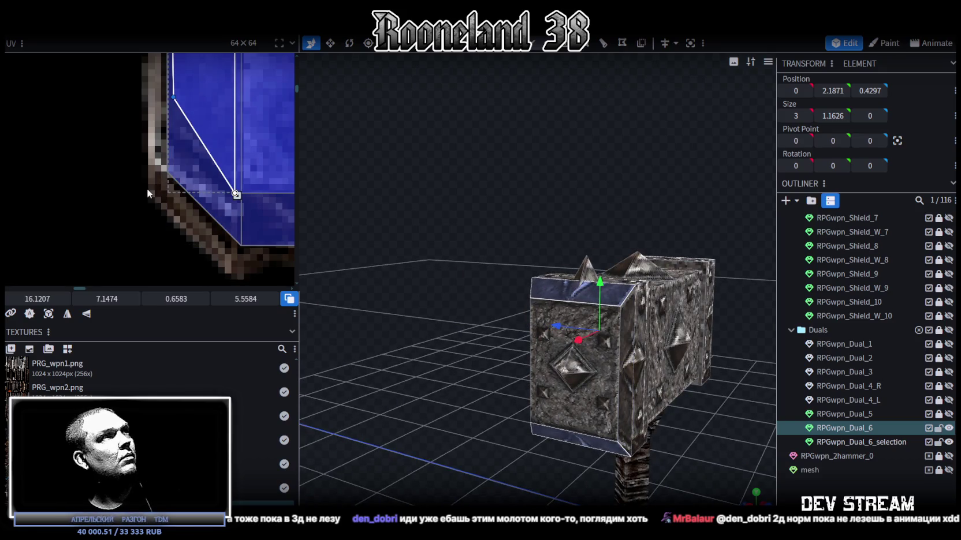
pyautogui.moveTo(41, 299); pyautogui.dragTo(47, 299)
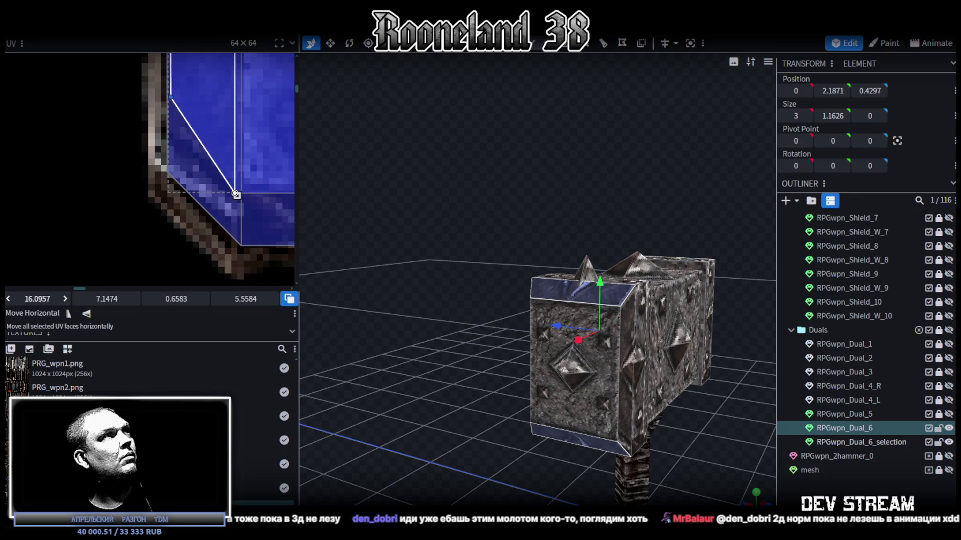
pyautogui.moveTo(107, 299); pyautogui.dragTo(113, 298)
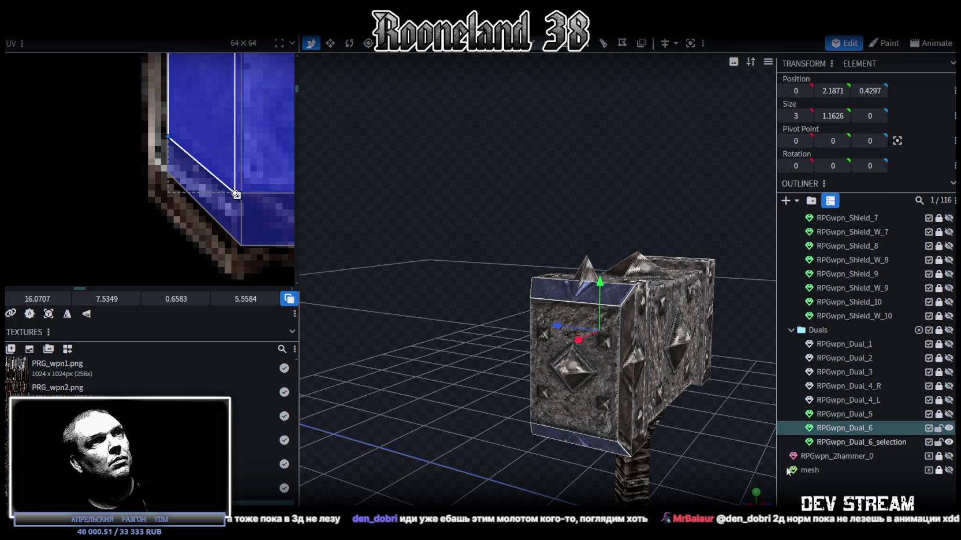
pyautogui.click(456, 347)
pyautogui.moveTo(457, 347)
pyautogui.mouseDown()
pyautogui.moveTo(465, 354)
pyautogui.moveTo(566, 351)
pyautogui.moveTo(581, 319)
pyautogui.moveTo(541, 302)
pyautogui.moveTo(475, 340)
pyautogui.moveTo(521, 379)
pyautogui.moveTo(636, 366)
pyautogui.moveTo(625, 260)
pyautogui.moveTo(545, 291)
pyautogui.mouseUp()
# Step: Reposition the top spike along Y and X to sit at X 1.29 near the end cap
pyautogui.click(545, 291)
pyautogui.moveTo(573, 246); pyautogui.dragTo(553, 52)
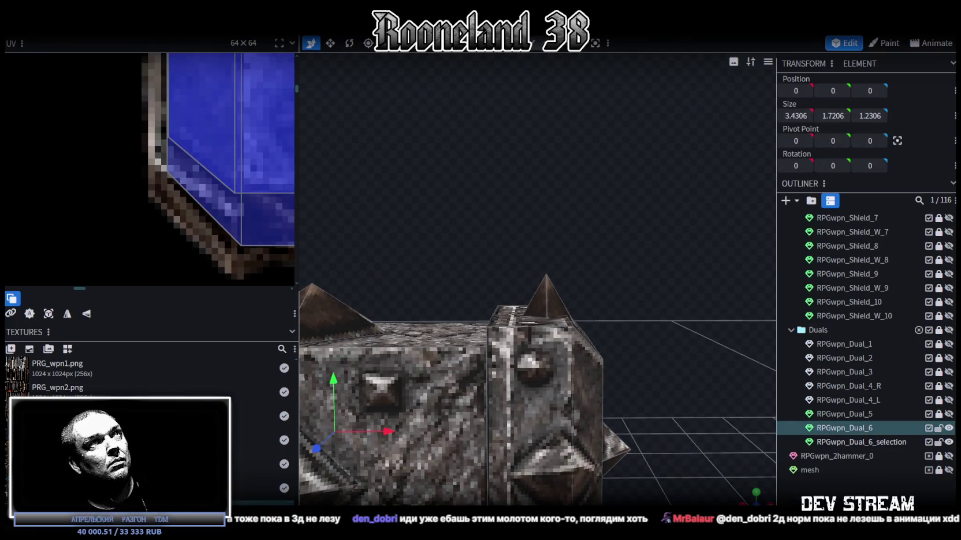
pyautogui.moveTo(592, 275)
pyautogui.mouseDown()
pyautogui.moveTo(673, 289)
pyautogui.moveTo(638, 356)
pyautogui.moveTo(585, 364)
pyautogui.moveTo(664, 347)
pyautogui.moveTo(675, 303)
pyautogui.moveTo(512, 53)
pyautogui.mouseUp()
pyautogui.click(577, 306)
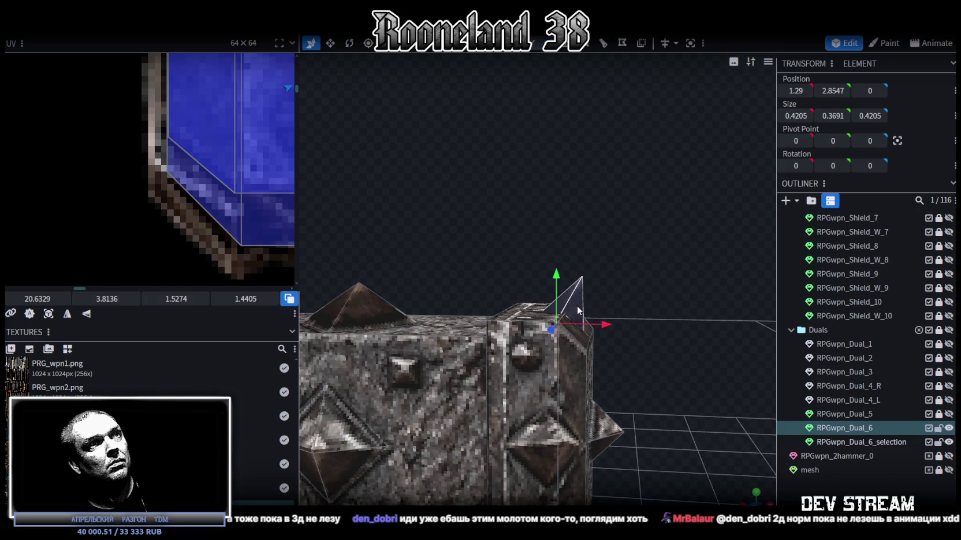
pyautogui.moveTo(560, 281)
pyautogui.mouseDown()
pyautogui.moveTo(563, 247)
pyautogui.moveTo(675, 313)
pyautogui.mouseUp()
pyautogui.moveTo(560, 250)
pyautogui.mouseDown()
pyautogui.moveTo(564, 216)
pyautogui.moveTo(564, 238)
pyautogui.mouseUp()
pyautogui.moveTo(635, 272)
pyautogui.mouseDown()
pyautogui.moveTo(678, 315)
pyautogui.moveTo(682, 355)
pyautogui.mouseUp()
pyautogui.moveTo(615, 284)
pyautogui.mouseDown()
pyautogui.moveTo(665, 288)
pyautogui.moveTo(610, 285)
pyautogui.moveTo(683, 355)
pyautogui.moveTo(687, 406)
pyautogui.moveTo(670, 378)
pyautogui.moveTo(673, 248)
pyautogui.moveTo(657, 262)
pyautogui.moveTo(668, 267)
pyautogui.moveTo(670, 299)
pyautogui.moveTo(605, 112)
pyautogui.mouseUp()
pyautogui.hotkey('ctrl', 'z')
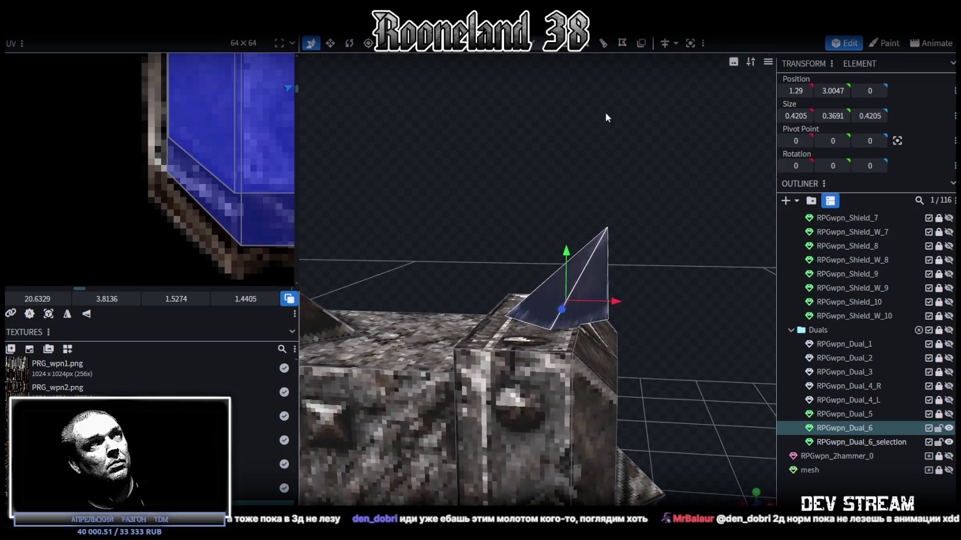
# Step: Push one of the spike's base vertices out to X 1.35
pyautogui.click(556, 328)
pyautogui.moveTo(608, 298)
pyautogui.mouseDown()
pyautogui.moveTo(414, 252)
pyautogui.moveTo(539, 393)
pyautogui.mouseUp()
pyautogui.moveTo(487, 359)
pyautogui.mouseDown()
pyautogui.moveTo(462, 363)
pyautogui.moveTo(407, 330)
pyautogui.moveTo(435, 304)
pyautogui.moveTo(521, 283)
pyautogui.mouseUp()
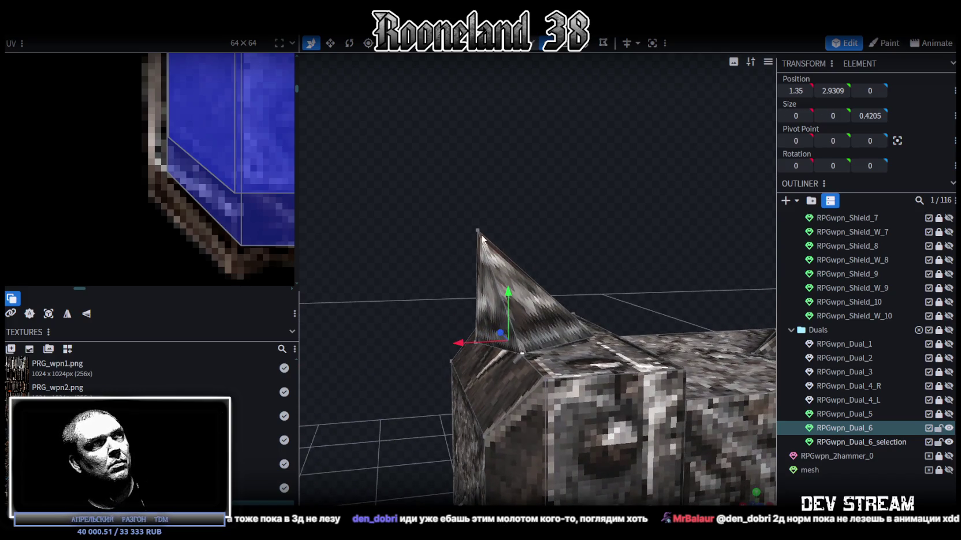
# Step: Lower the selected spike base vertices onto the end cap's top corner
pyautogui.keyDown('shift'); pyautogui.click(472, 345); pyautogui.keyUp('shift')
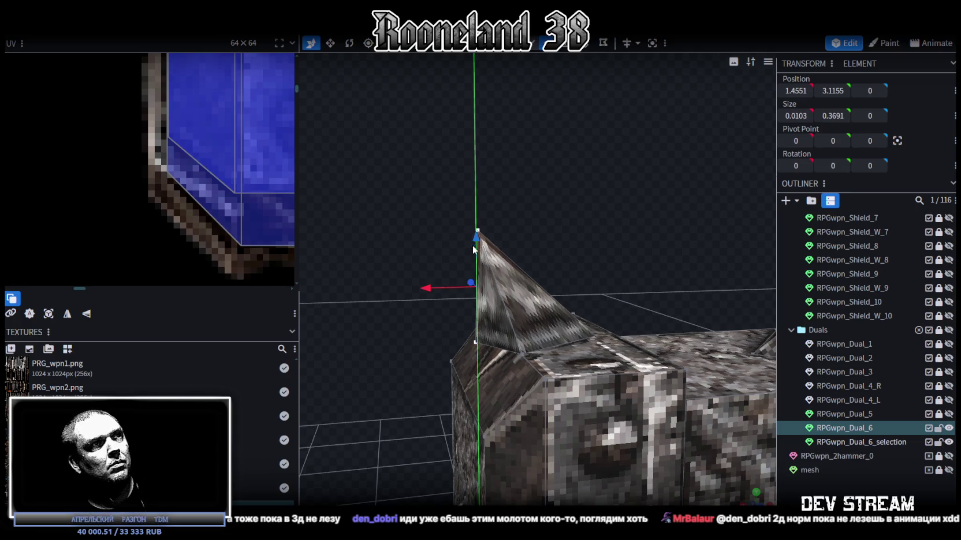
pyautogui.moveTo(474, 247)
pyautogui.mouseDown()
pyautogui.moveTo(472, 289)
pyautogui.moveTo(492, 239)
pyautogui.moveTo(556, 198)
pyautogui.moveTo(497, 216)
pyautogui.moveTo(511, 206)
pyautogui.moveTo(469, 206)
pyautogui.moveTo(488, 202)
pyautogui.moveTo(448, 337)
pyautogui.mouseUp()
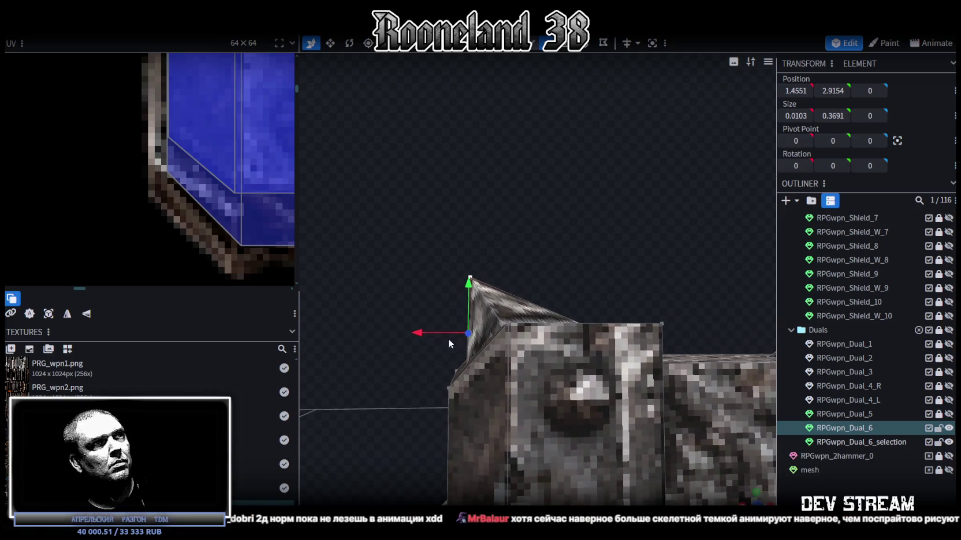
pyautogui.moveTo(484, 394)
pyautogui.mouseDown()
pyautogui.moveTo(426, 316)
pyautogui.moveTo(482, 343)
pyautogui.mouseUp()
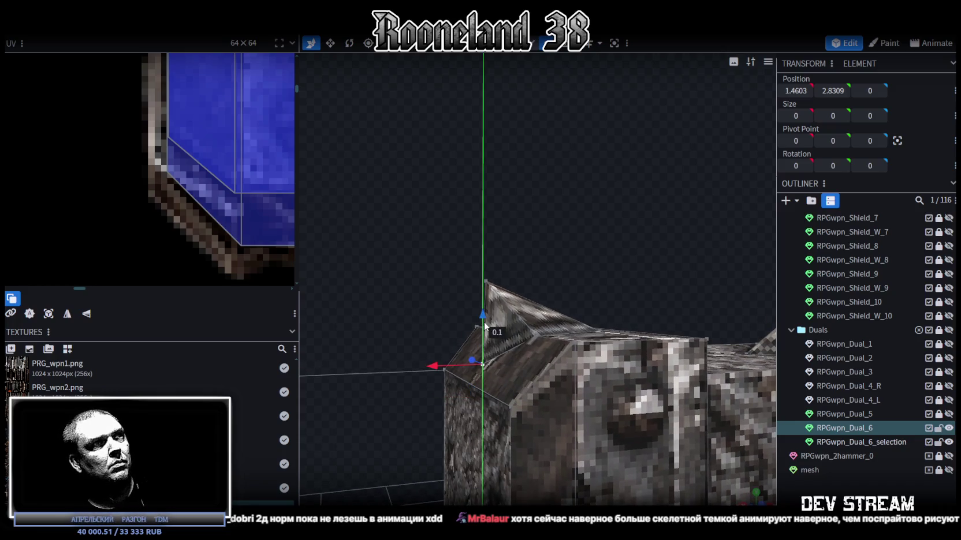
pyautogui.moveTo(484, 321)
pyautogui.mouseDown()
pyautogui.moveTo(482, 395)
pyautogui.moveTo(479, 341)
pyautogui.mouseUp()
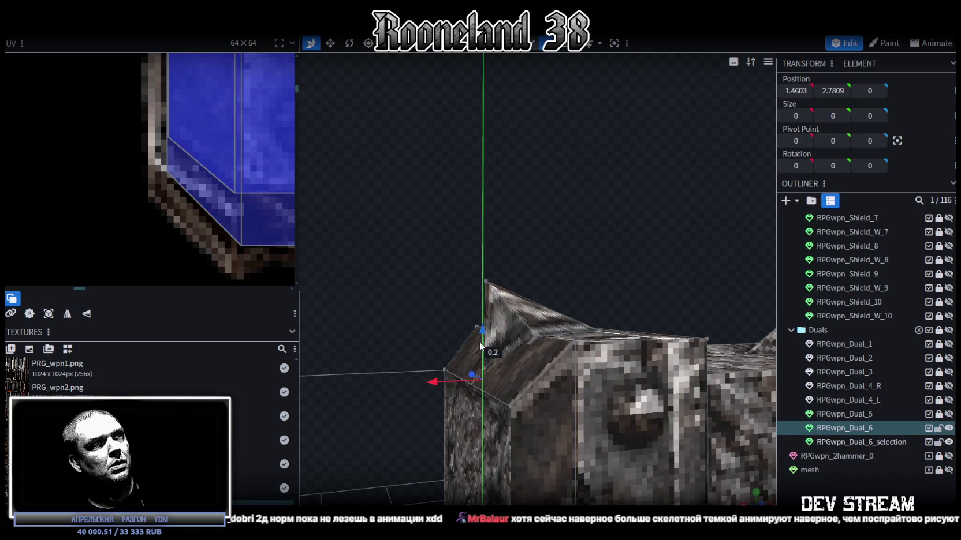
pyautogui.moveTo(445, 310)
pyautogui.mouseDown()
pyautogui.moveTo(439, 368)
pyautogui.moveTo(391, 385)
pyautogui.moveTo(425, 396)
pyautogui.mouseUp()
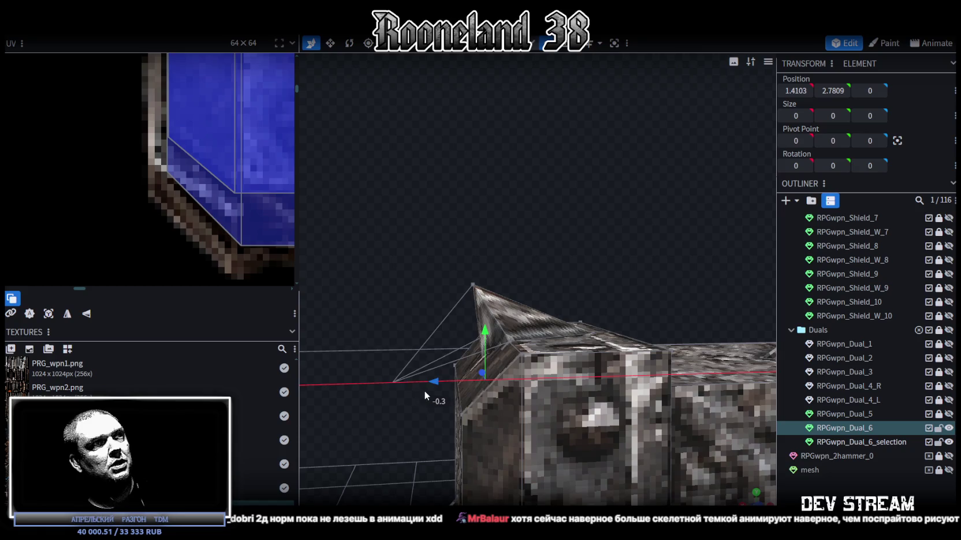
pyautogui.hotkey('ctrl', 'z')
pyautogui.hotkey('ctrl', 'z')
pyautogui.hotkey('ctrl', 'z')
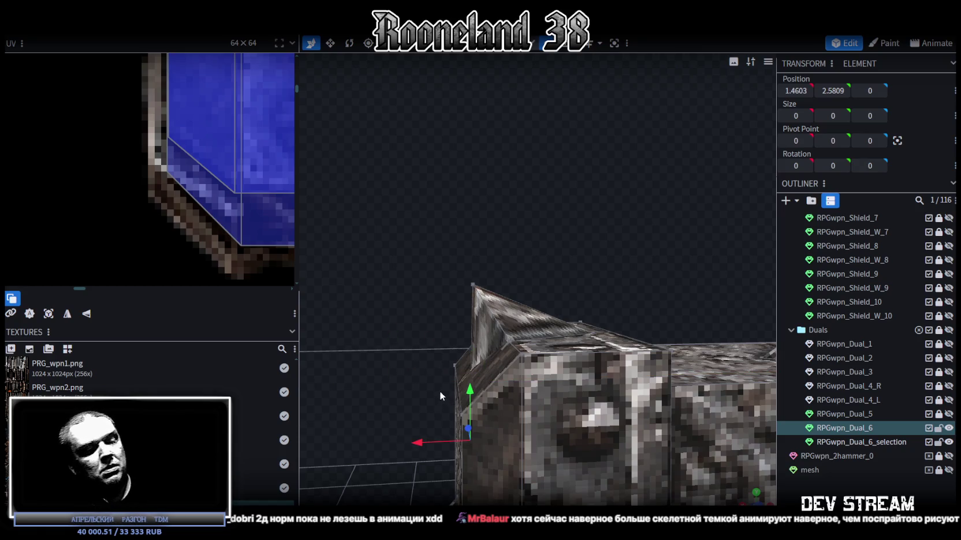
pyautogui.hotkey('ctrl', 'y')
pyautogui.moveTo(439, 390)
pyautogui.mouseDown()
pyautogui.moveTo(576, 349)
pyautogui.moveTo(465, 278)
pyautogui.moveTo(485, 255)
pyautogui.mouseUp()
# Step: Select the remaining base vertices so the spike is 0.4603 × 0.3316 × 0.4205, cornered at X 1.5
pyautogui.click(529, 384)
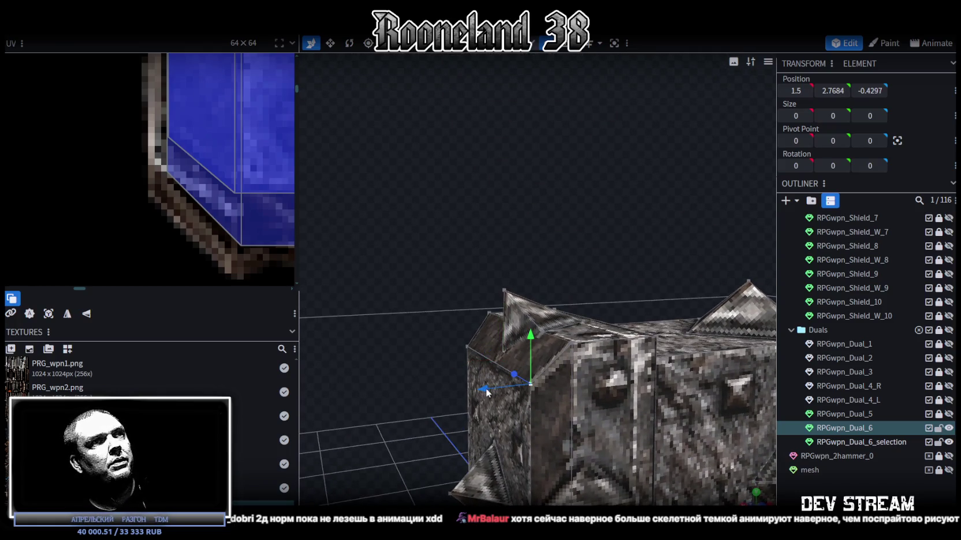
pyautogui.moveTo(645, 118)
pyautogui.mouseDown()
pyautogui.moveTo(484, 205)
pyautogui.moveTo(479, 254)
pyautogui.mouseUp()
pyautogui.moveTo(446, 337); pyautogui.dragTo(470, 309)
pyautogui.click(496, 363)
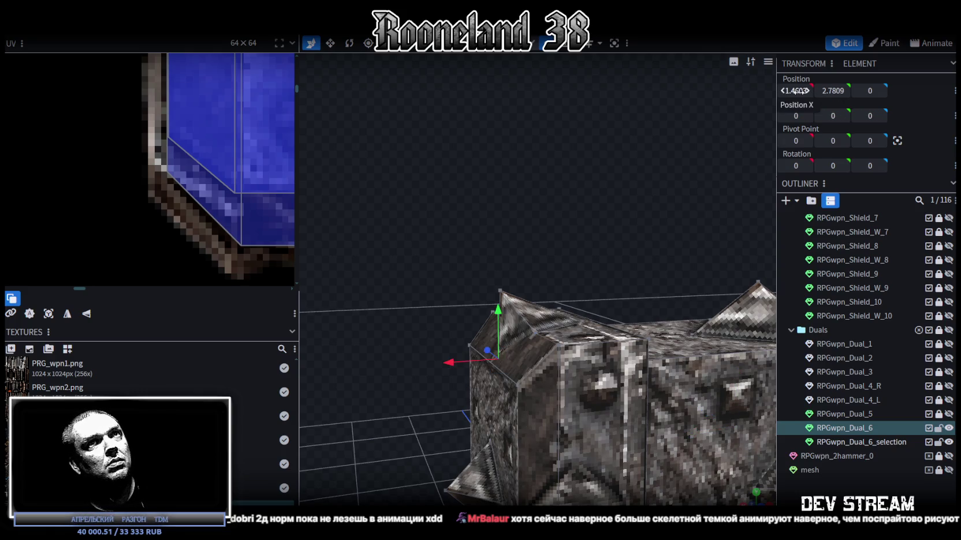
pyautogui.scroll(5, 540, 167)
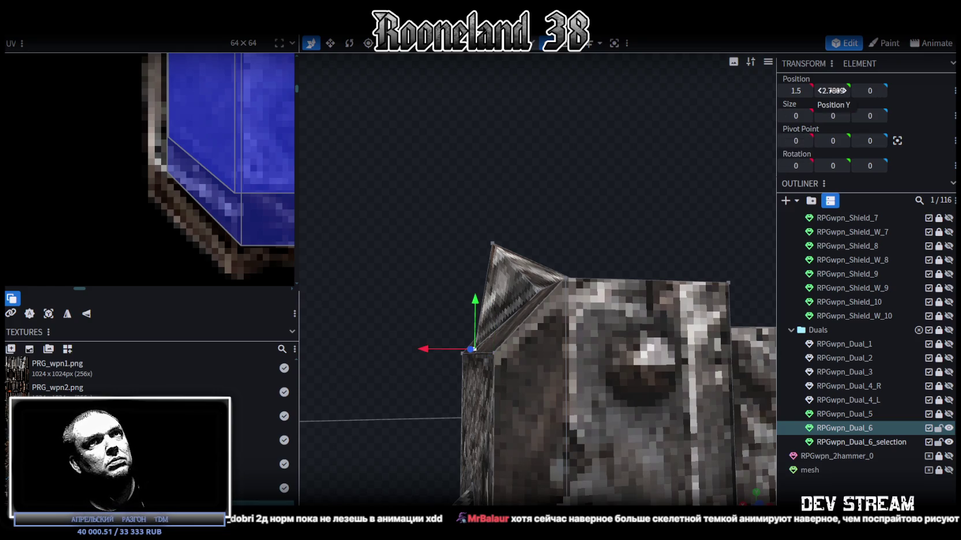
pyautogui.moveTo(582, 173)
pyautogui.mouseDown()
pyautogui.moveTo(680, 314)
pyautogui.moveTo(645, 192)
pyautogui.moveTo(694, 182)
pyautogui.mouseUp()
# Step: Copy the spike's box-selected faces and flip the selection on Y
pyautogui.moveTo(613, 203)
pyautogui.mouseDown()
pyautogui.moveTo(583, 249)
pyautogui.moveTo(533, 289)
pyautogui.mouseUp()
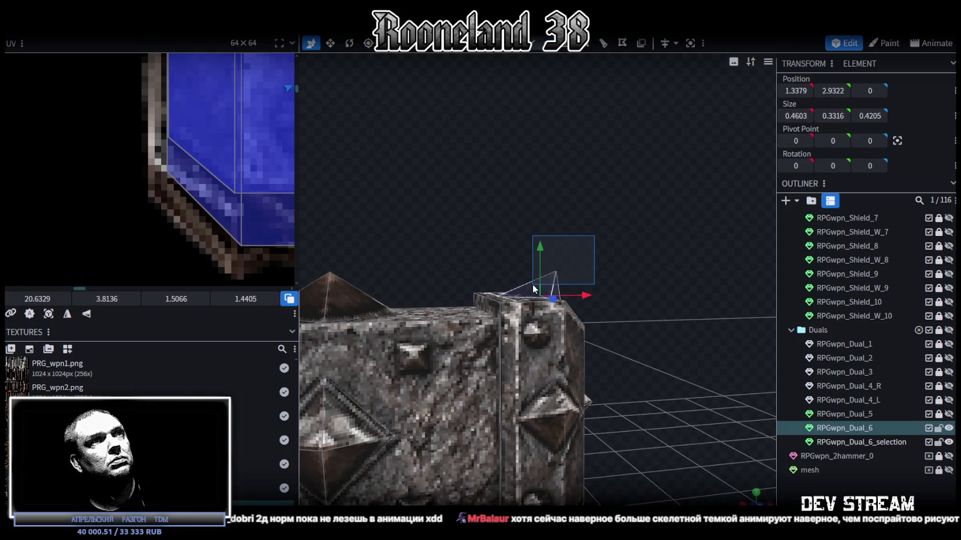
pyautogui.moveTo(681, 258)
pyautogui.mouseDown()
pyautogui.moveTo(641, 266)
pyautogui.moveTo(667, 284)
pyautogui.mouseUp()
pyautogui.rightClick(654, 288)
pyautogui.click(696, 315)
pyautogui.rightClick(121, 100)
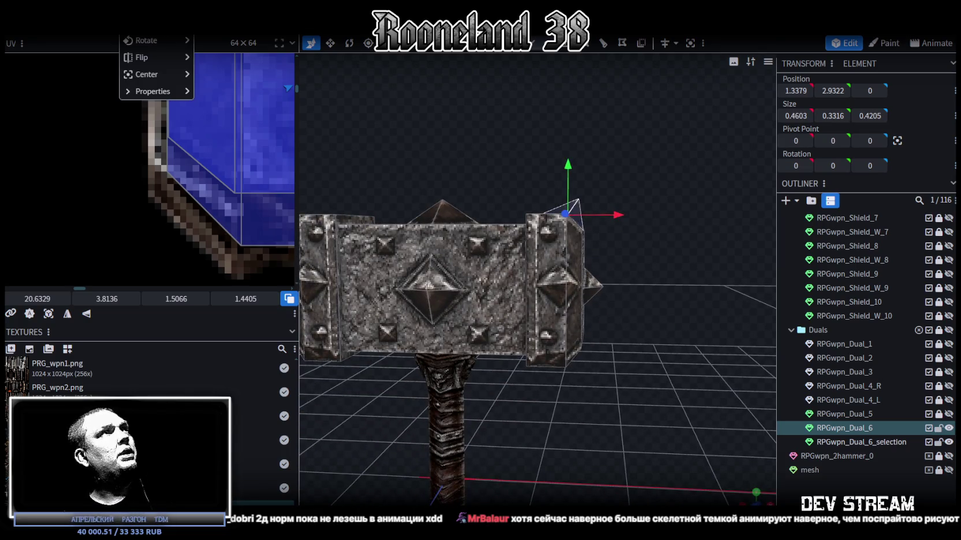
pyautogui.moveTo(154, 57)
pyautogui.click(220, 74)
pyautogui.scroll(-3, 632, 363)
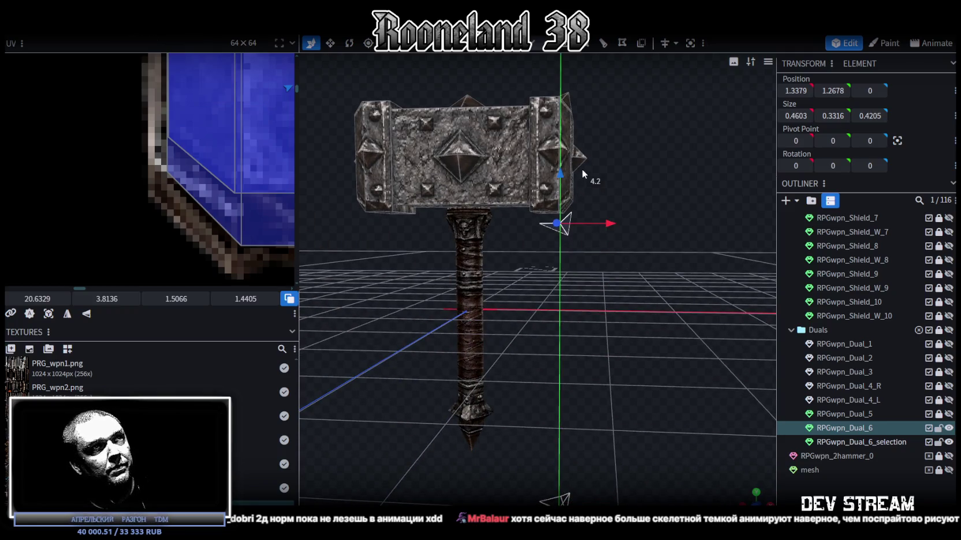
# Step: Move the flipped spike along Y to the underside of the end cap
pyautogui.moveTo(640, 196)
pyautogui.mouseDown()
pyautogui.moveTo(661, 347)
pyautogui.moveTo(550, 319)
pyautogui.mouseUp()
pyautogui.scroll(5, 481, 321)
pyautogui.scroll(3, 420, 335)
pyautogui.moveTo(420, 336); pyautogui.dragTo(411, 285)
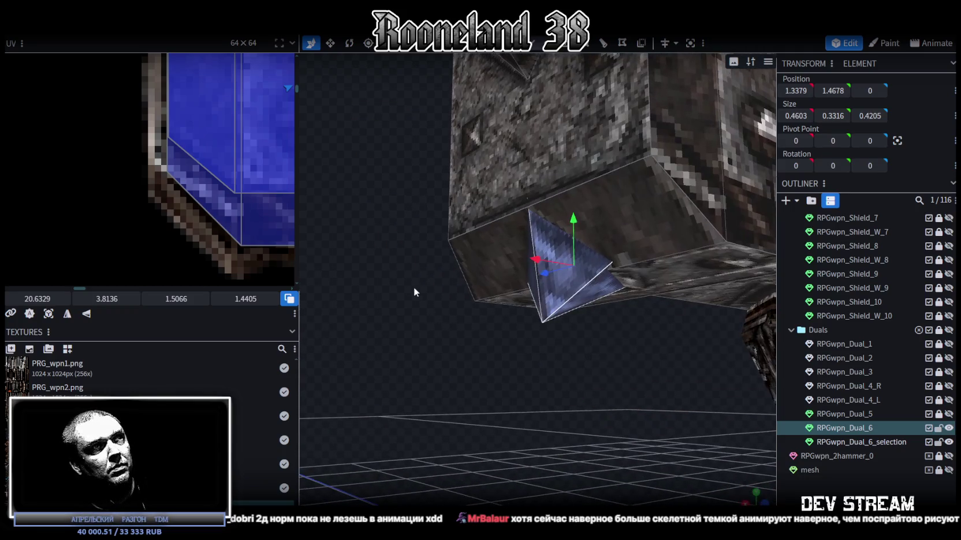
pyautogui.moveTo(575, 278); pyautogui.dragTo(582, 333)
pyautogui.moveTo(573, 263); pyautogui.dragTo(574, 220)
pyautogui.moveTo(582, 297)
pyautogui.mouseDown()
pyautogui.moveTo(583, 370)
pyautogui.moveTo(541, 358)
pyautogui.moveTo(535, 380)
pyautogui.moveTo(537, 367)
pyautogui.moveTo(519, 383)
pyautogui.moveTo(606, 401)
pyautogui.moveTo(653, 397)
pyautogui.moveTo(581, 399)
pyautogui.moveTo(470, 119)
pyautogui.mouseUp()
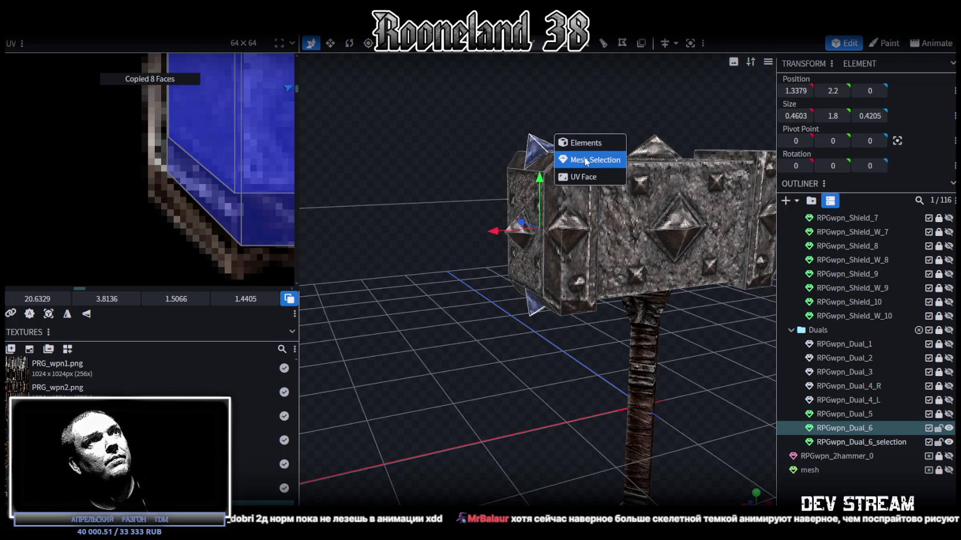
# Step: Paste the spike as a mesh selection and flip it on X to the opposite end
pyautogui.click(594, 159)
pyautogui.rightClick(121, 37)
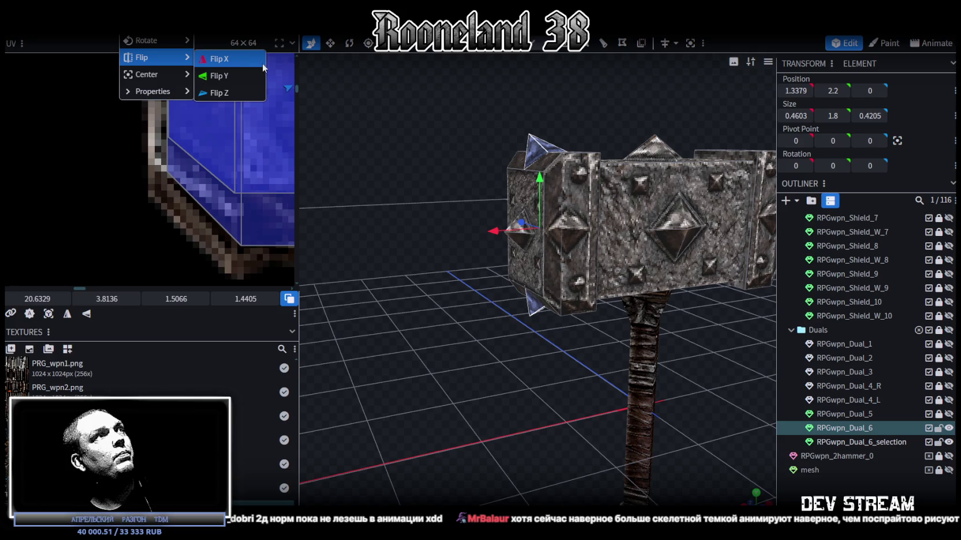
pyautogui.click(259, 67)
pyautogui.moveTo(458, 143)
pyautogui.mouseDown()
pyautogui.moveTo(583, 132)
pyautogui.moveTo(528, 107)
pyautogui.moveTo(663, 125)
pyautogui.moveTo(519, 105)
pyautogui.moveTo(592, 91)
pyautogui.moveTo(589, 162)
pyautogui.moveTo(690, 128)
pyautogui.moveTo(649, 120)
pyautogui.mouseUp()
# Step: Copy the top end-cap spike and paste another copy of it
pyautogui.click(611, 156)
pyautogui.moveTo(611, 156)
pyautogui.mouseDown()
pyautogui.moveTo(664, 140)
pyautogui.moveTo(636, 149)
pyautogui.moveTo(648, 144)
pyautogui.mouseUp()
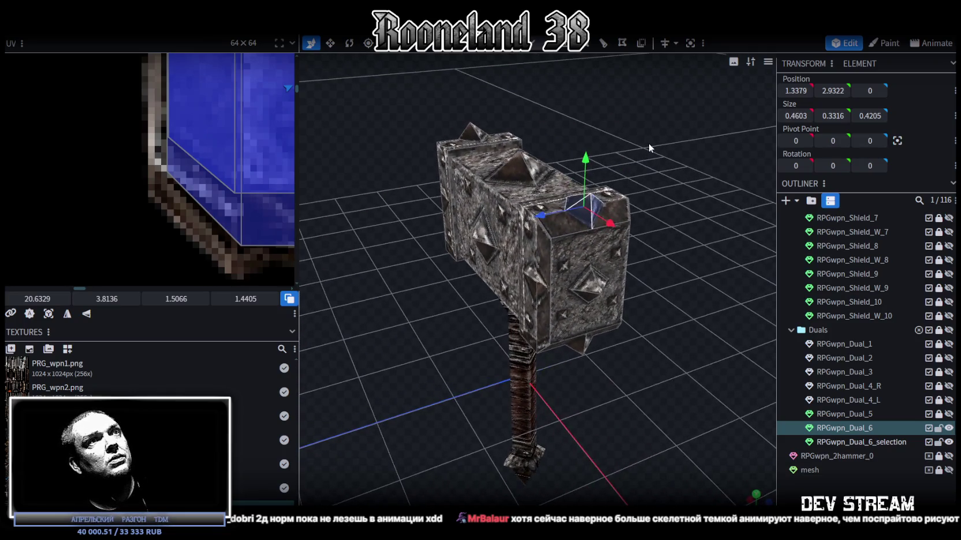
pyautogui.hotkey('ctrl', 'c')
pyautogui.hotkey('ctrl', 'v')
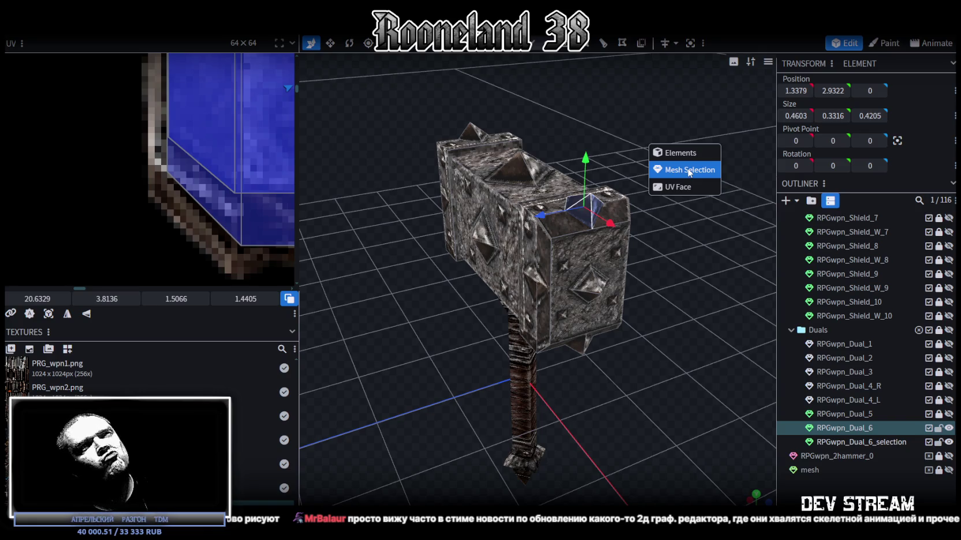
pyautogui.moveTo(687, 168); pyautogui.dragTo(494, 190)
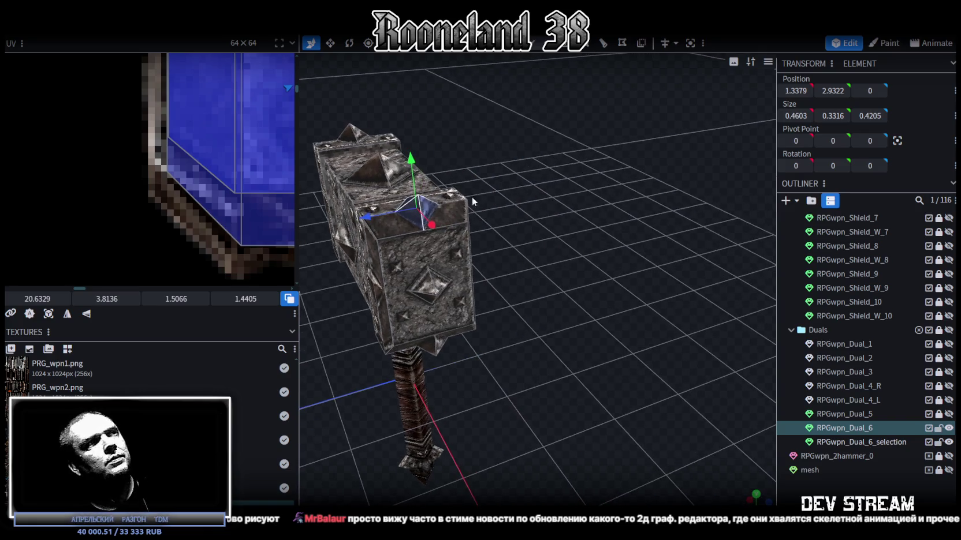
# Step: Move the pasted pyramid along Z, rotate it -67.5° sideways, and slide it toward the head
pyautogui.moveTo(365, 219); pyautogui.dragTo(574, 193)
pyautogui.scroll(3, 537, 217)
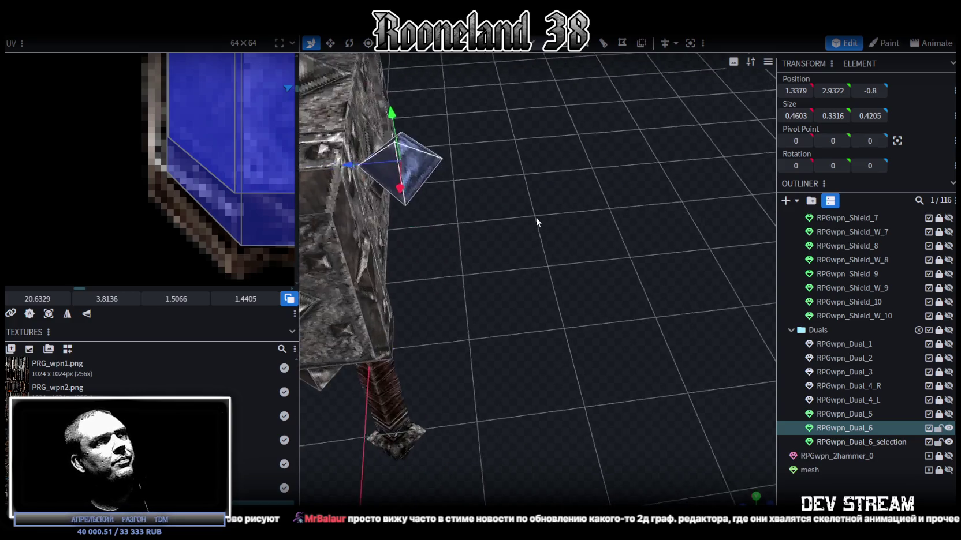
pyautogui.scroll(2, 555, 224)
pyautogui.press('r')
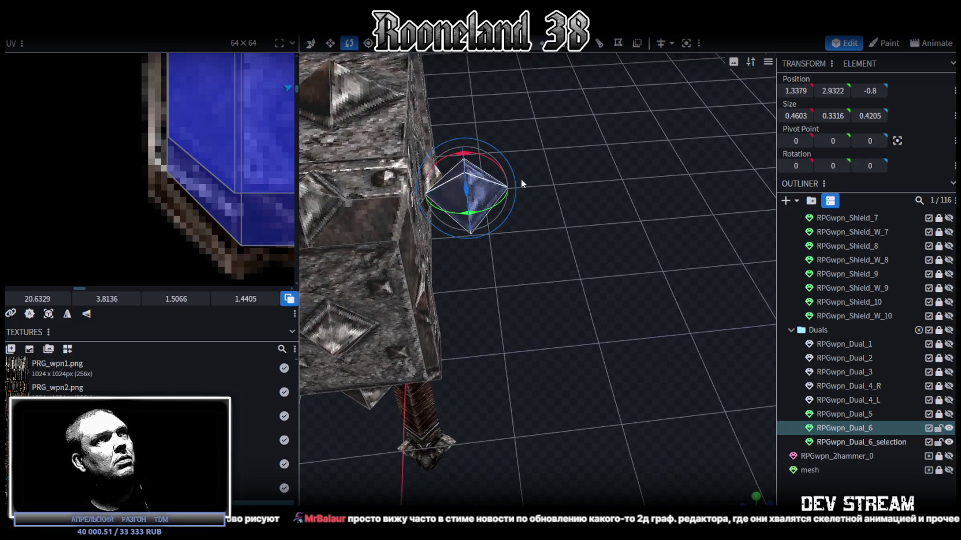
pyautogui.moveTo(479, 164)
pyautogui.mouseDown()
pyautogui.moveTo(445, 227)
pyautogui.moveTo(505, 267)
pyautogui.moveTo(594, 192)
pyautogui.mouseUp()
pyautogui.press('v')
pyautogui.click(454, 202)
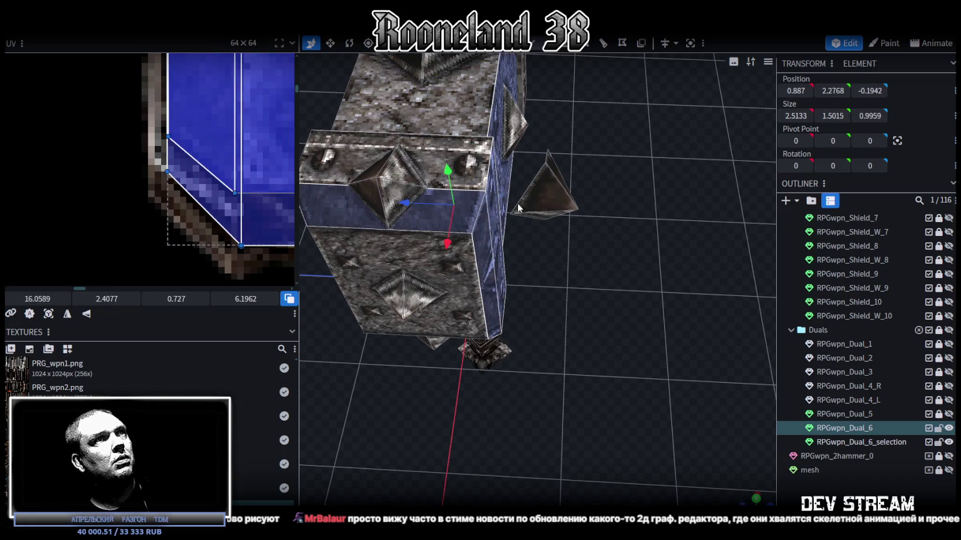
pyautogui.click(548, 195)
pyautogui.moveTo(504, 195)
pyautogui.mouseDown()
pyautogui.moveTo(460, 192)
pyautogui.moveTo(581, 247)
pyautogui.moveTo(632, 195)
pyautogui.moveTo(690, 385)
pyautogui.mouseUp()
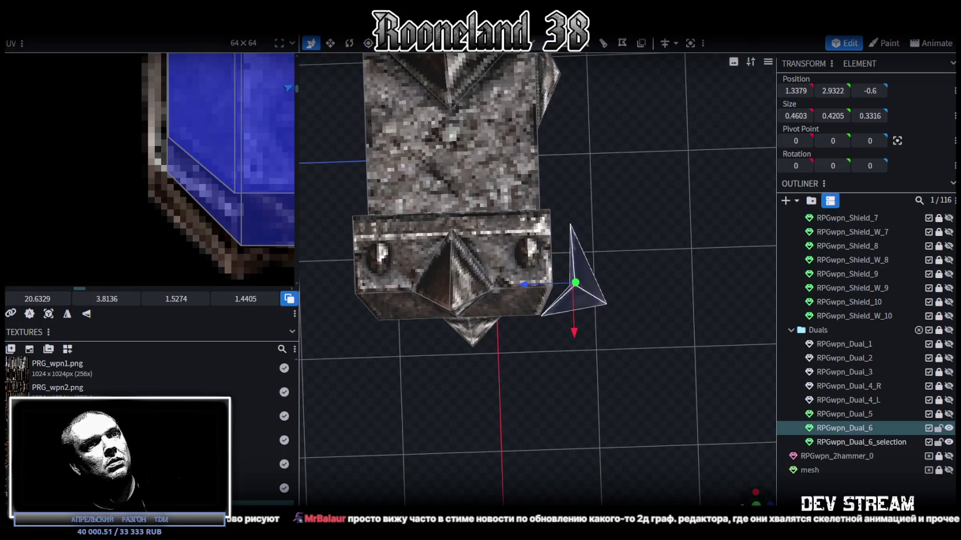
# Step: Lower the sideways spike's tip vertex slightly at the head's upper corner
pyautogui.click(756, 490)
pyautogui.scroll(2, 580, 273)
pyautogui.scroll(2, 597, 260)
pyautogui.scroll(3, 601, 266)
pyautogui.scroll(2, 595, 289)
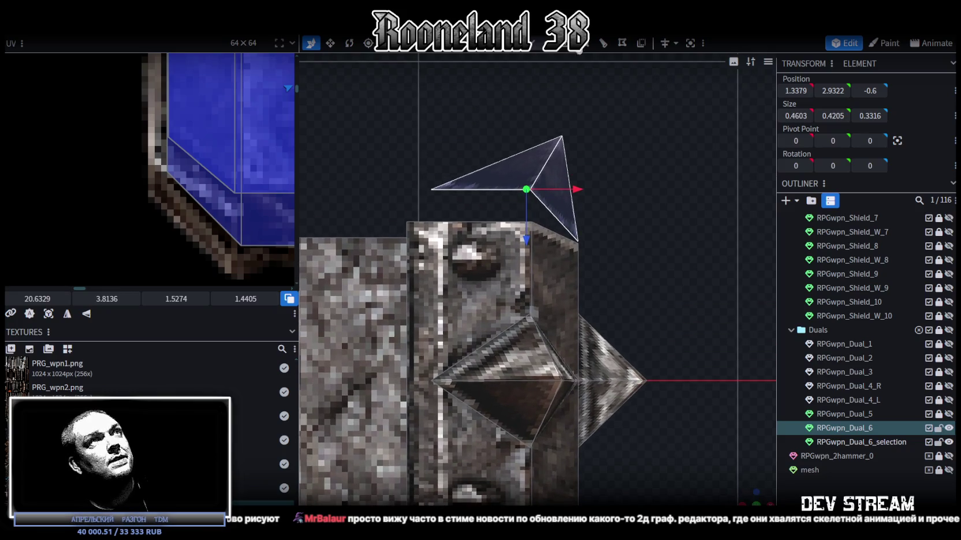
pyautogui.click(546, 50)
pyautogui.click(407, 222)
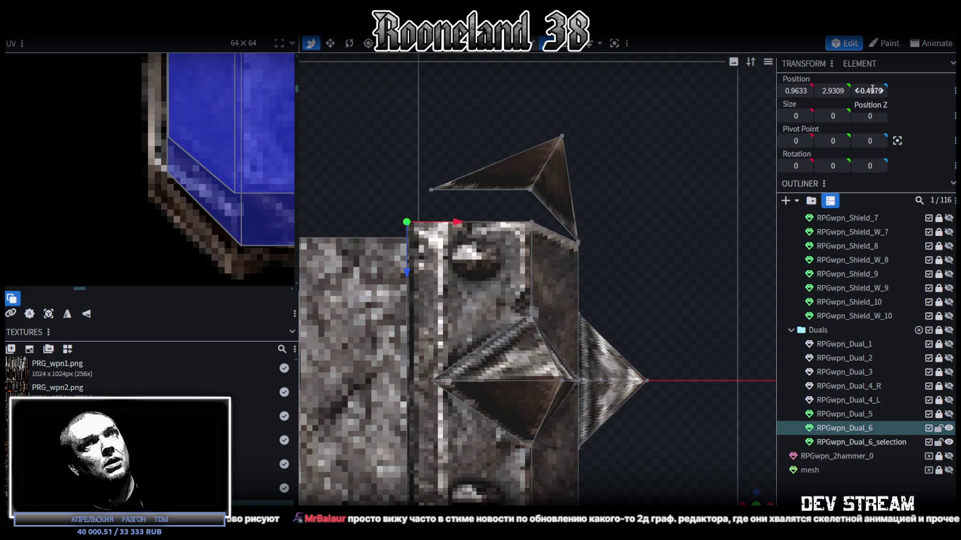
pyautogui.moveTo(431, 194); pyautogui.dragTo(551, 172)
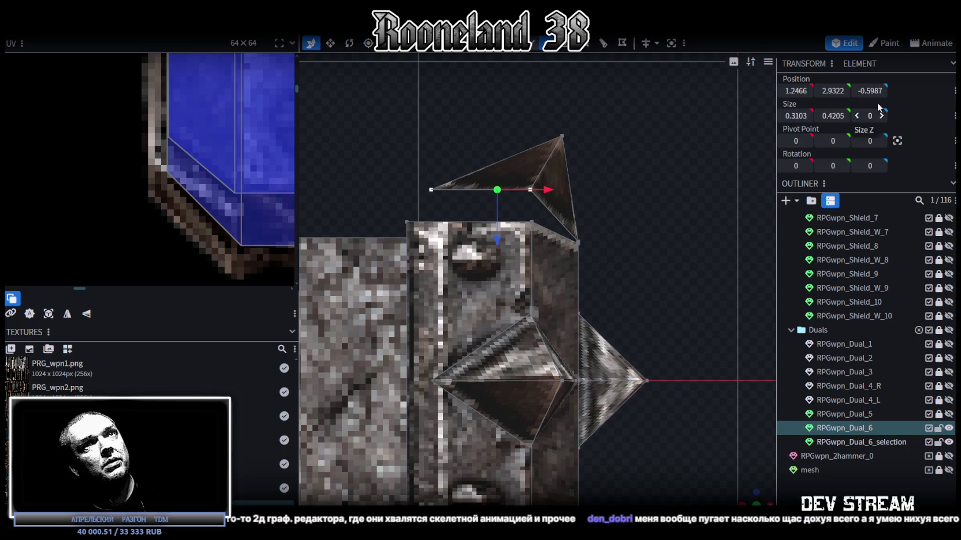
pyautogui.click(669, 168)
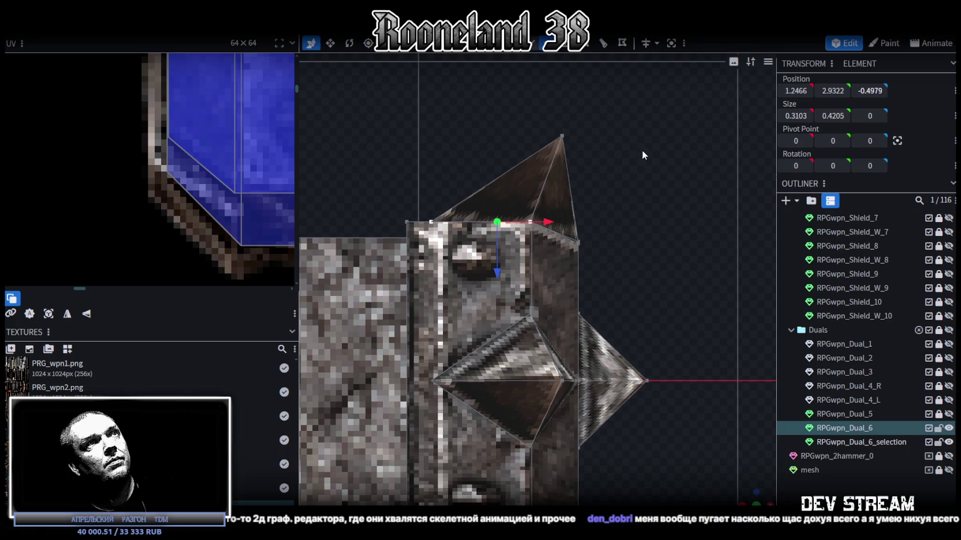
pyautogui.moveTo(613, 108); pyautogui.dragTo(541, 141)
pyautogui.moveTo(560, 208); pyautogui.dragTo(559, 212)
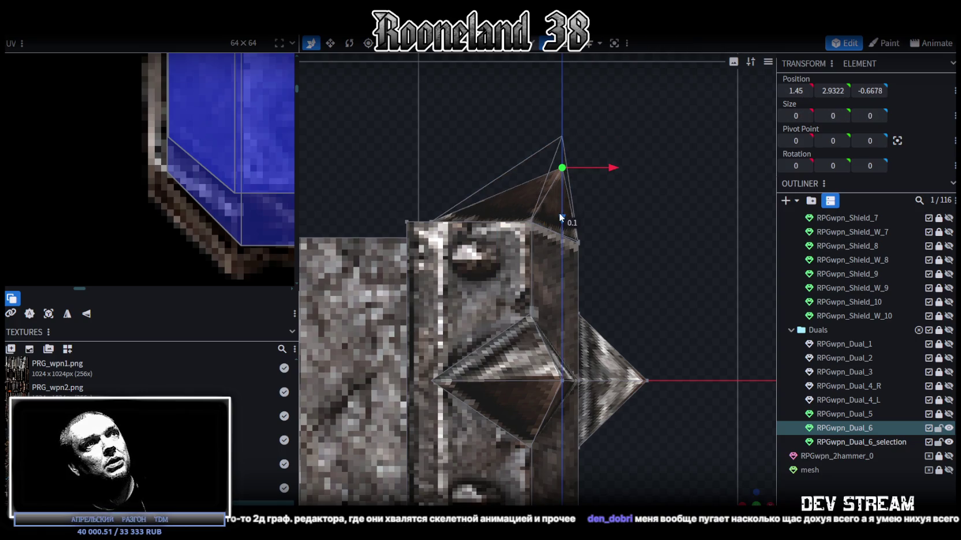
pyautogui.scroll(-2, 649, 263)
pyautogui.moveTo(649, 263)
pyautogui.mouseDown()
pyautogui.moveTo(619, 289)
pyautogui.moveTo(621, 302)
pyautogui.mouseUp()
pyautogui.moveTo(674, 130)
pyautogui.mouseDown()
pyautogui.moveTo(603, 60)
pyautogui.moveTo(634, 127)
pyautogui.moveTo(557, 133)
pyautogui.moveTo(660, 130)
pyautogui.moveTo(545, 53)
pyautogui.mouseUp()
pyautogui.click(551, 110)
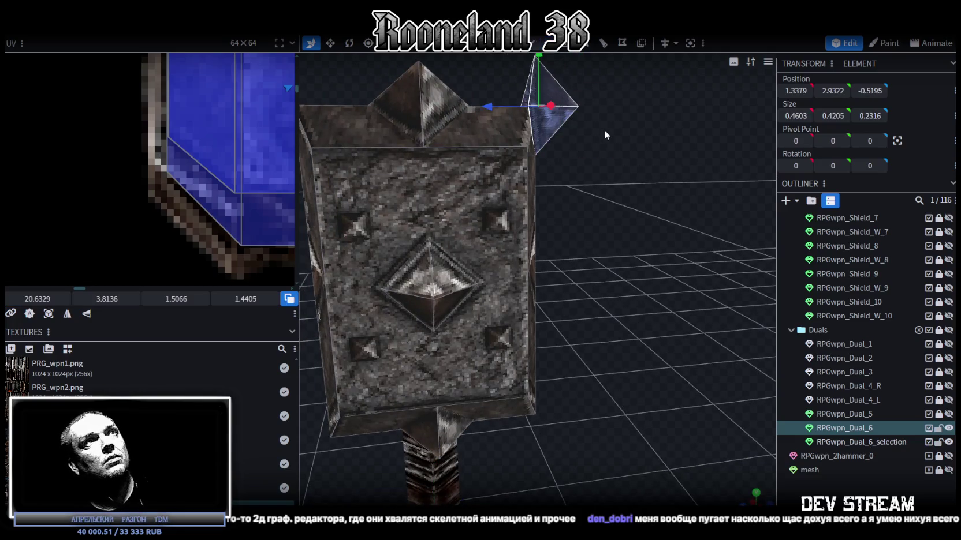
# Step: Lower the end-cap spike down along Y, then nudge it slightly back up
pyautogui.moveTo(603, 124); pyautogui.dragTo(598, 175)
pyautogui.moveTo(510, 108)
pyautogui.mouseDown()
pyautogui.moveTo(520, 223)
pyautogui.moveTo(522, 208)
pyautogui.moveTo(565, 230)
pyautogui.moveTo(572, 259)
pyautogui.moveTo(508, 187)
pyautogui.moveTo(523, 155)
pyautogui.moveTo(522, 243)
pyautogui.mouseUp()
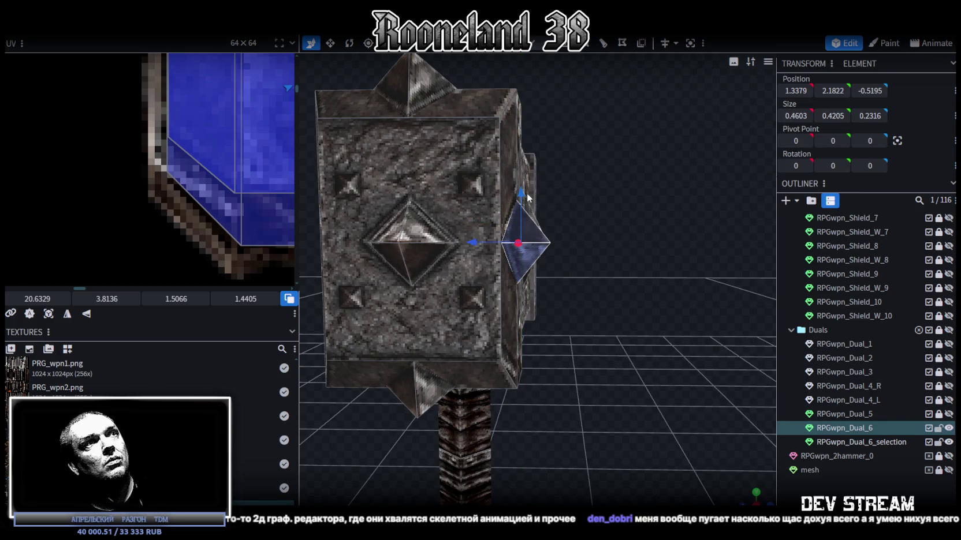
pyautogui.moveTo(528, 197); pyautogui.dragTo(529, 198)
pyautogui.moveTo(694, 299)
pyautogui.mouseDown()
pyautogui.moveTo(550, 304)
pyautogui.moveTo(529, 355)
pyautogui.moveTo(634, 351)
pyautogui.moveTo(548, 365)
pyautogui.moveTo(567, 393)
pyautogui.moveTo(659, 368)
pyautogui.moveTo(643, 352)
pyautogui.mouseUp()
# Step: Copy the spike's faces and flip them on Z to the opposite side
pyautogui.hotkey('ctrl', 'c')
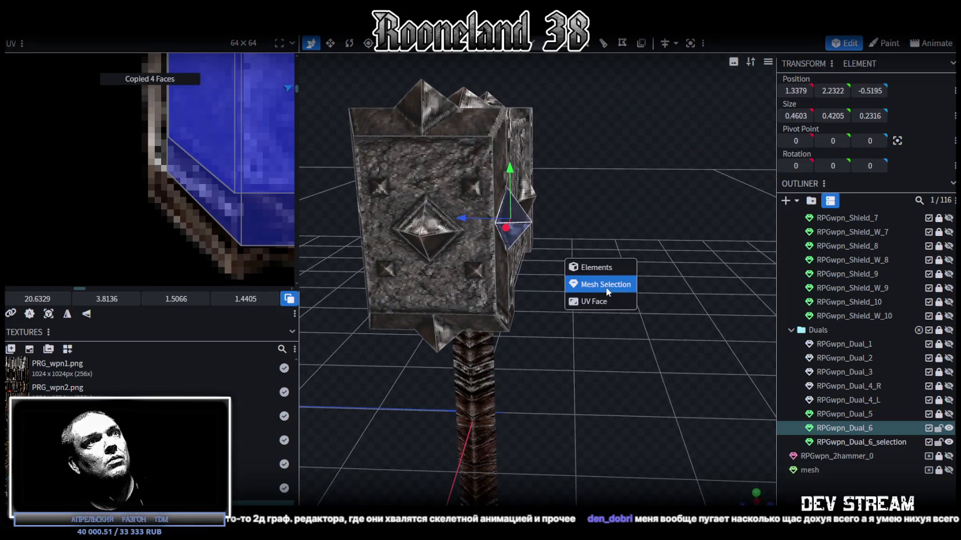
pyautogui.rightClick(119, 36)
pyautogui.moveTo(143, 58)
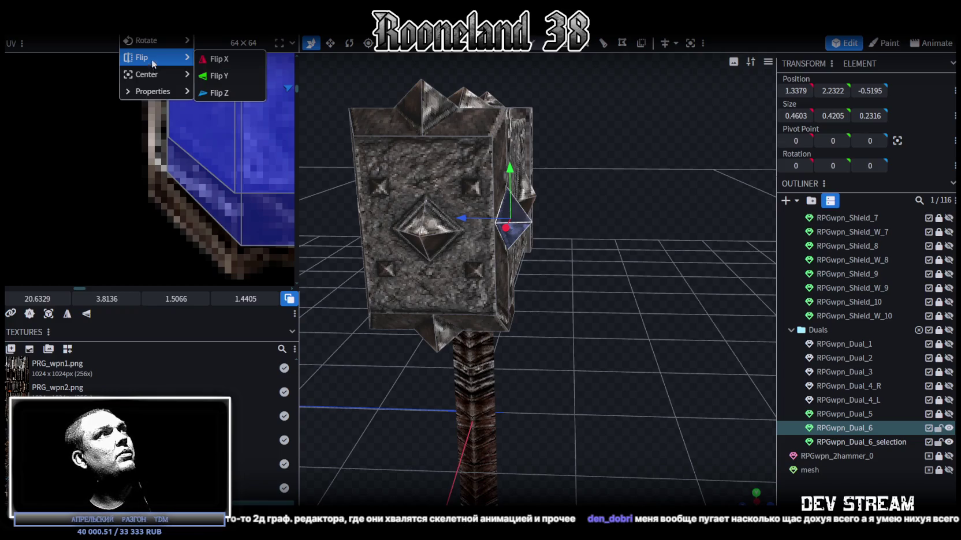
pyautogui.click(220, 93)
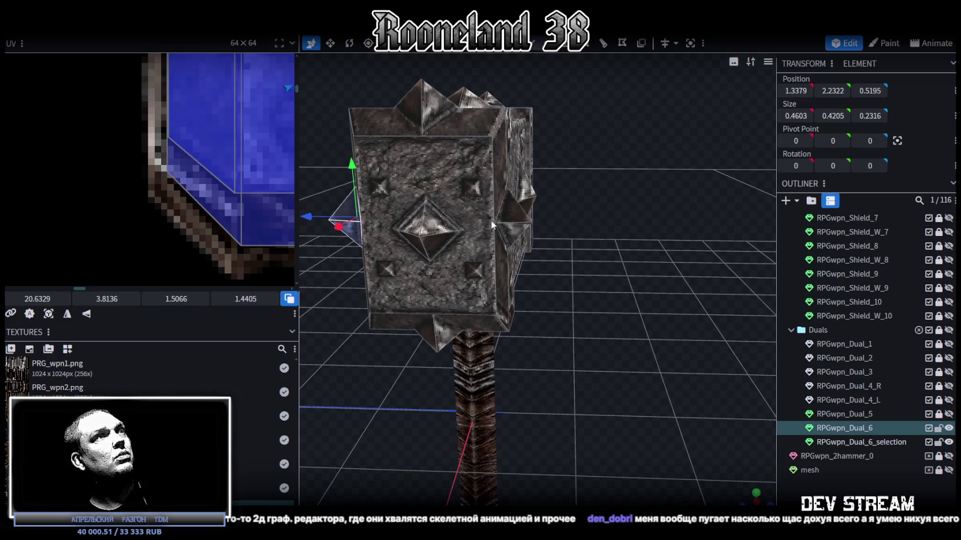
pyautogui.moveTo(516, 214); pyautogui.dragTo(572, 268)
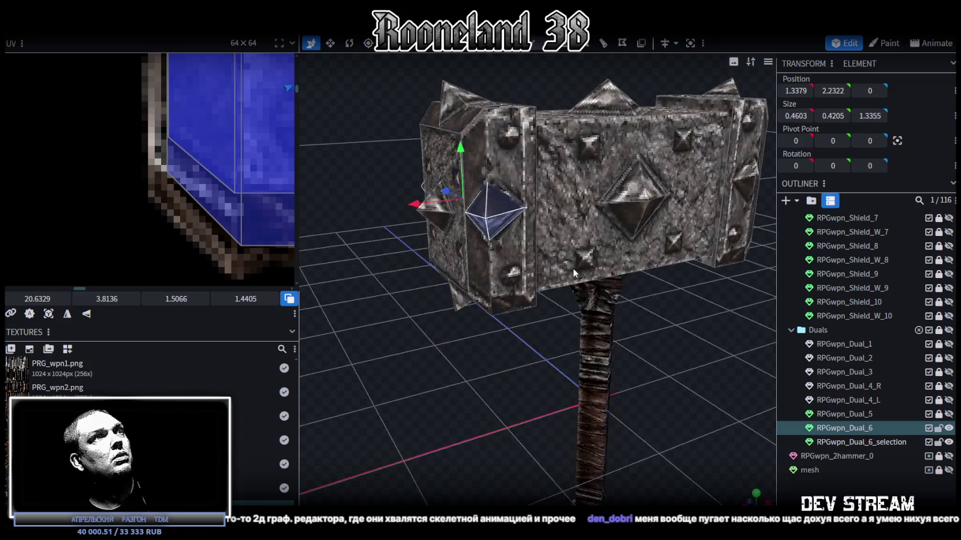
# Step: Paste another spike copy and flip it on X onto the other end cap
pyautogui.hotkey('ctrl', 'v')
pyautogui.click(605, 284)
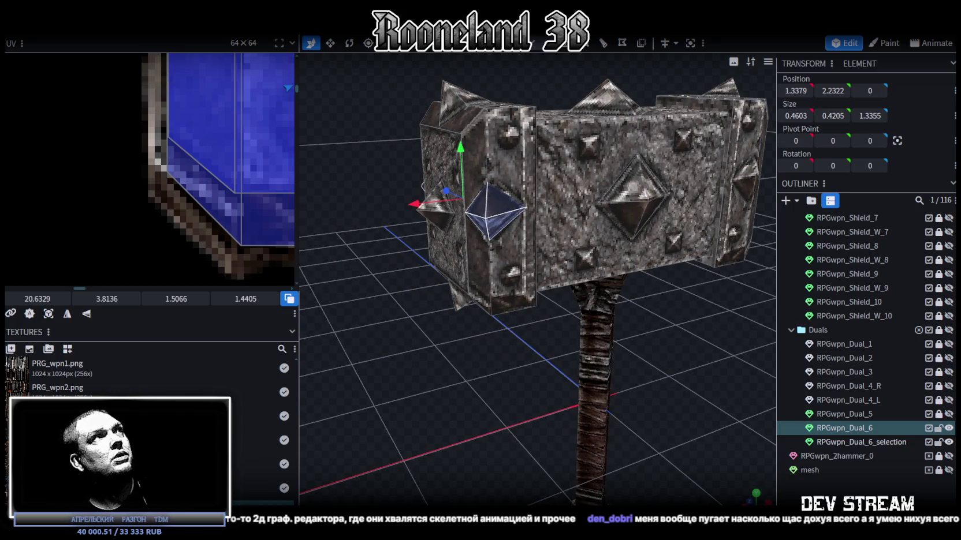
pyautogui.rightClick(119, 35)
pyautogui.click(234, 62)
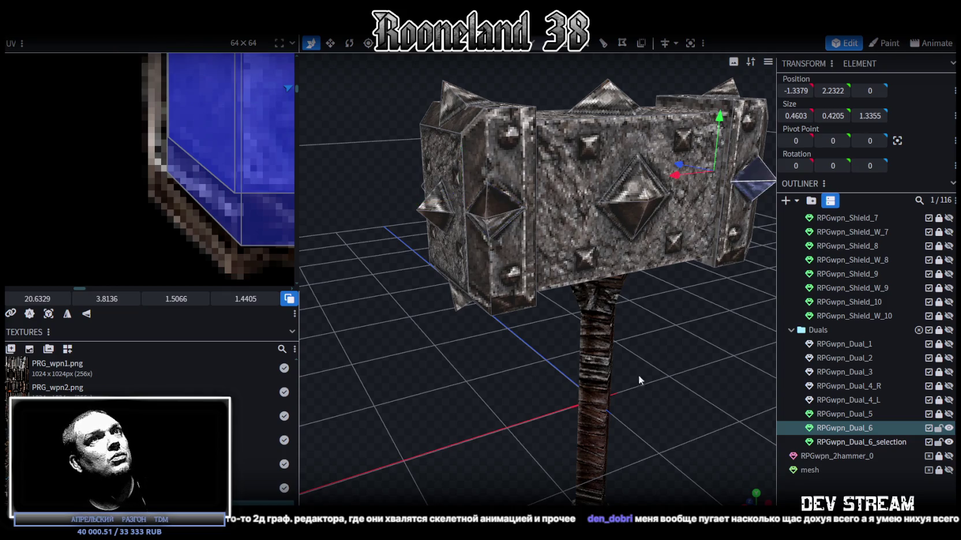
pyautogui.scroll(-2, 638, 375)
pyautogui.click(638, 375)
pyautogui.moveTo(664, 392)
pyautogui.mouseDown()
pyautogui.moveTo(585, 349)
pyautogui.moveTo(412, 328)
pyautogui.moveTo(464, 305)
pyautogui.mouseUp()
pyautogui.scroll(3, 597, 347)
pyautogui.scroll(-2, 597, 347)
pyautogui.scroll(-1, 412, 328)
pyautogui.scroll(2, 545, 338)
pyautogui.moveTo(545, 338)
pyautogui.mouseDown()
pyautogui.moveTo(654, 343)
pyautogui.moveTo(591, 353)
pyautogui.moveTo(729, 303)
pyautogui.moveTo(597, 282)
pyautogui.moveTo(563, 114)
pyautogui.mouseUp()
pyautogui.scroll(2, 729, 304)
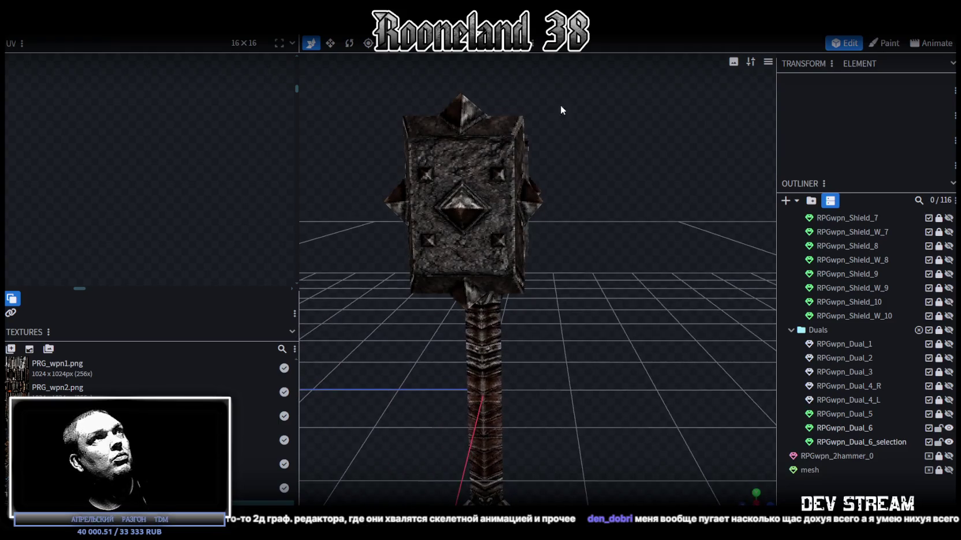
pyautogui.moveTo(563, 173)
pyautogui.mouseDown()
pyautogui.moveTo(588, 195)
pyautogui.moveTo(537, 225)
pyautogui.mouseUp()
pyautogui.click(519, 236)
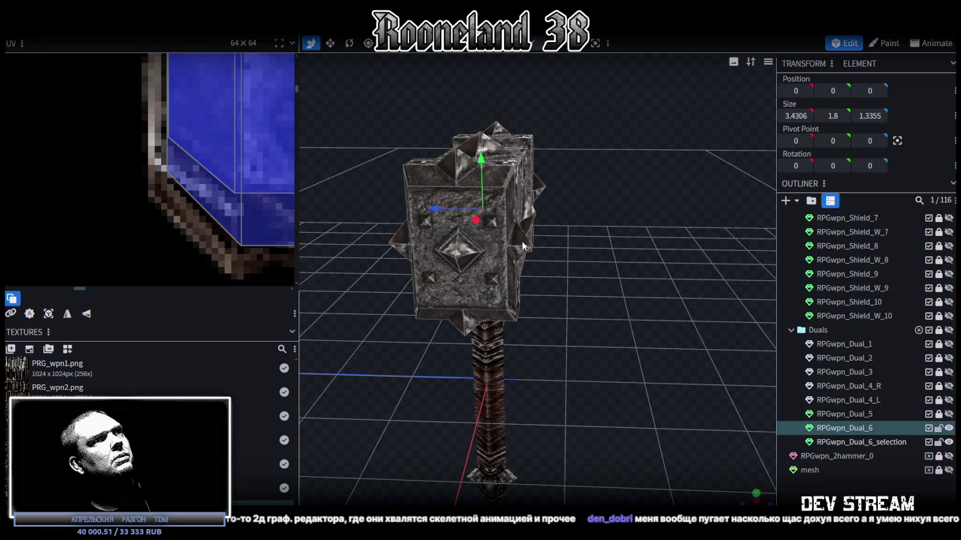
pyautogui.click(523, 247)
pyautogui.moveTo(522, 247)
pyautogui.mouseDown()
pyautogui.moveTo(550, 205)
pyautogui.moveTo(637, 220)
pyautogui.mouseUp()
pyautogui.click(496, 246)
pyautogui.moveTo(496, 246); pyautogui.dragTo(704, 172)
pyautogui.moveTo(728, 260)
pyautogui.mouseDown()
pyautogui.moveTo(481, 237)
pyautogui.moveTo(501, 241)
pyautogui.mouseUp()
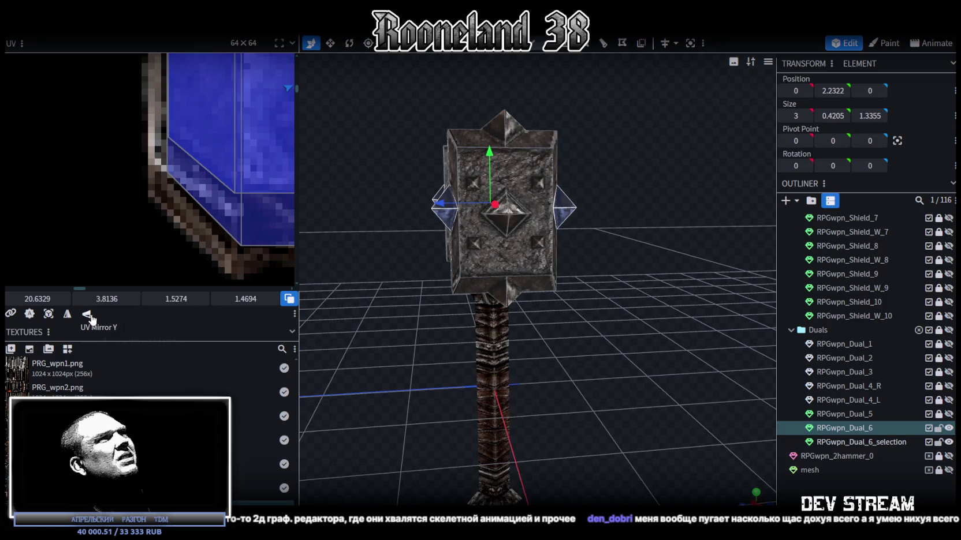
pyautogui.click(676, 354)
pyautogui.moveTo(676, 355)
pyautogui.mouseDown()
pyautogui.moveTo(501, 348)
pyautogui.moveTo(507, 341)
pyautogui.mouseUp()
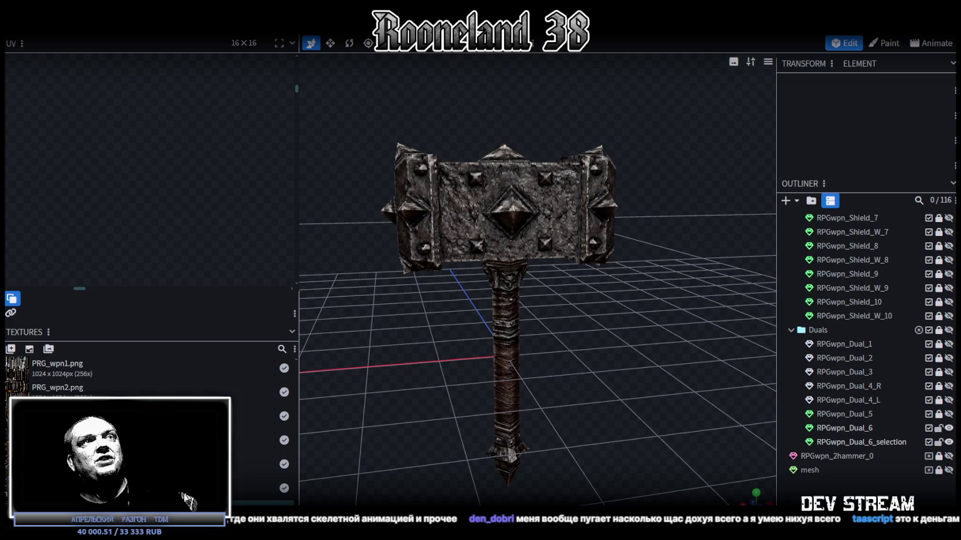
pyautogui.moveTo(511, 377)
pyautogui.mouseDown()
pyautogui.moveTo(619, 340)
pyautogui.moveTo(429, 374)
pyautogui.moveTo(529, 303)
pyautogui.moveTo(610, 336)
pyautogui.moveTo(539, 242)
pyautogui.mouseUp()
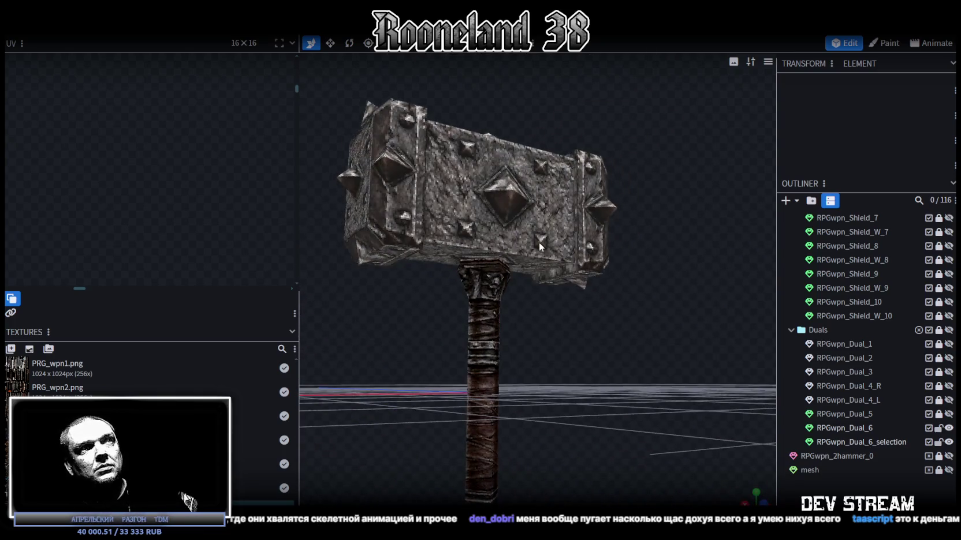
pyautogui.click(538, 242)
pyautogui.moveTo(609, 379)
pyautogui.mouseDown()
pyautogui.moveTo(579, 286)
pyautogui.moveTo(583, 255)
pyautogui.moveTo(634, 388)
pyautogui.moveTo(597, 396)
pyautogui.moveTo(609, 383)
pyautogui.mouseUp()
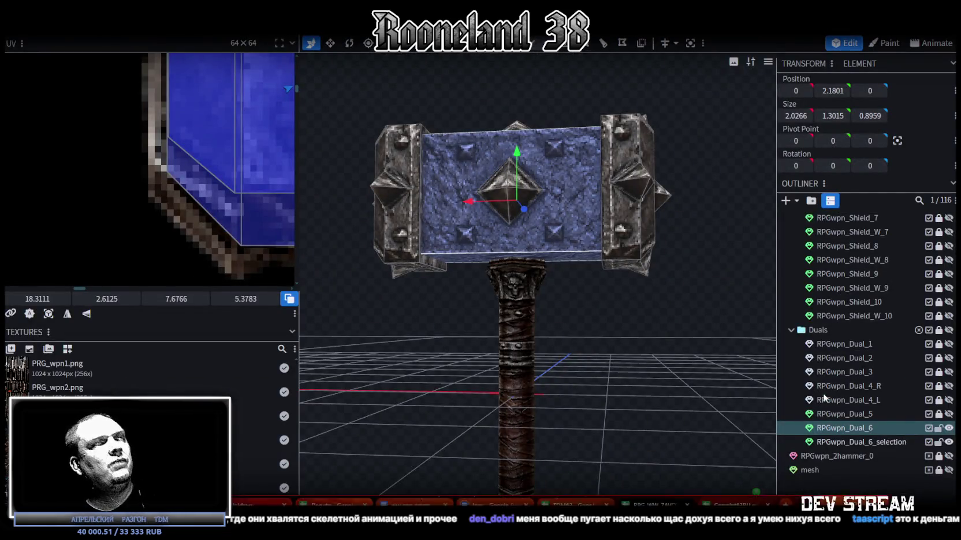
# Step: Tick the done checkboxes for the hammer pairs in rows 125–127, bringing weapons to 98/115
pyautogui.hotkey('alt', 'Tab')
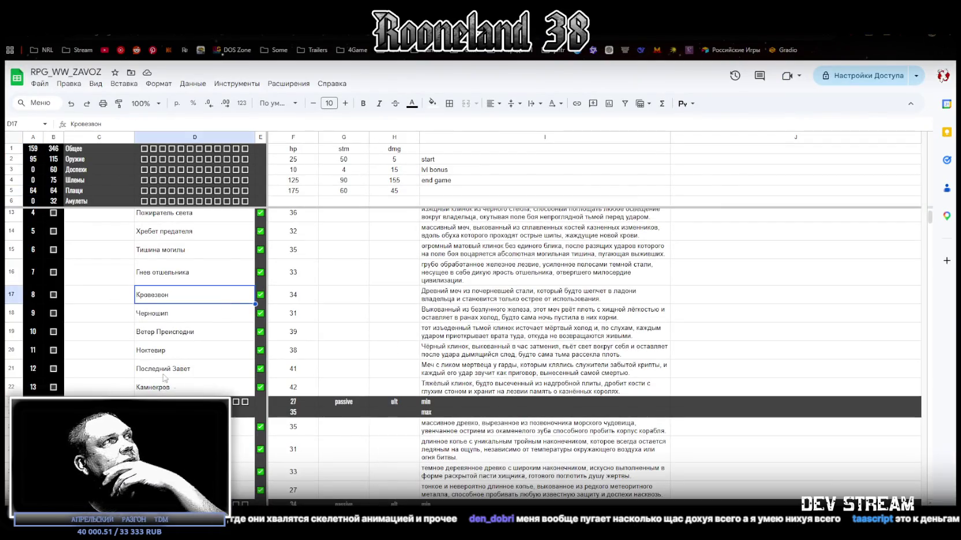
pyautogui.scroll(-8, 178, 381)
pyautogui.scroll(-8, 178, 381)
pyautogui.scroll(-8, 180, 384)
pyautogui.scroll(-4, 183, 385)
pyautogui.scroll(-4, 220, 364)
pyautogui.scroll(-4, 255, 343)
pyautogui.click(261, 249)
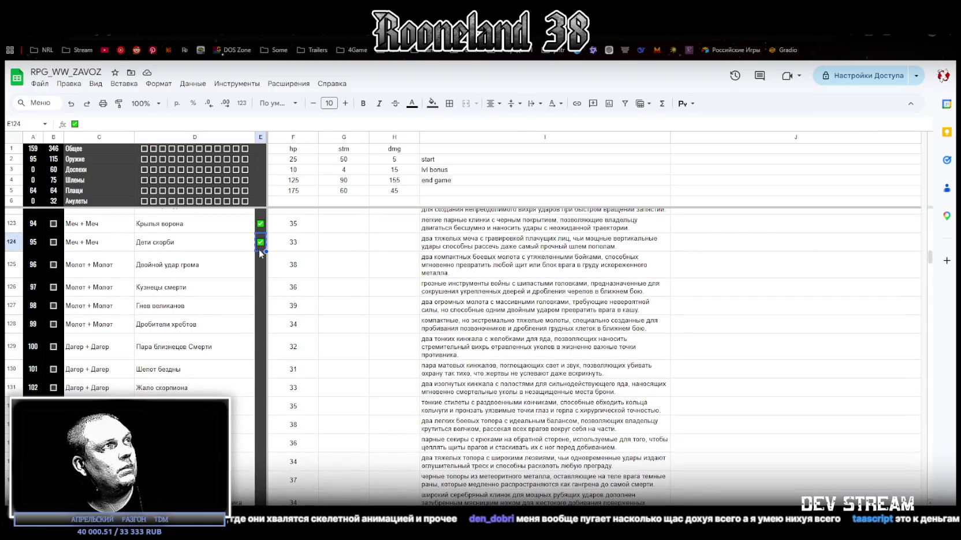
pyautogui.click(264, 266)
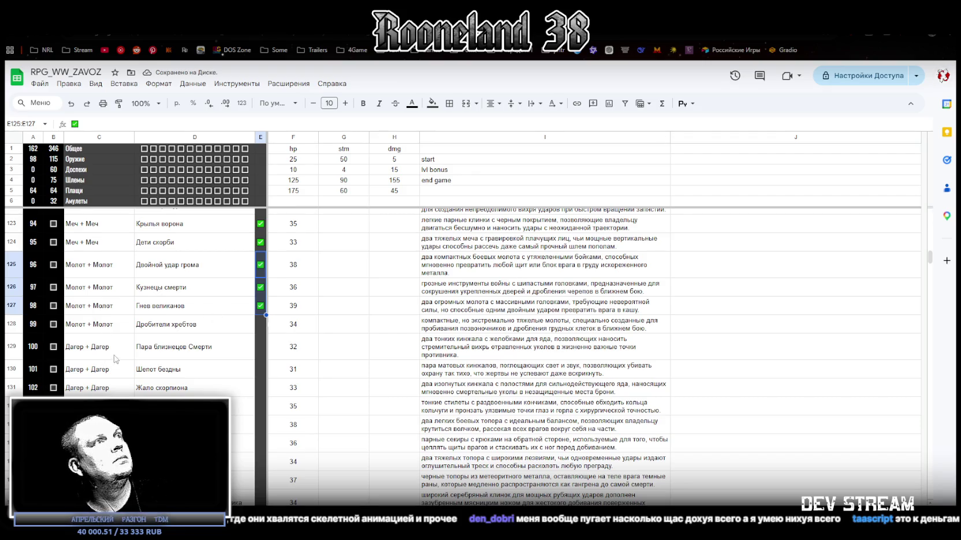
pyautogui.click(163, 307)
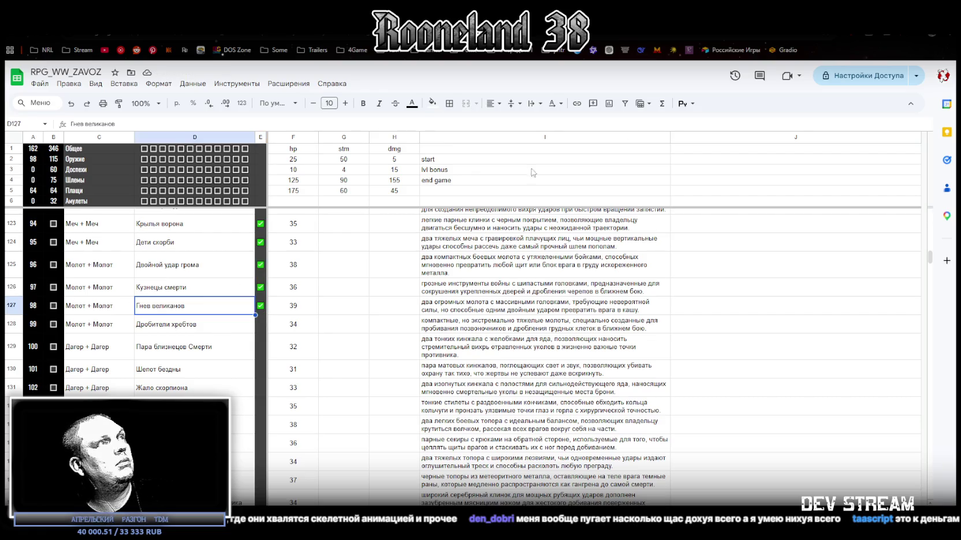
pyautogui.hotkey('alt', 'Tab')
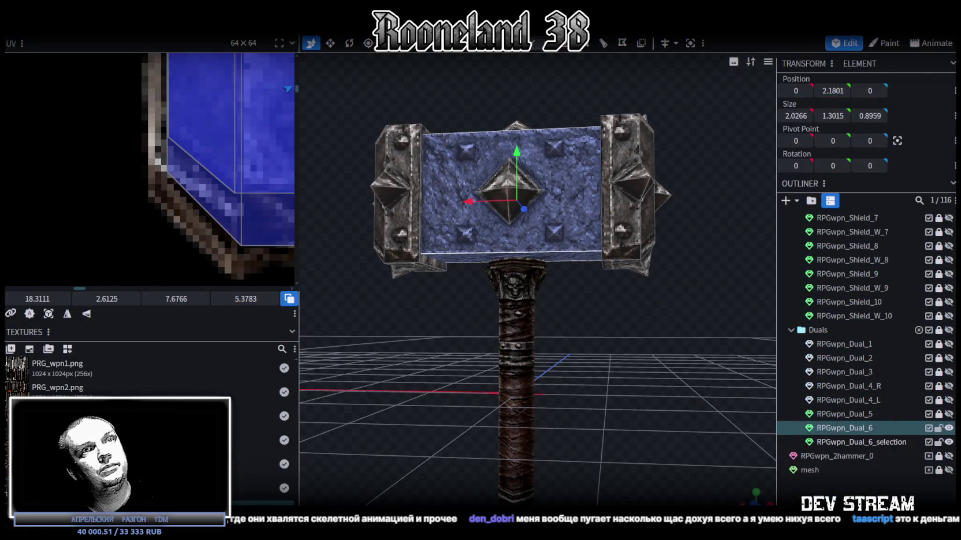
# Step: Select the flat face at the hammer head's base, try a height change, then undo it
pyautogui.moveTo(596, 389)
pyautogui.mouseDown()
pyautogui.moveTo(666, 424)
pyautogui.moveTo(557, 388)
pyautogui.mouseUp()
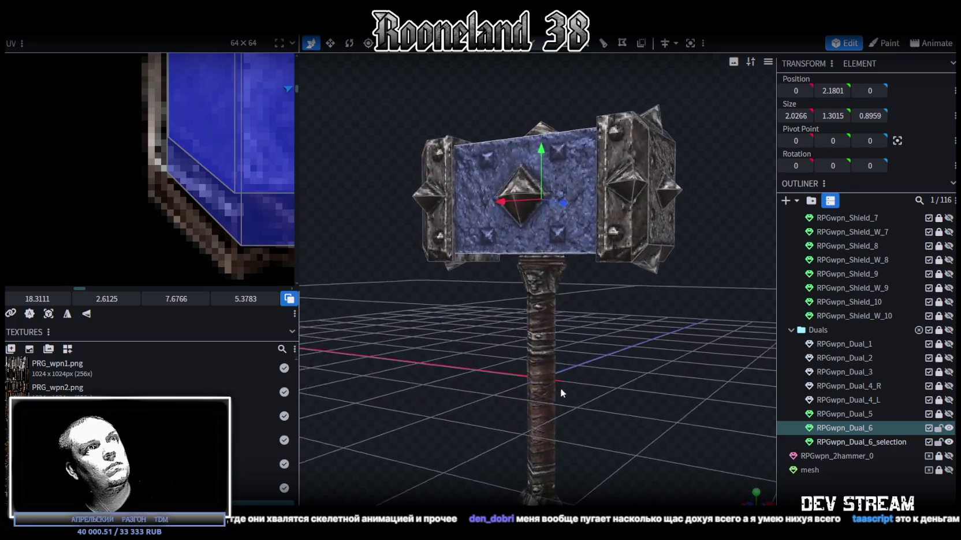
pyautogui.moveTo(558, 254); pyautogui.dragTo(769, 182)
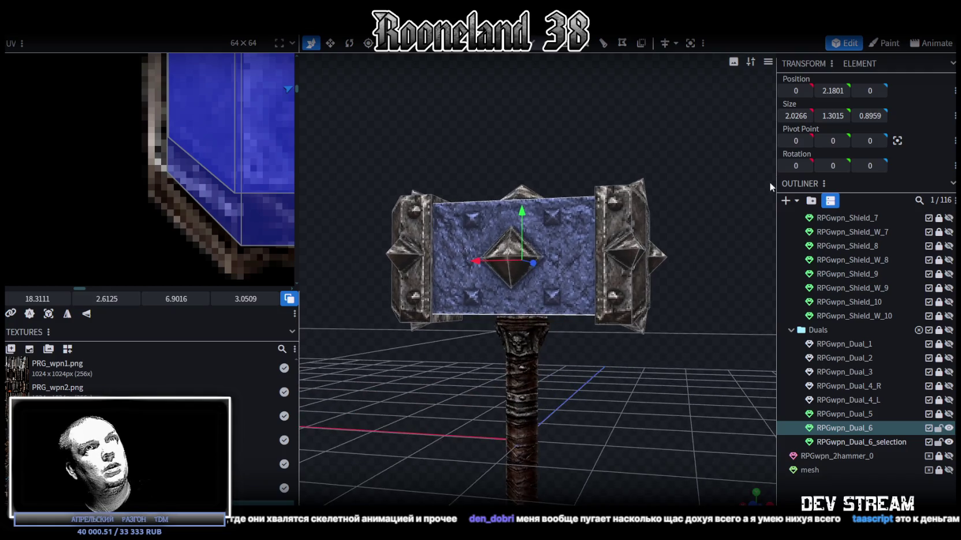
pyautogui.click(530, 340)
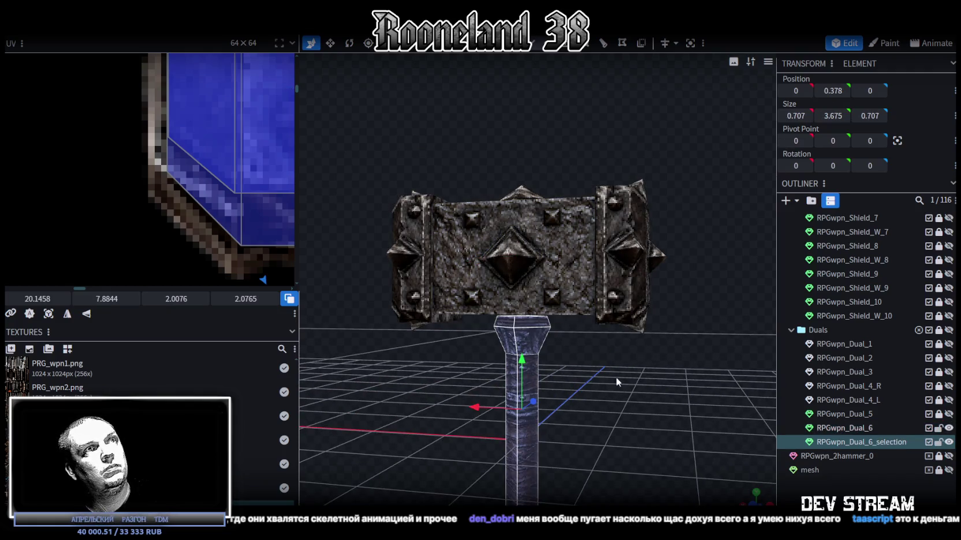
pyautogui.moveTo(615, 377); pyautogui.dragTo(604, 268)
pyautogui.click(535, 67)
pyautogui.click(450, 324)
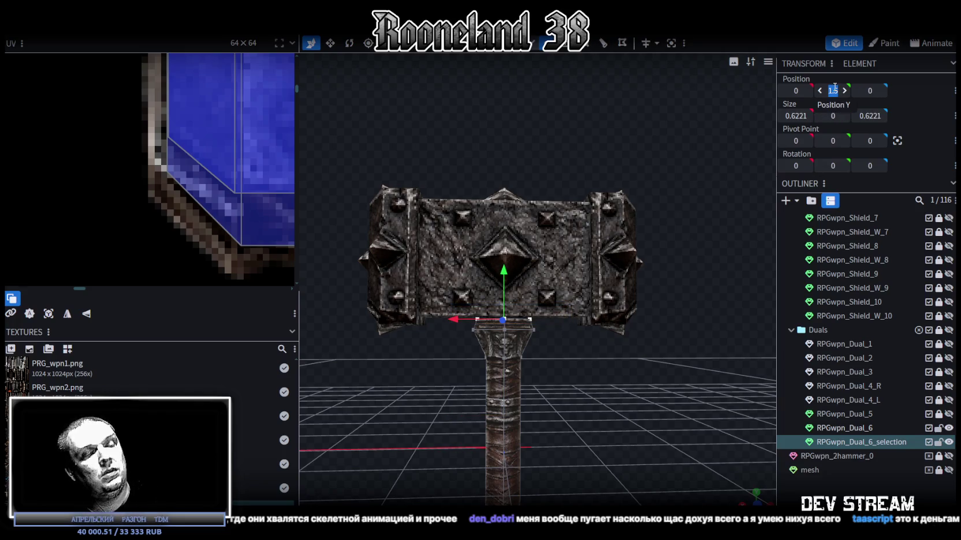
pyautogui.moveTo(834, 90); pyautogui.dragTo(830, 90)
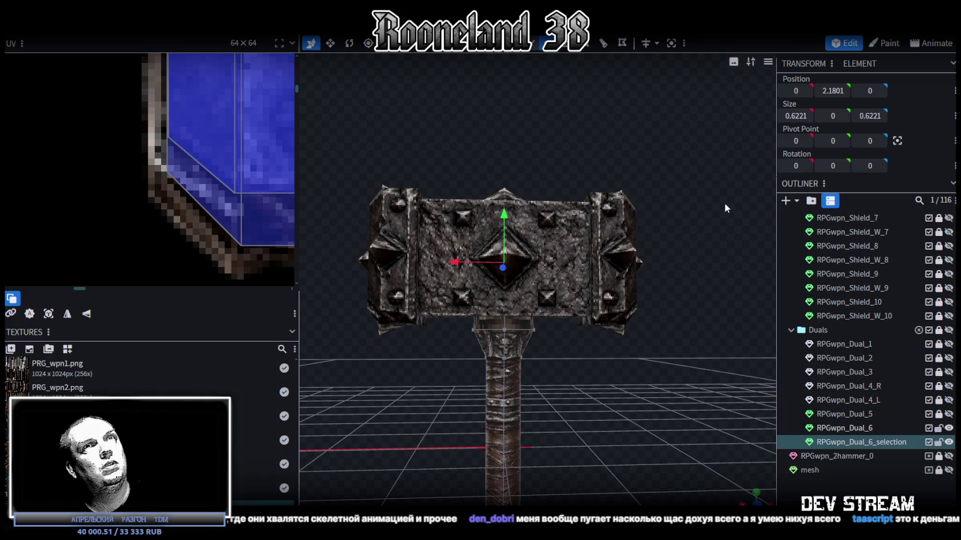
pyautogui.hotkey('ctrl', 'z')
# Step: Set the handle's top face to height 1.5294 and save RPGweapon.bbmodel
pyautogui.moveTo(582, 318); pyautogui.dragTo(568, 330)
pyautogui.click(585, 321)
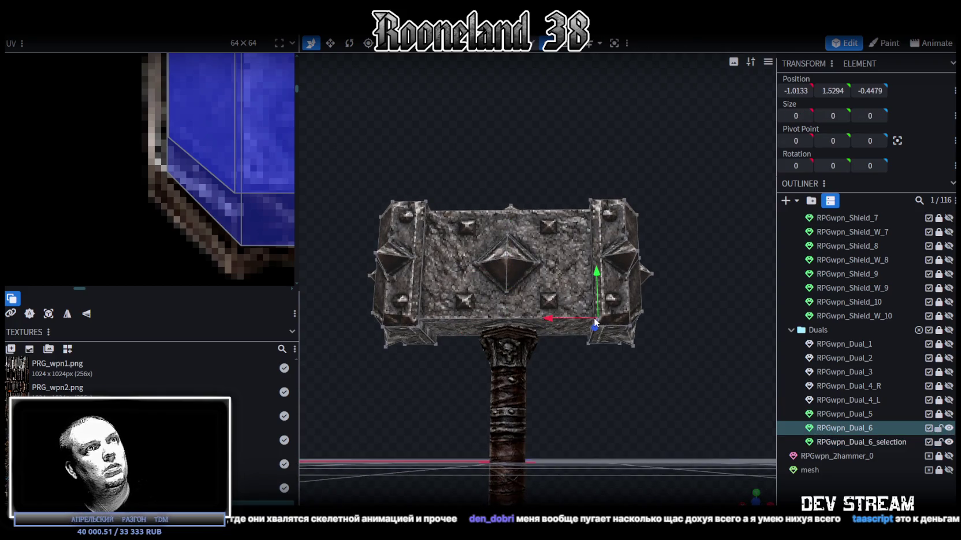
pyautogui.moveTo(595, 346); pyautogui.dragTo(596, 390)
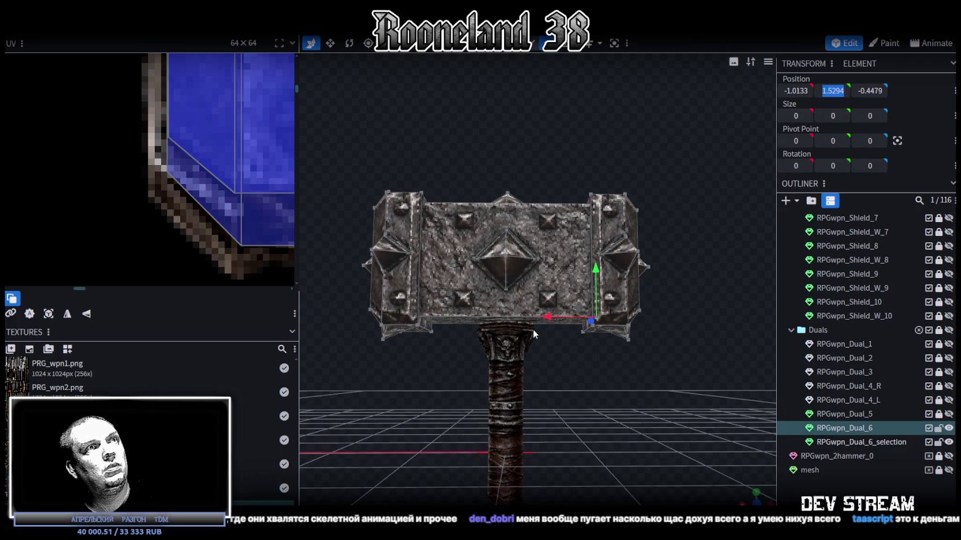
pyautogui.click(478, 332)
pyautogui.click(497, 324)
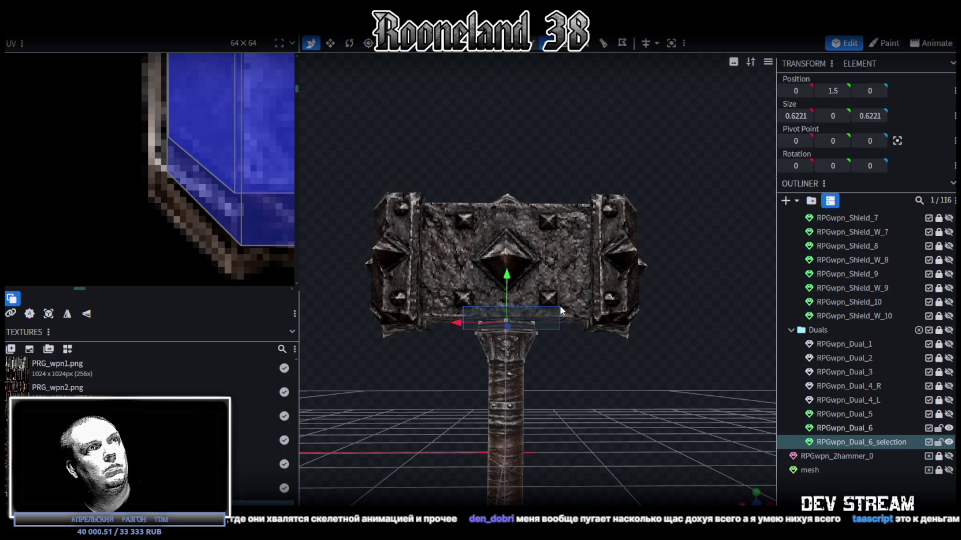
pyautogui.press('Return')
pyautogui.moveTo(643, 402); pyautogui.dragTo(627, 402)
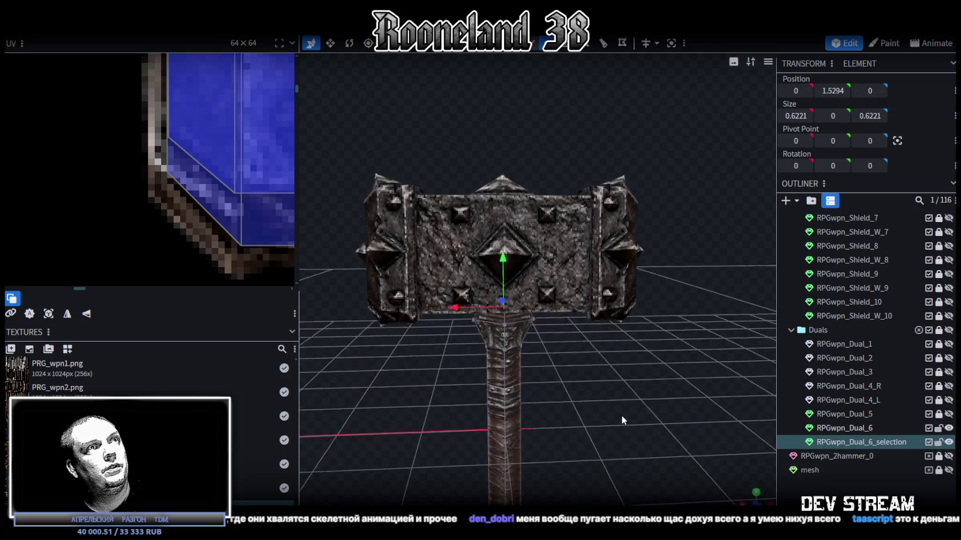
pyautogui.hotkey('ctrl', 's')
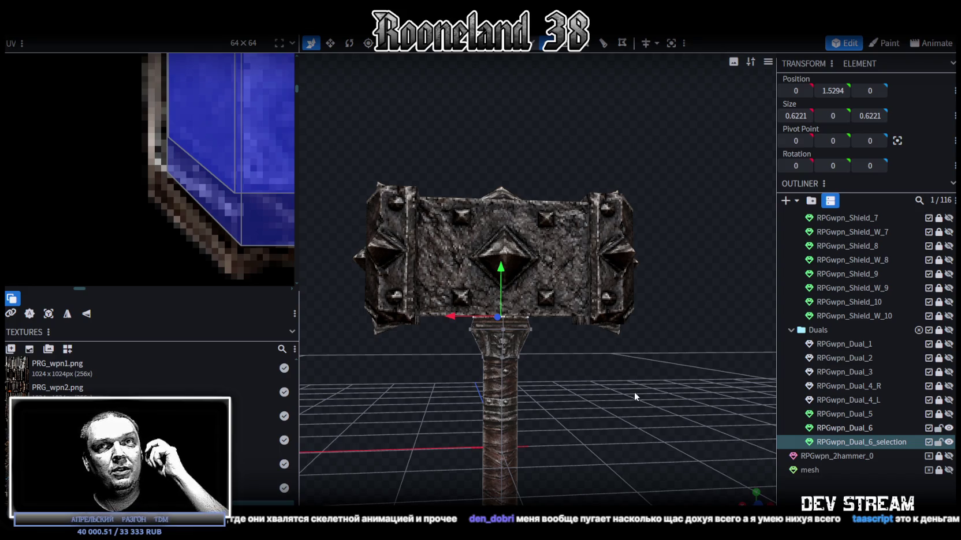
pyautogui.scroll(1, 635, 442)
# Step: Isolate RPGwpn_Dual_6_selection and shift its collar's top UV vertices vertically in the UV editor
pyautogui.moveTo(634, 439)
pyautogui.mouseDown()
pyautogui.moveTo(585, 416)
pyautogui.moveTo(643, 384)
pyautogui.mouseUp()
pyautogui.scroll(2, 585, 417)
pyautogui.scroll(2, 642, 385)
pyautogui.scroll(1, 644, 391)
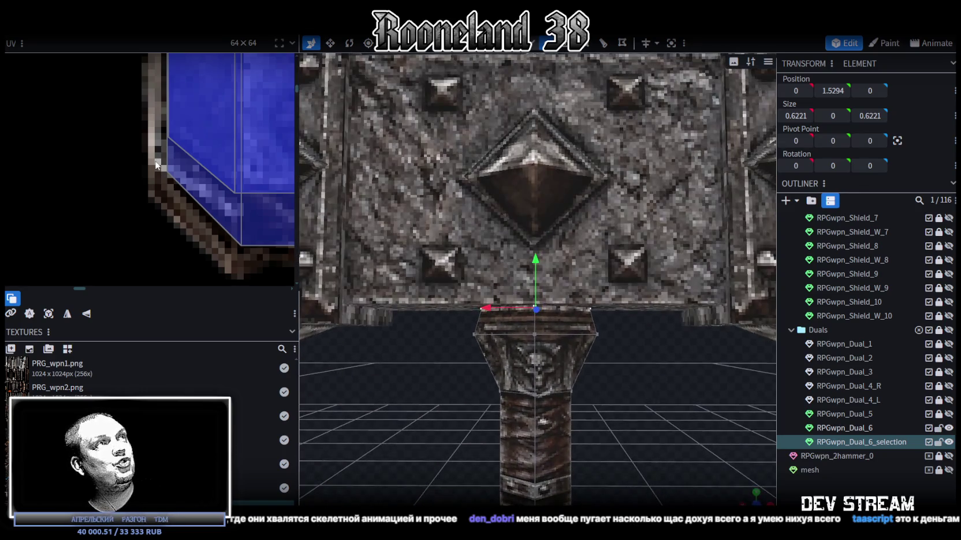
pyautogui.scroll(-2, 134, 237)
pyautogui.scroll(1, 223, 220)
pyautogui.scroll(1, 185, 219)
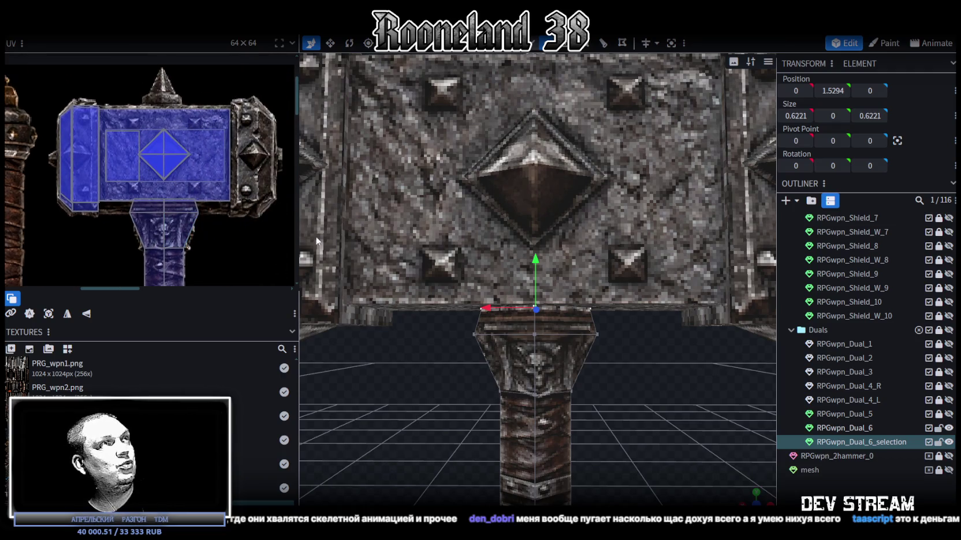
pyautogui.scroll(1, 141, 218)
pyautogui.scroll(1, 60, 162)
pyautogui.click(60, 162)
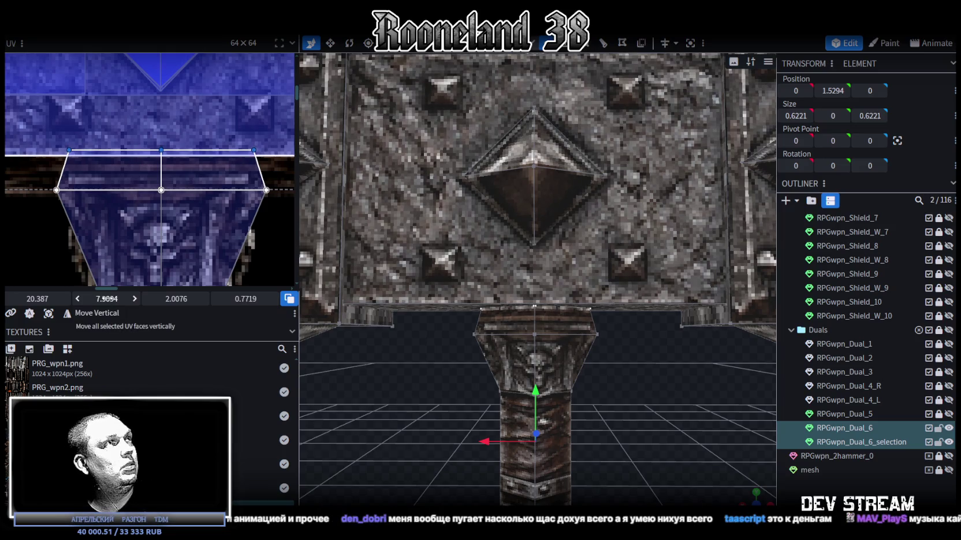
pyautogui.click(876, 443)
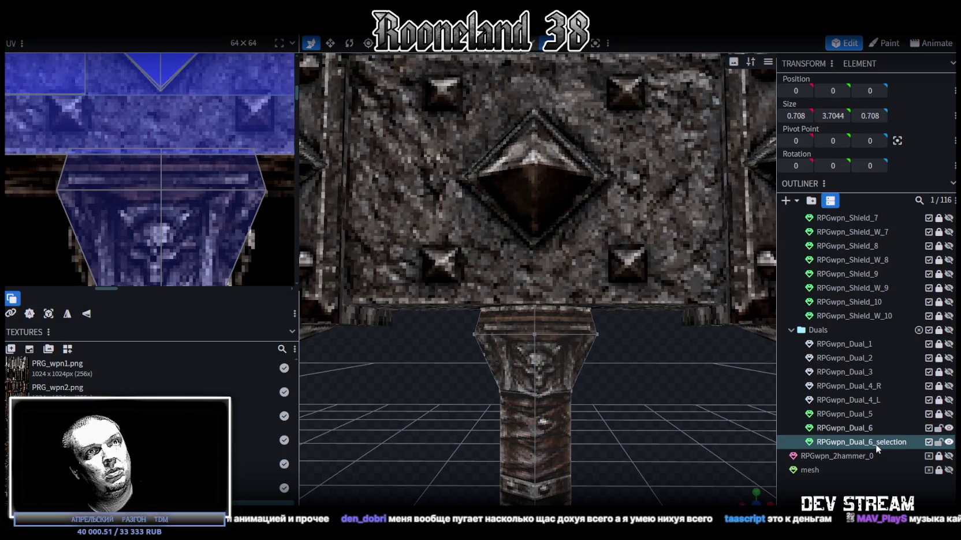
pyautogui.moveTo(36, 170); pyautogui.dragTo(267, 135)
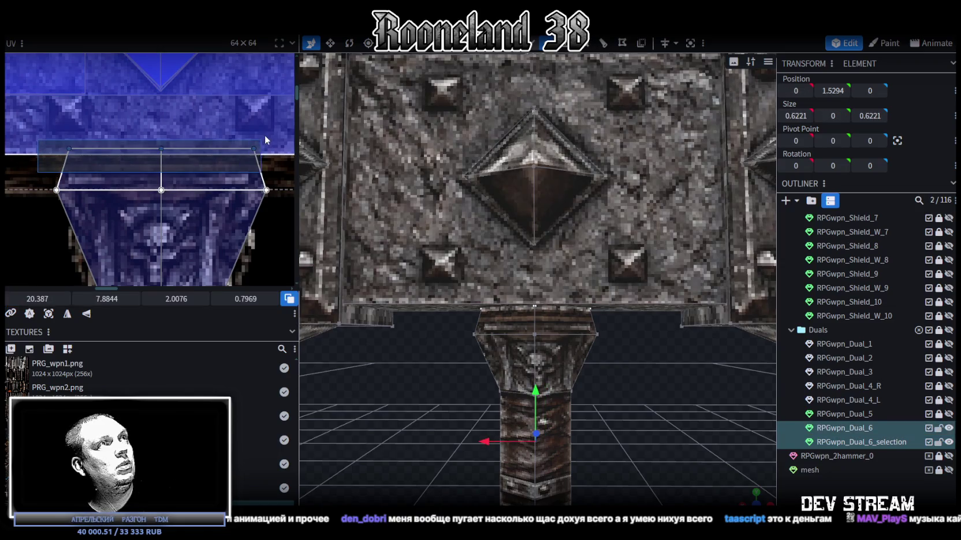
pyautogui.moveTo(95, 299); pyautogui.dragTo(99, 298)
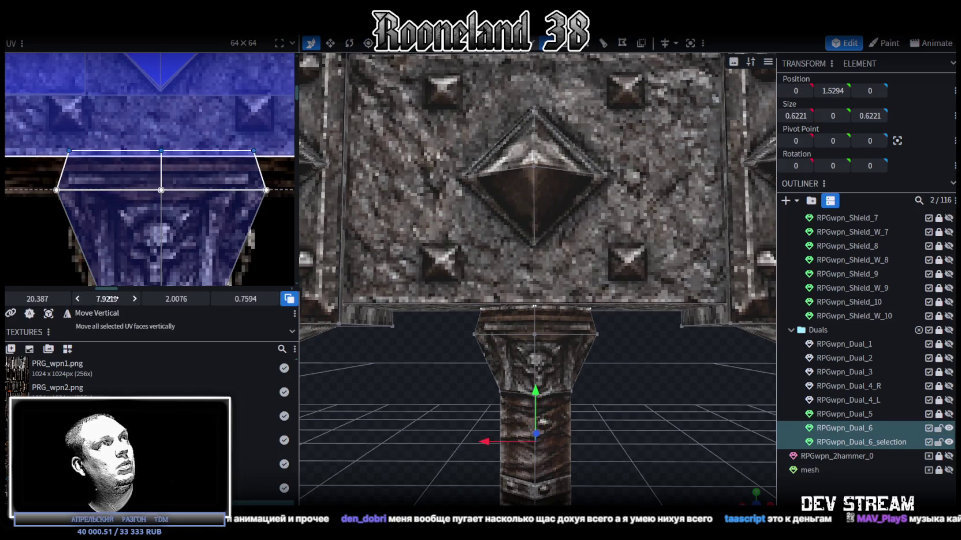
# Step: Redo the collar UV edit, lowering its top edge so the skull texture fits, then inspect
pyautogui.click(939, 429)
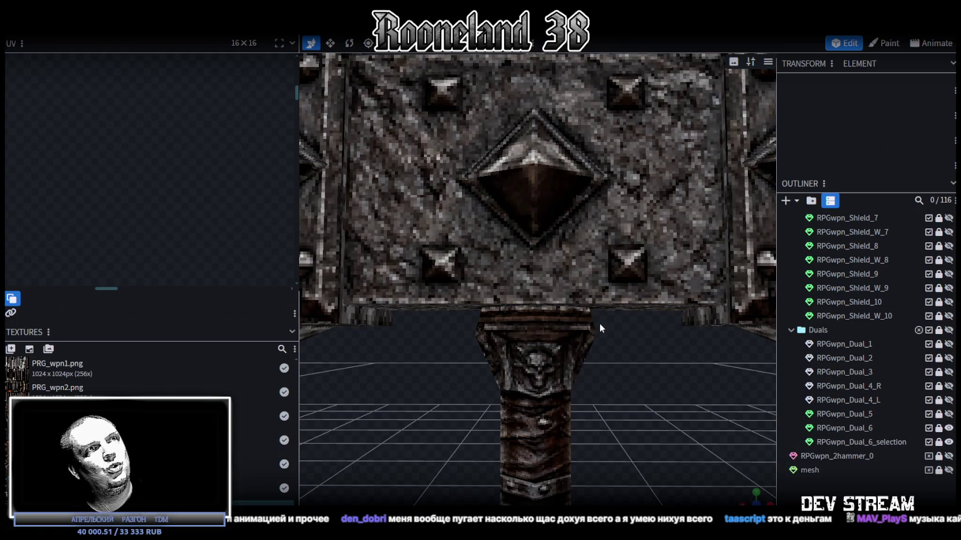
pyautogui.click(898, 443)
pyautogui.moveTo(35, 171); pyautogui.dragTo(266, 136)
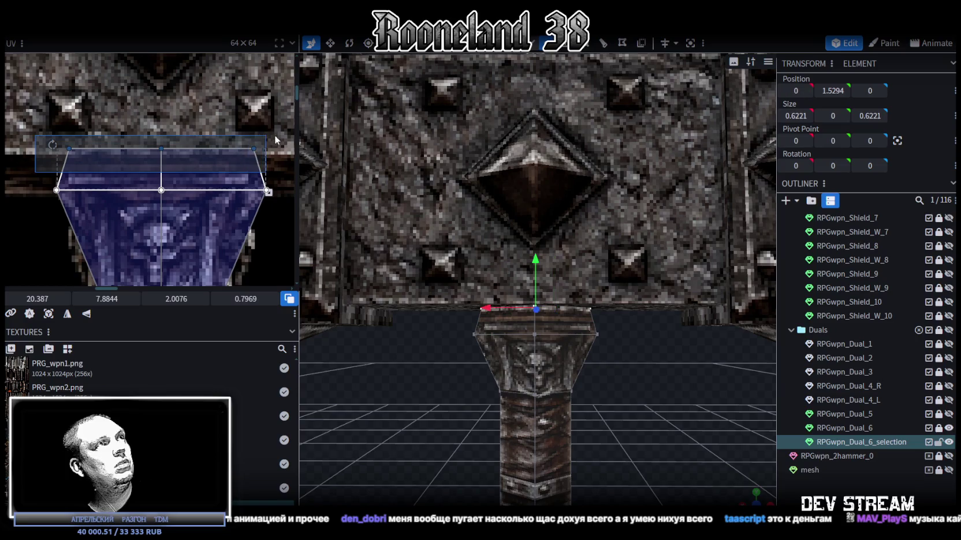
pyautogui.moveTo(107, 299); pyautogui.dragTo(115, 299)
pyautogui.scroll(5, 627, 370)
pyautogui.scroll(-2, 629, 340)
pyautogui.scroll(-2, 631, 340)
pyautogui.scroll(-2, 627, 336)
pyautogui.scroll(-1, 627, 336)
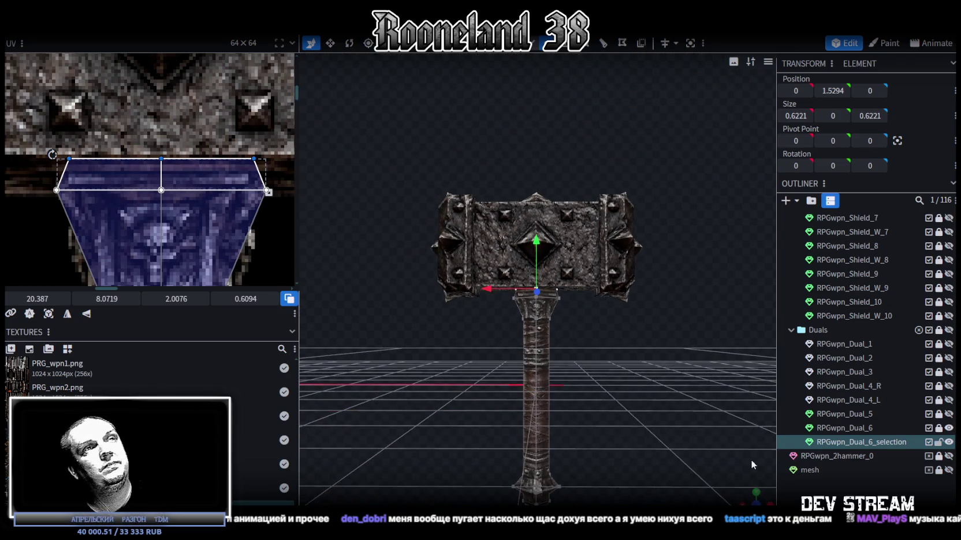
pyautogui.moveTo(628, 335)
pyautogui.mouseDown()
pyautogui.moveTo(585, 369)
pyautogui.moveTo(570, 410)
pyautogui.moveTo(653, 402)
pyautogui.moveTo(584, 432)
pyautogui.moveTo(522, 438)
pyautogui.moveTo(439, 430)
pyautogui.moveTo(432, 417)
pyautogui.moveTo(623, 438)
pyautogui.moveTo(596, 405)
pyautogui.moveTo(614, 368)
pyautogui.moveTo(711, 363)
pyautogui.mouseUp()
pyautogui.scroll(2, 575, 372)
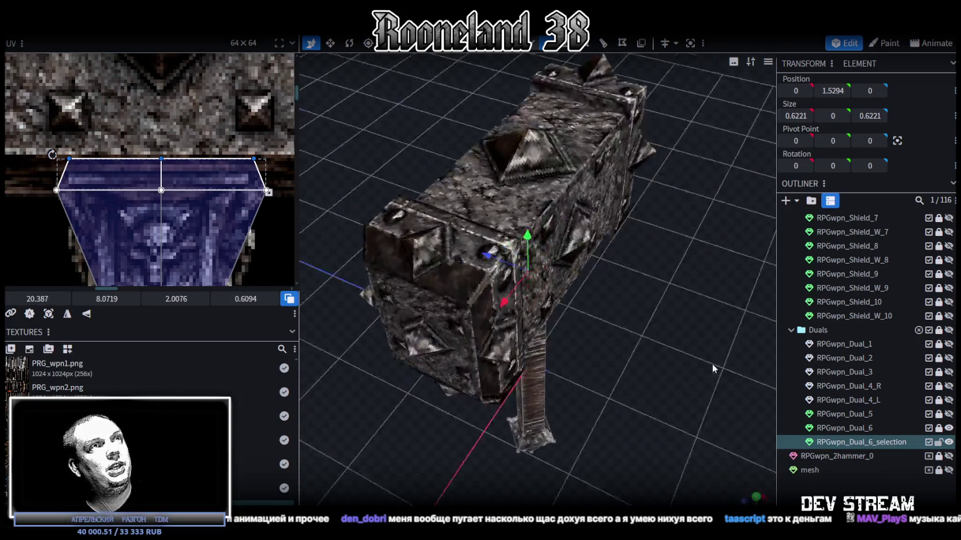
pyautogui.moveTo(817, 329)
pyautogui.mouseDown()
pyautogui.moveTo(831, 364)
pyautogui.moveTo(850, 358)
pyautogui.moveTo(851, 320)
pyautogui.moveTo(692, 305)
pyautogui.moveTo(703, 242)
pyautogui.moveTo(801, 254)
pyautogui.moveTo(642, 272)
pyautogui.moveTo(569, 362)
pyautogui.moveTo(563, 417)
pyautogui.moveTo(585, 411)
pyautogui.moveTo(519, 422)
pyautogui.moveTo(439, 366)
pyautogui.moveTo(464, 332)
pyautogui.moveTo(608, 278)
pyautogui.moveTo(621, 347)
pyautogui.moveTo(619, 310)
pyautogui.moveTo(599, 303)
pyautogui.mouseUp()
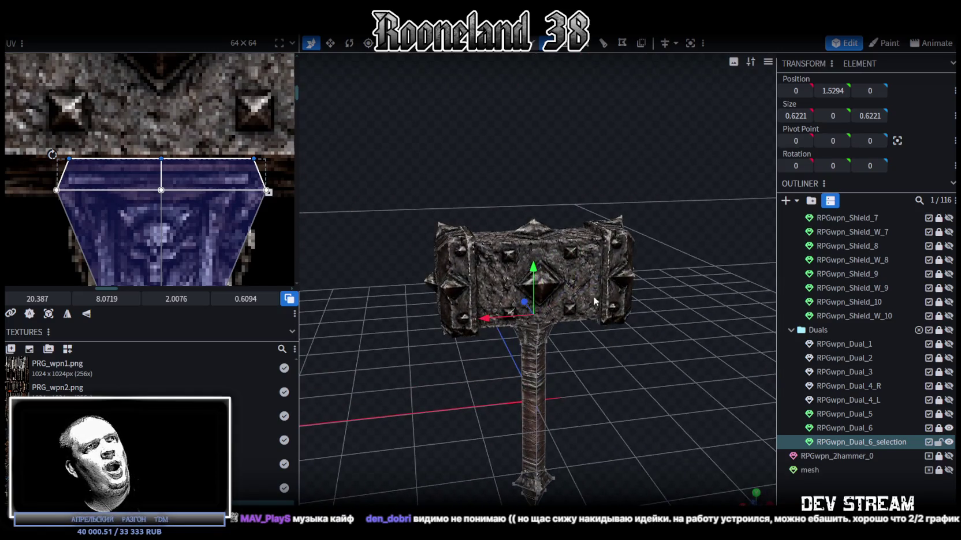
# Step: Save, then merge the collar piece into RPGwpn_Dual_6 with Merge Meshes
pyautogui.hotkey('ctrl', 's')
pyautogui.click(868, 428)
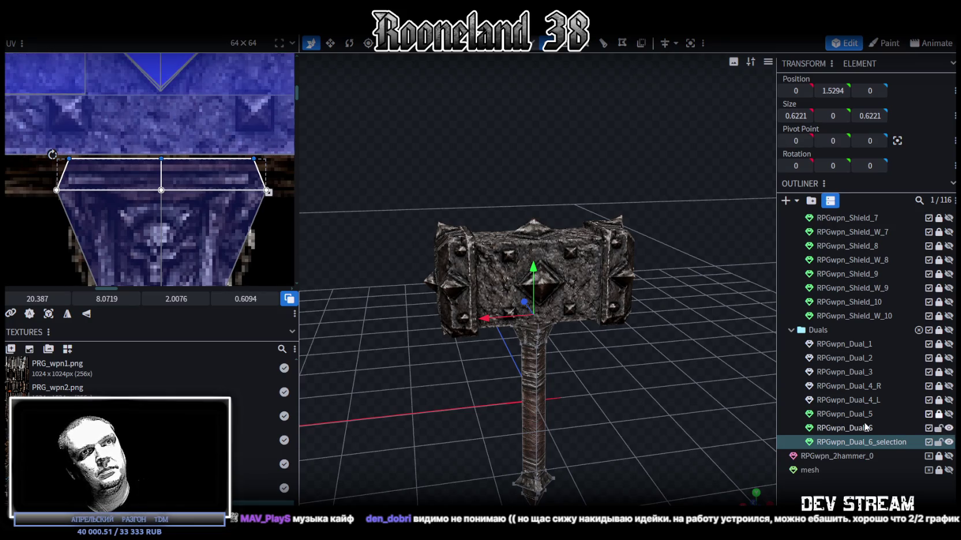
pyautogui.keyDown('ctrl'); pyautogui.click(864, 440); pyautogui.keyUp('ctrl')
pyautogui.rightClick(864, 444)
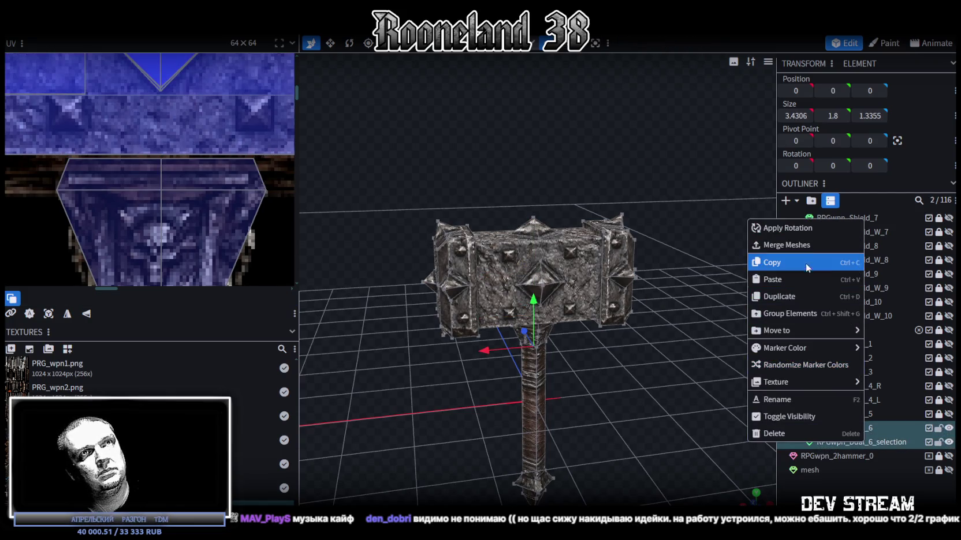
pyautogui.click(797, 233)
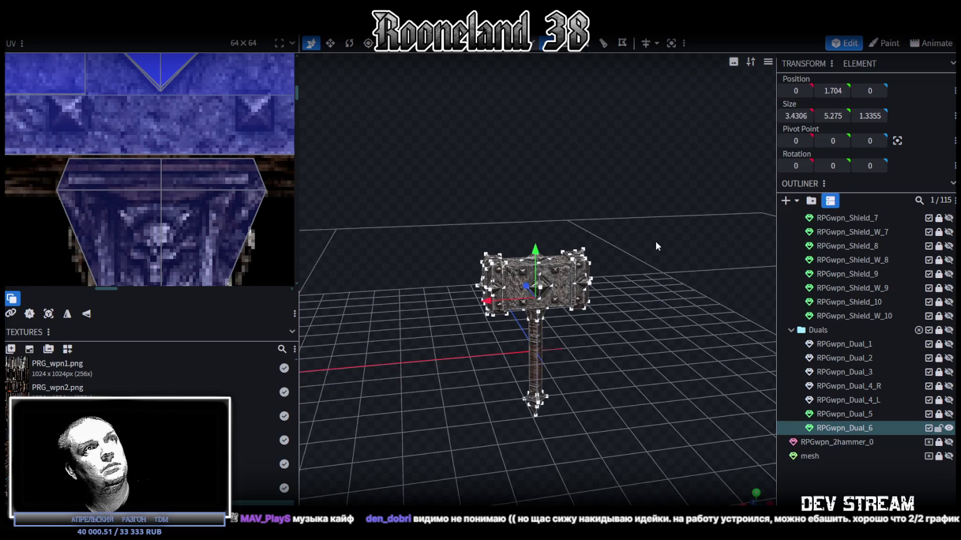
# Step: Save the merged hammer as RPGweapon.bbmodel
pyautogui.moveTo(656, 240); pyautogui.dragTo(535, 240)
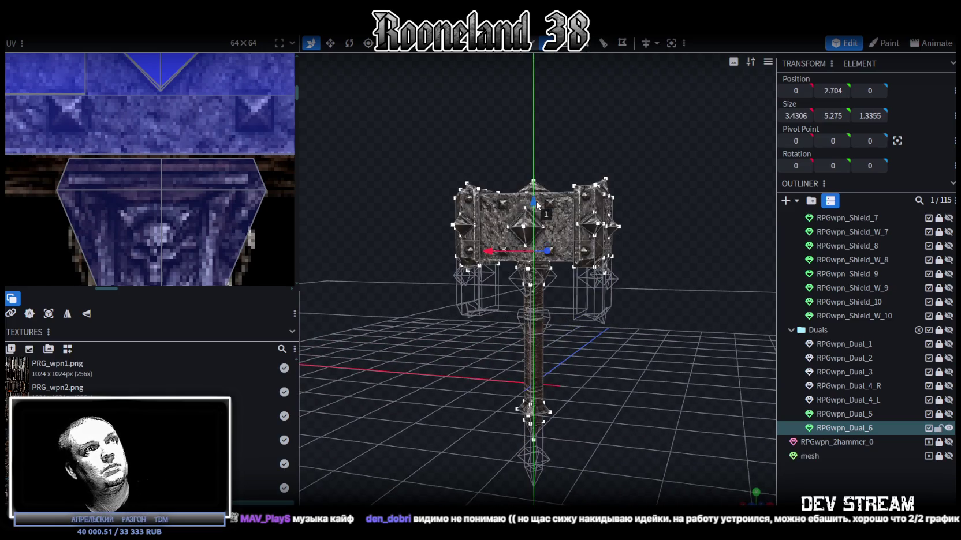
pyautogui.hotkey('ctrl', 's')
pyautogui.scroll(-5, 268, 248)
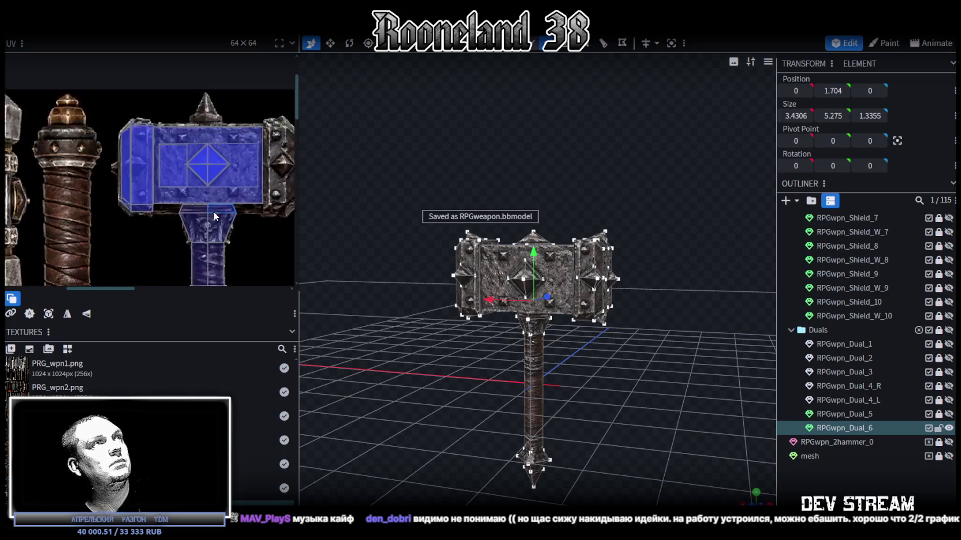
pyautogui.scroll(-3, 232, 214)
pyautogui.scroll(3, 133, 147)
pyautogui.scroll(2, 150, 131)
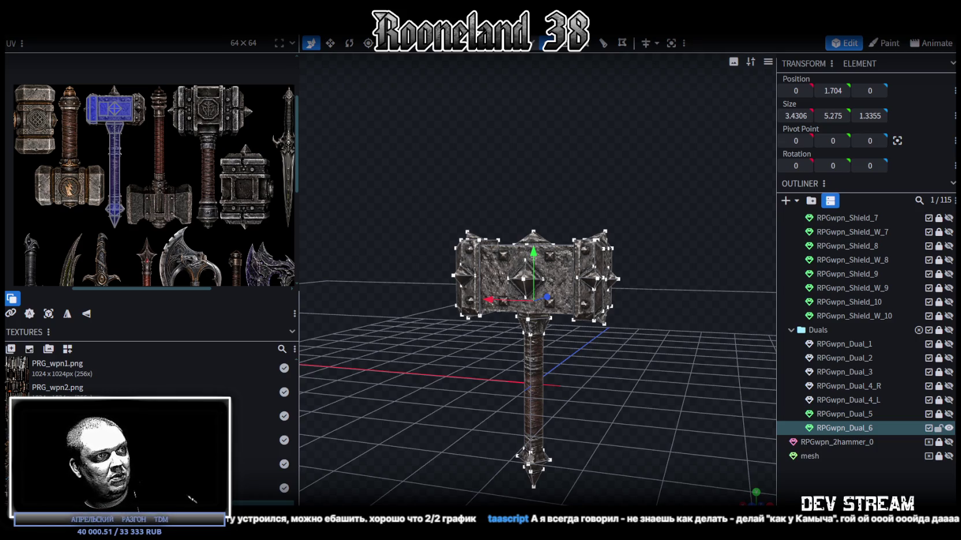
pyautogui.hotkey('alt', 'Tab')
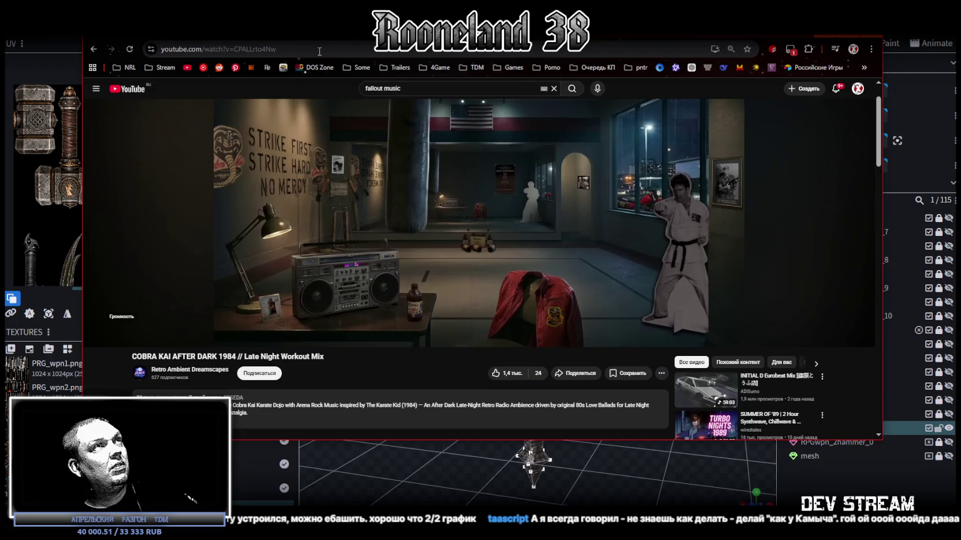
# Step: Dismiss the YouTube browser's address suggestions and return to Blockbench
pyautogui.hotkey('ctrl', 'l')
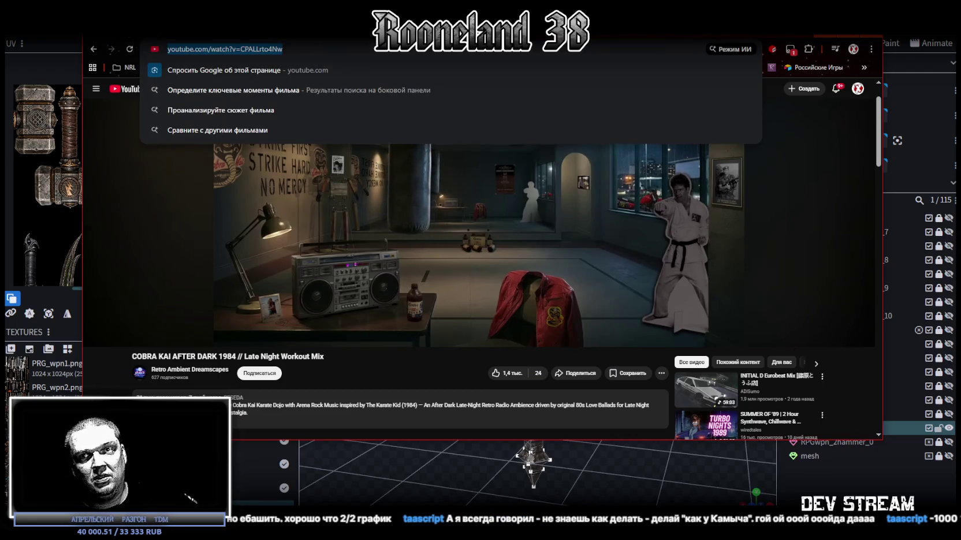
pyautogui.press('Escape')
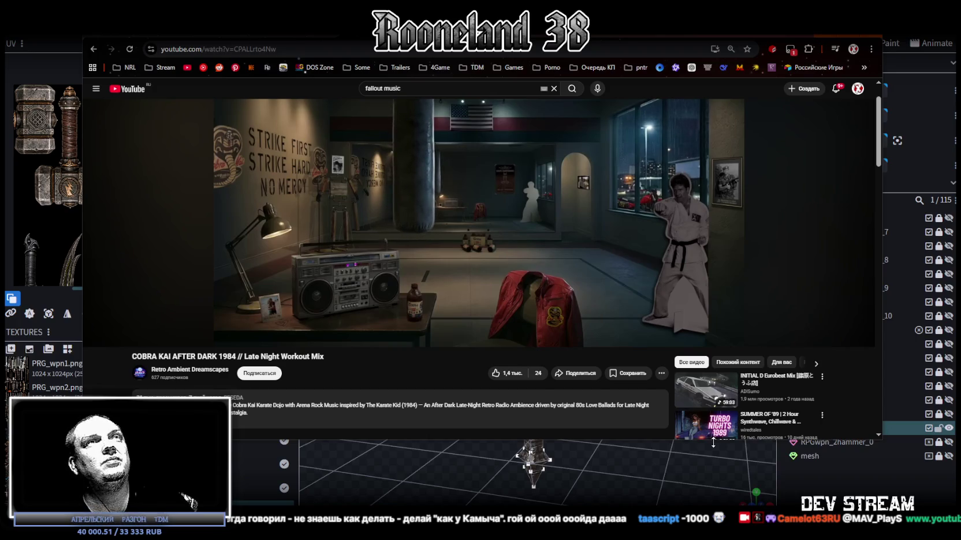
pyautogui.hotkey('alt', 'Tab')
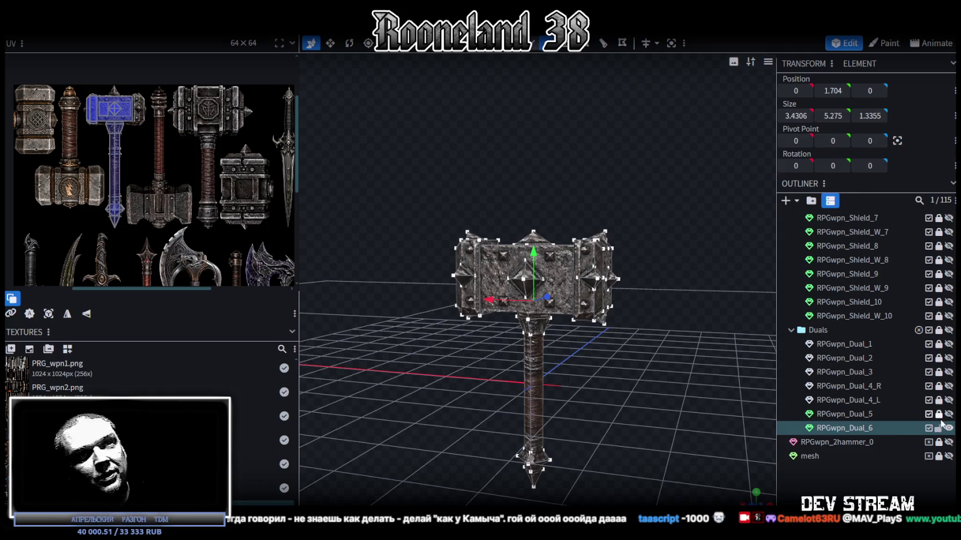
# Step: Give the selected RPGwpn_Dual_5 and RPGwpn_Dual_6 pieces the Silver marker colour
pyautogui.keyDown('ctrl'); pyautogui.click(843, 415); pyautogui.keyUp('ctrl')
pyautogui.rightClick(842, 426)
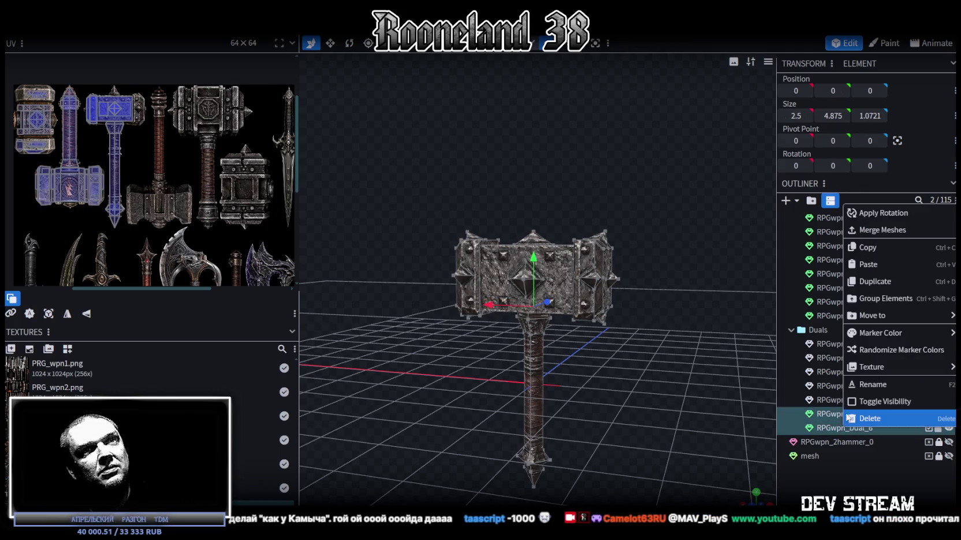
pyautogui.moveTo(881, 332)
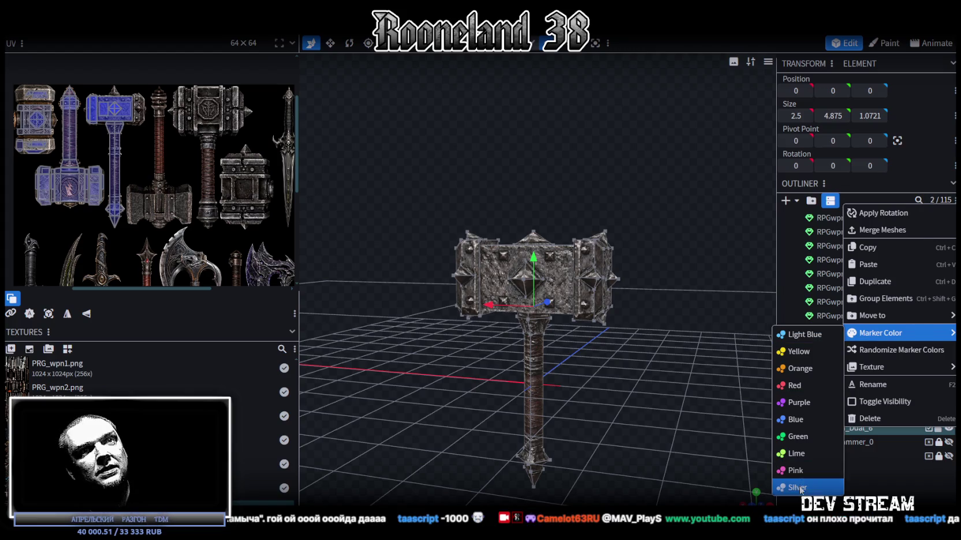
pyautogui.click(800, 488)
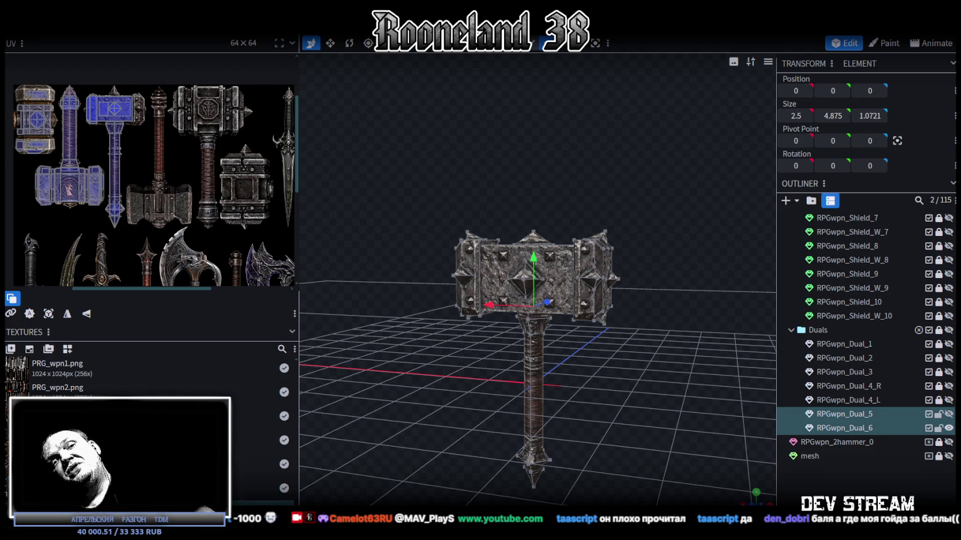
# Step: Orbit around the hammer, reselect RPGwpn_Dual_6 and pick a vertex on the end cap
pyautogui.scroll(3, 702, 377)
pyautogui.moveTo(651, 397)
pyautogui.mouseDown()
pyautogui.moveTo(501, 415)
pyautogui.moveTo(780, 491)
pyautogui.mouseUp()
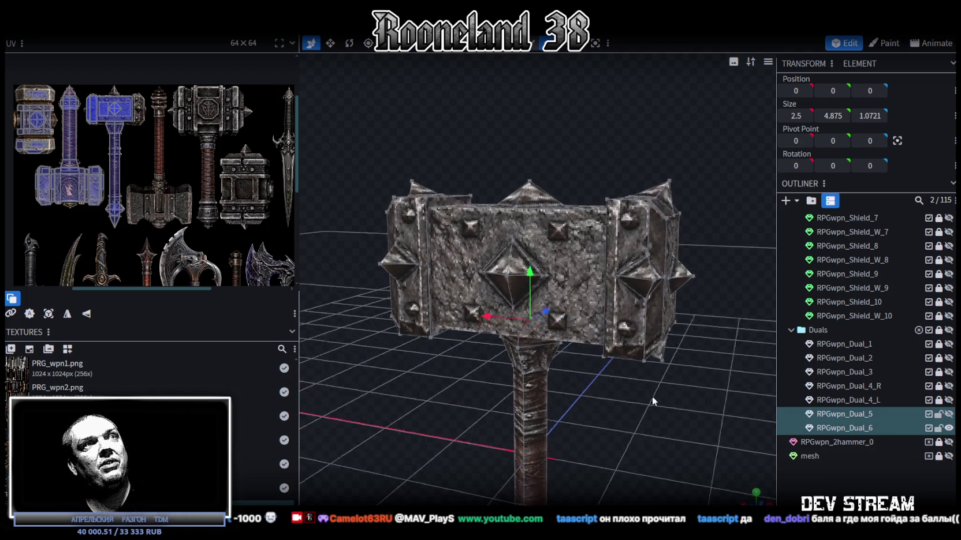
pyautogui.click(675, 400)
pyautogui.moveTo(675, 399)
pyautogui.mouseDown()
pyautogui.moveTo(525, 368)
pyautogui.moveTo(593, 276)
pyautogui.mouseUp()
pyautogui.click(594, 276)
pyautogui.moveTo(592, 378)
pyautogui.mouseDown()
pyautogui.moveTo(662, 392)
pyautogui.moveTo(650, 413)
pyautogui.moveTo(609, 359)
pyautogui.moveTo(647, 344)
pyautogui.moveTo(644, 364)
pyautogui.mouseUp()
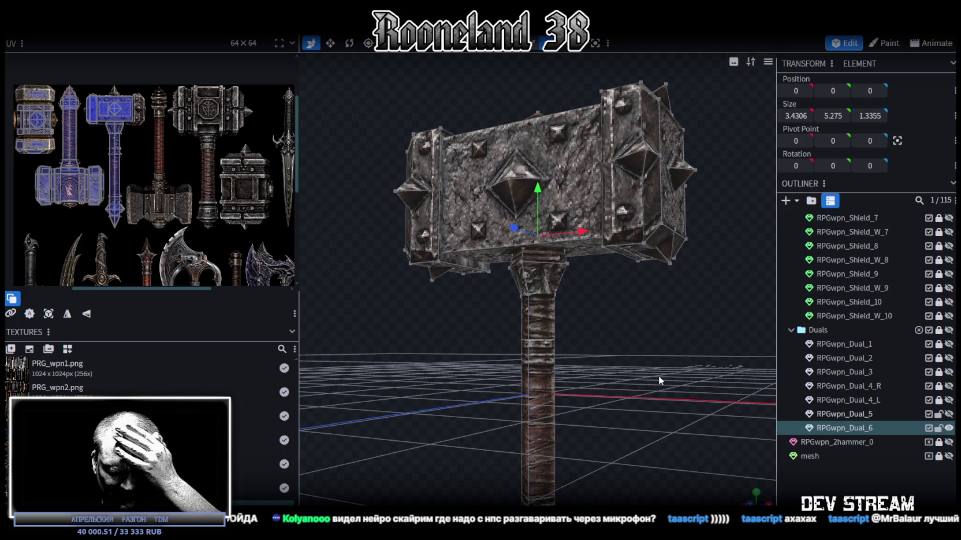
pyautogui.moveTo(656, 364)
pyautogui.mouseDown()
pyautogui.moveTo(655, 318)
pyautogui.moveTo(646, 385)
pyautogui.moveTo(565, 393)
pyautogui.moveTo(602, 370)
pyautogui.moveTo(701, 392)
pyautogui.moveTo(695, 366)
pyautogui.moveTo(657, 342)
pyautogui.moveTo(645, 265)
pyautogui.moveTo(615, 332)
pyautogui.moveTo(595, 342)
pyautogui.moveTo(512, 340)
pyautogui.moveTo(610, 338)
pyautogui.moveTo(633, 323)
pyautogui.moveTo(630, 295)
pyautogui.moveTo(498, 345)
pyautogui.moveTo(424, 346)
pyautogui.moveTo(425, 319)
pyautogui.moveTo(496, 312)
pyautogui.moveTo(538, 287)
pyautogui.moveTo(547, 243)
pyautogui.moveTo(665, 282)
pyautogui.moveTo(648, 304)
pyautogui.moveTo(465, 381)
pyautogui.moveTo(561, 385)
pyautogui.moveTo(629, 373)
pyautogui.moveTo(591, 393)
pyautogui.moveTo(607, 383)
pyautogui.moveTo(537, 399)
pyautogui.moveTo(584, 363)
pyautogui.moveTo(576, 401)
pyautogui.moveTo(574, 379)
pyautogui.moveTo(593, 391)
pyautogui.moveTo(589, 370)
pyautogui.mouseUp()
pyautogui.click(645, 264)
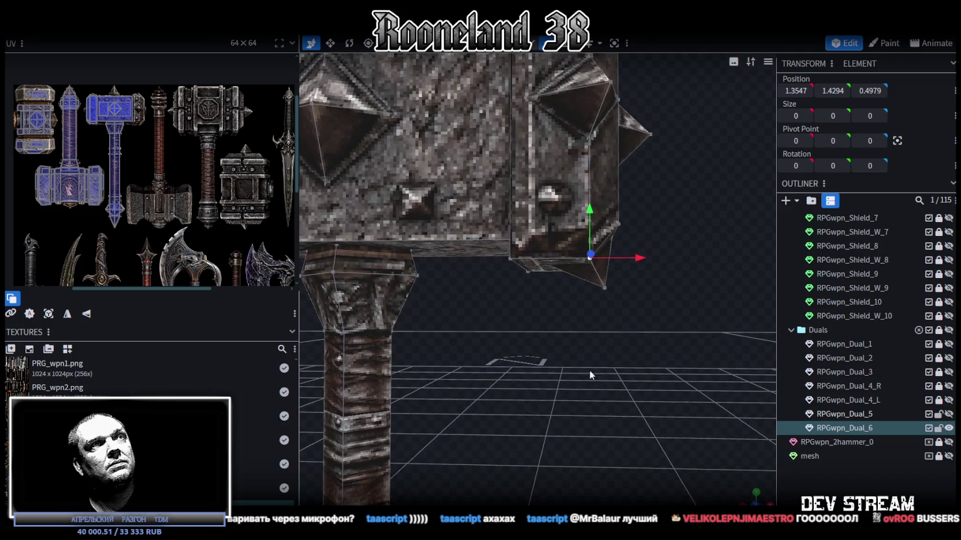
# Step: Level the first end cap's bottom vertices by setting their Size Y to 0
pyautogui.click(833, 91)
pyautogui.click(755, 494)
pyautogui.scroll(3, 592, 352)
pyautogui.moveTo(418, 407); pyautogui.dragTo(574, 375)
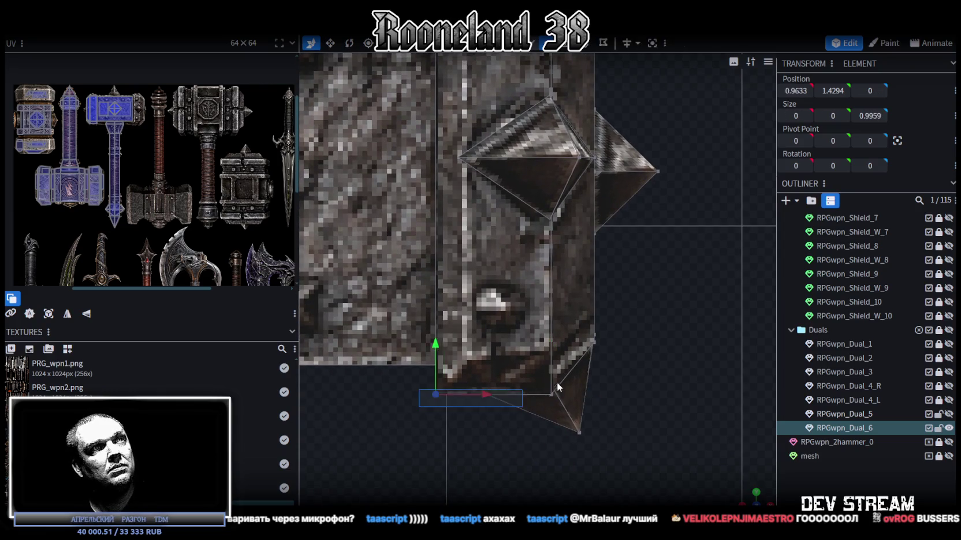
pyautogui.click(846, 116)
pyautogui.write('0')
pyautogui.press('Return')
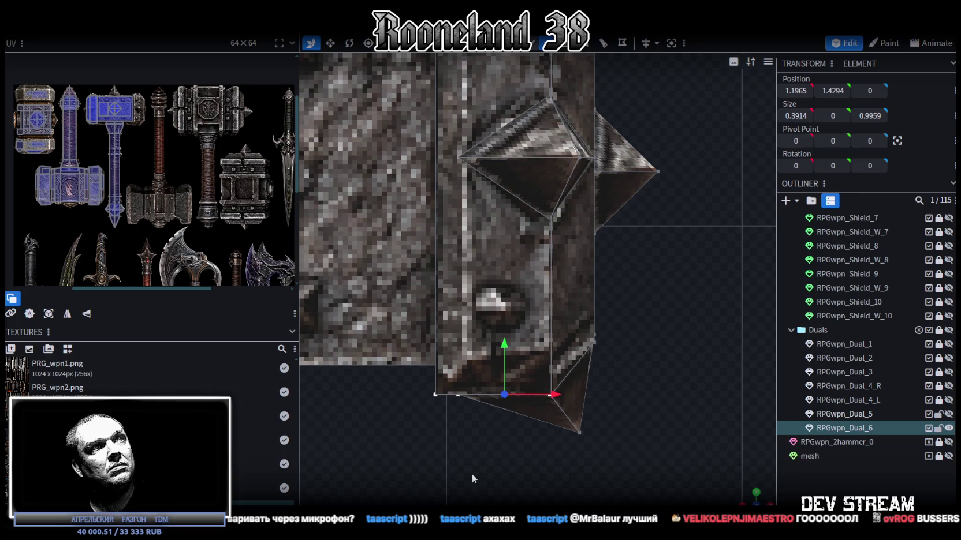
# Step: Level the other end cap's bottom vertices with Size Y 0 as well
pyautogui.scroll(-2, 405, 432)
pyautogui.scroll(-2, 619, 383)
pyautogui.scroll(3, 416, 378)
pyautogui.scroll(-1, 507, 356)
pyautogui.moveTo(507, 356); pyautogui.dragTo(400, 319)
pyautogui.click(833, 115)
pyautogui.write('0')
pyautogui.press('Return')
# Step: View the head from the top and select its central 2.0266 × 0.8959 face
pyautogui.scroll(-2, 488, 459)
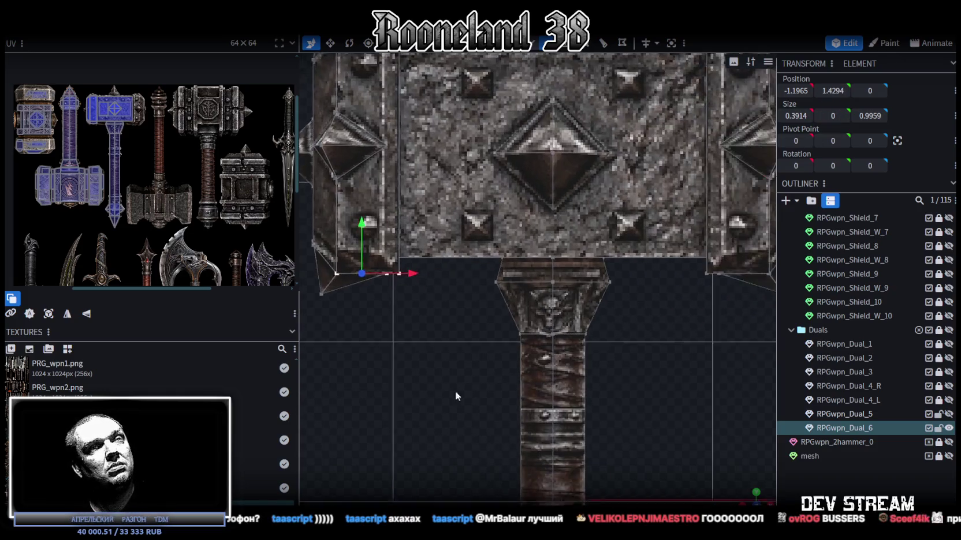
pyautogui.moveTo(741, 492)
pyautogui.mouseDown(button='middle')
pyautogui.moveTo(596, 437)
pyautogui.moveTo(640, 381)
pyautogui.moveTo(531, 375)
pyautogui.moveTo(520, 450)
pyautogui.moveTo(670, 482)
pyautogui.moveTo(525, 439)
pyautogui.moveTo(548, 496)
pyautogui.mouseUp(button='middle')
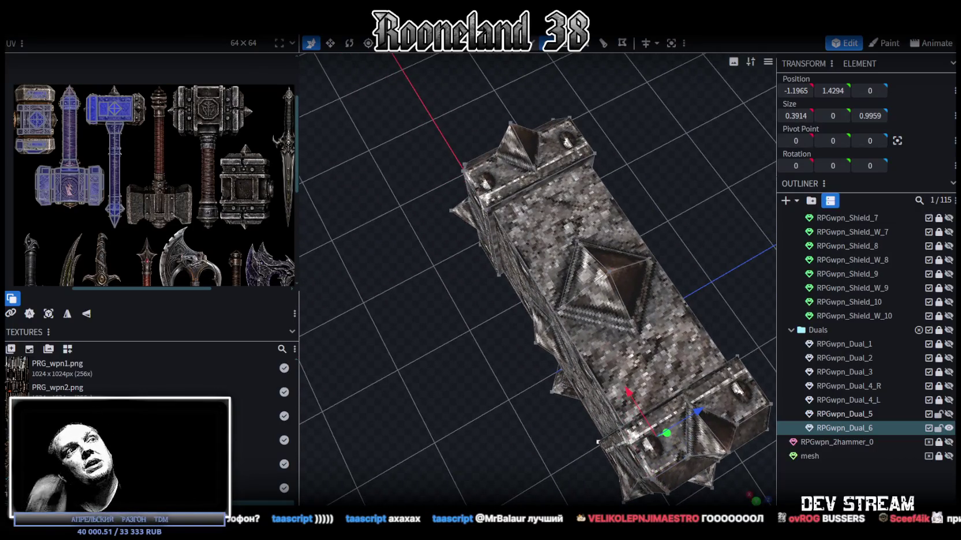
pyautogui.scroll(-2, 603, 293)
pyautogui.moveTo(602, 292)
pyautogui.mouseDown(button='middle')
pyautogui.moveTo(608, 268)
pyautogui.moveTo(678, 277)
pyautogui.moveTo(613, 197)
pyautogui.mouseUp(button='middle')
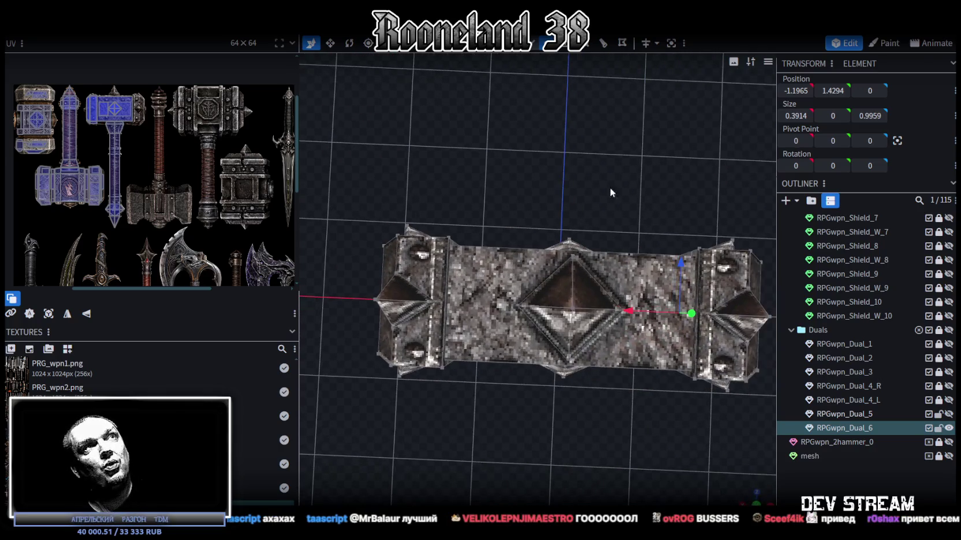
pyautogui.click(574, 293)
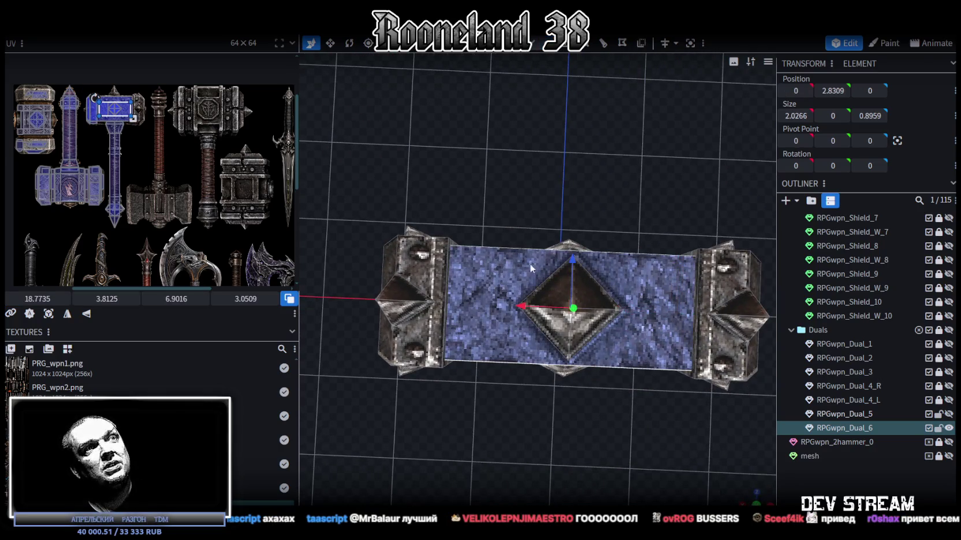
pyautogui.scroll(3, 77, 112)
pyautogui.scroll(2, 201, 116)
pyautogui.scroll(2, 230, 97)
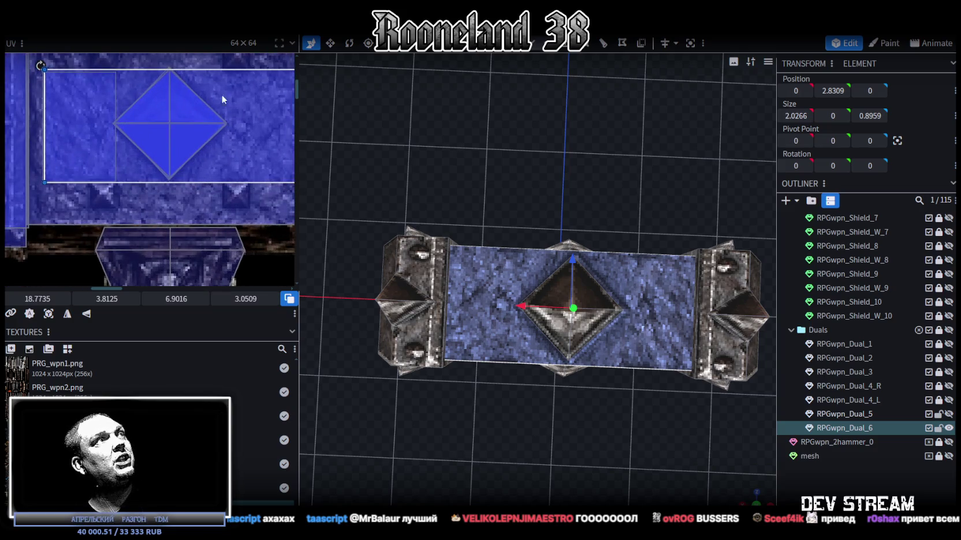
pyautogui.scroll(2, 205, 122)
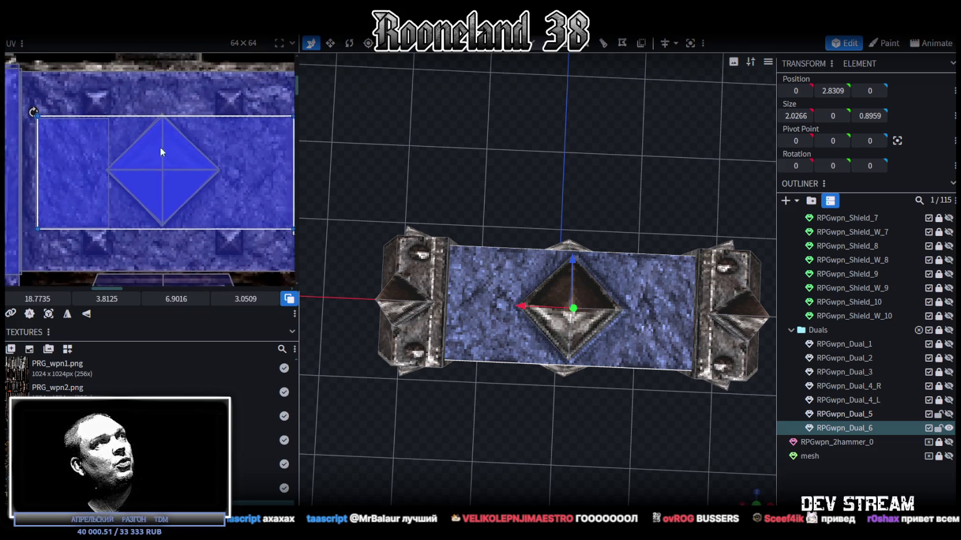